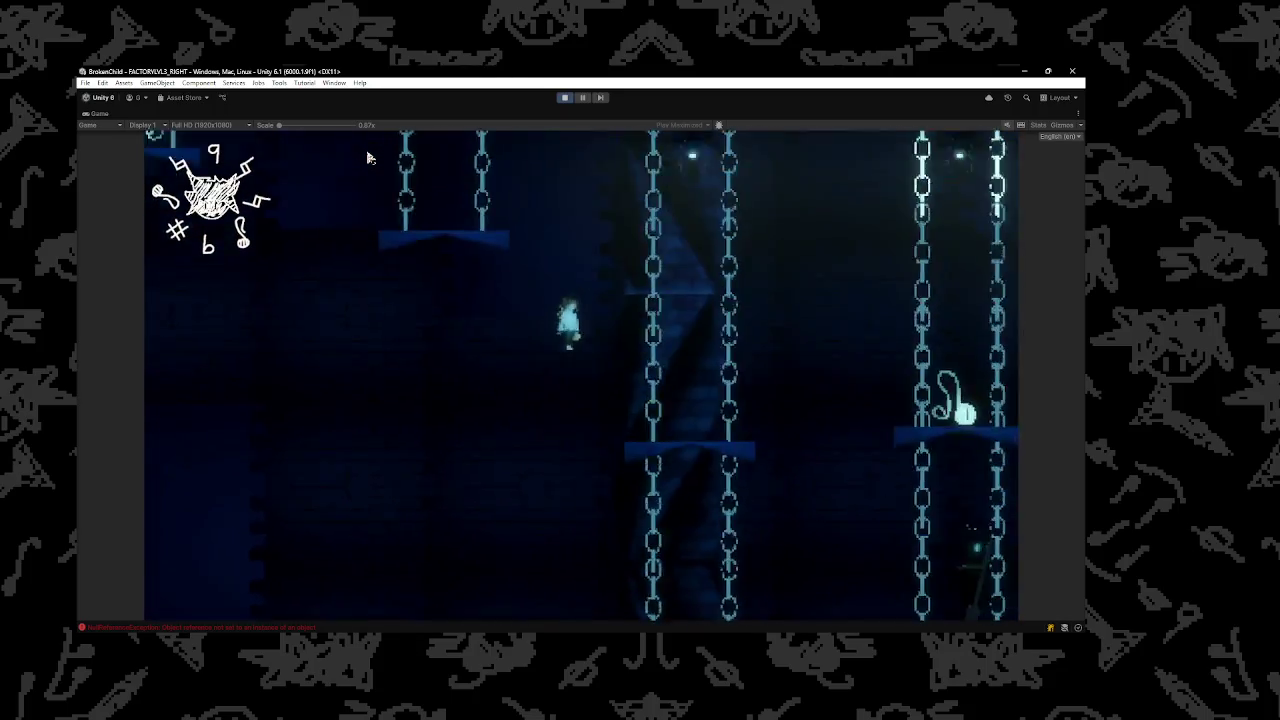
# Walk left past the ghost, finish her dialogue, and show the Console's NullReferenceException errors
pyautogui.press('Left')
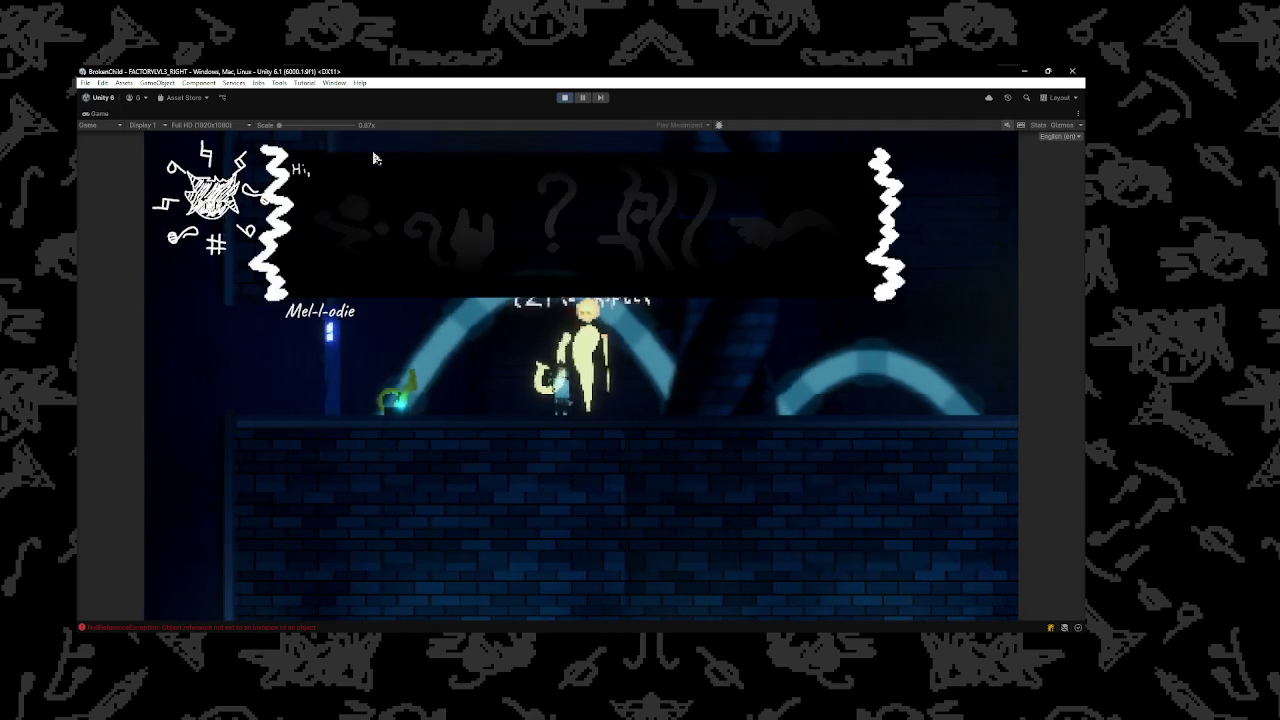
pyautogui.press('z')
pyautogui.click(313, 627)
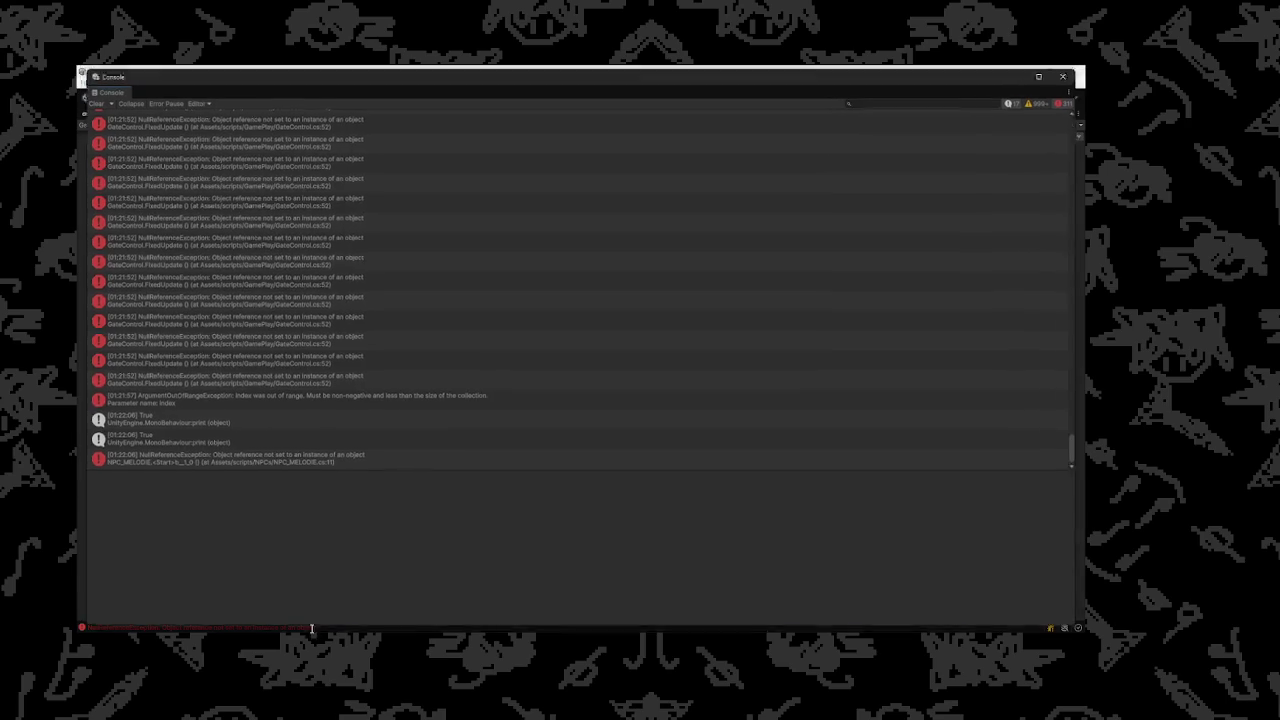
# Open NPC_MELODIE.cs at line 11 in VS Code from its NullReferenceException Console entry
pyautogui.doubleClick(343, 459)
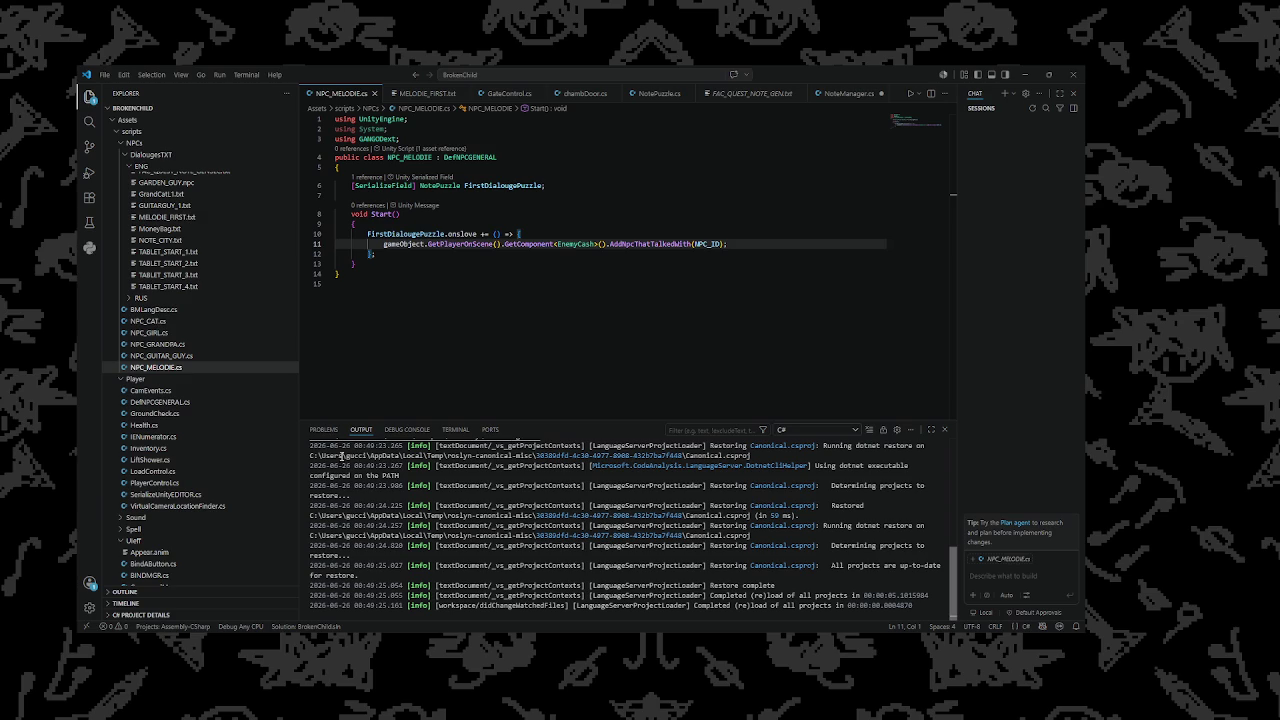
# Replace GetComponent with GetComponentInChildren on line 11, then return to Unity's Game view
pyautogui.click(556, 244)
pyautogui.write('InC')
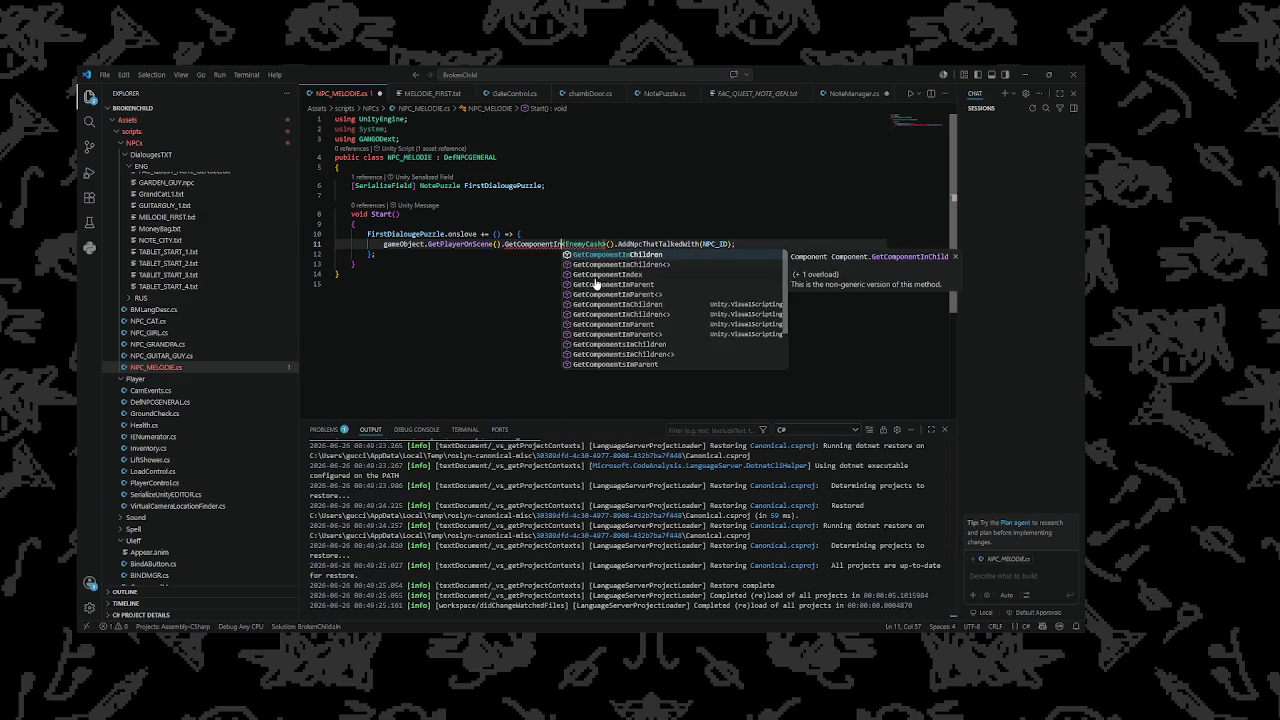
pyautogui.press('Tab')
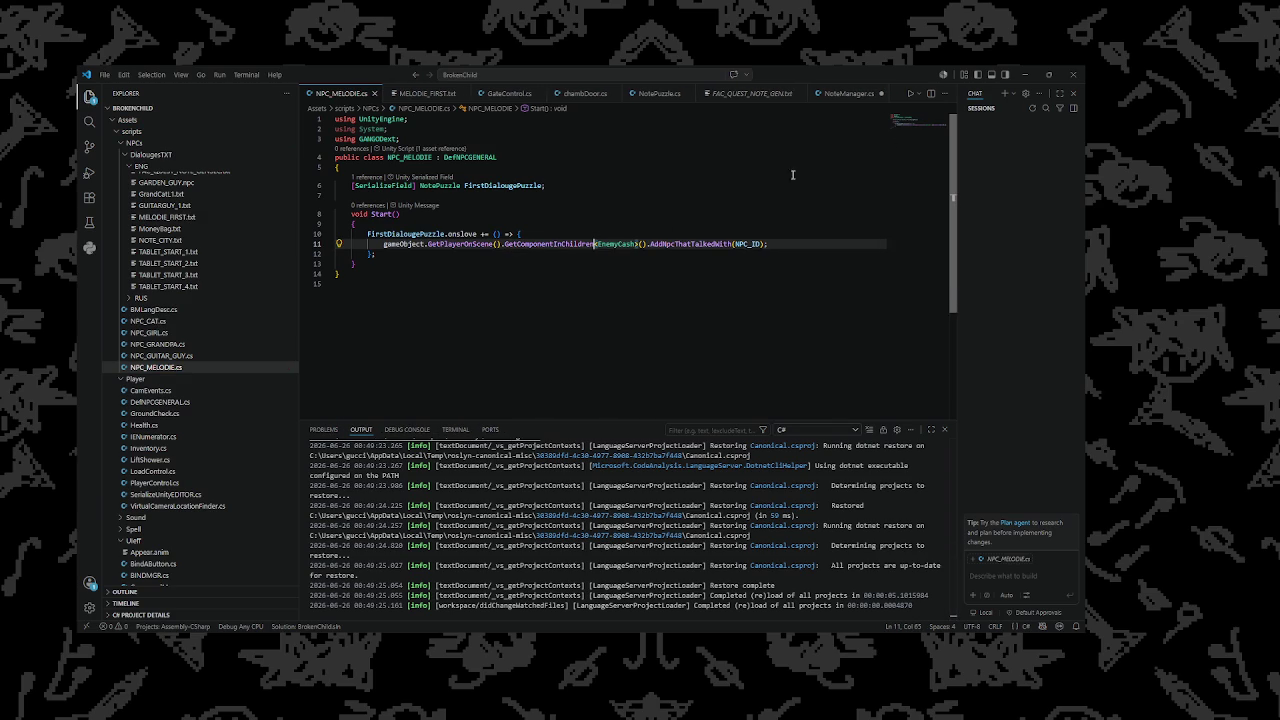
pyautogui.hotkey('alt', 'Tab')
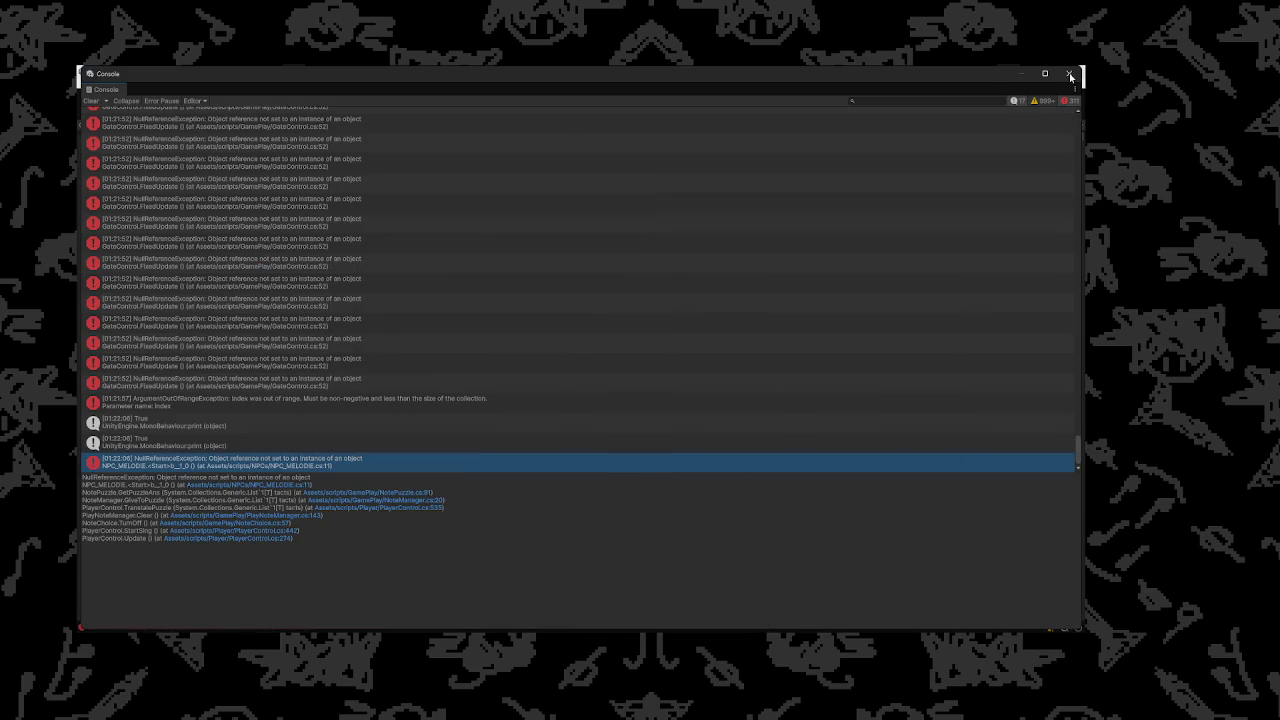
pyautogui.click(571, 620)
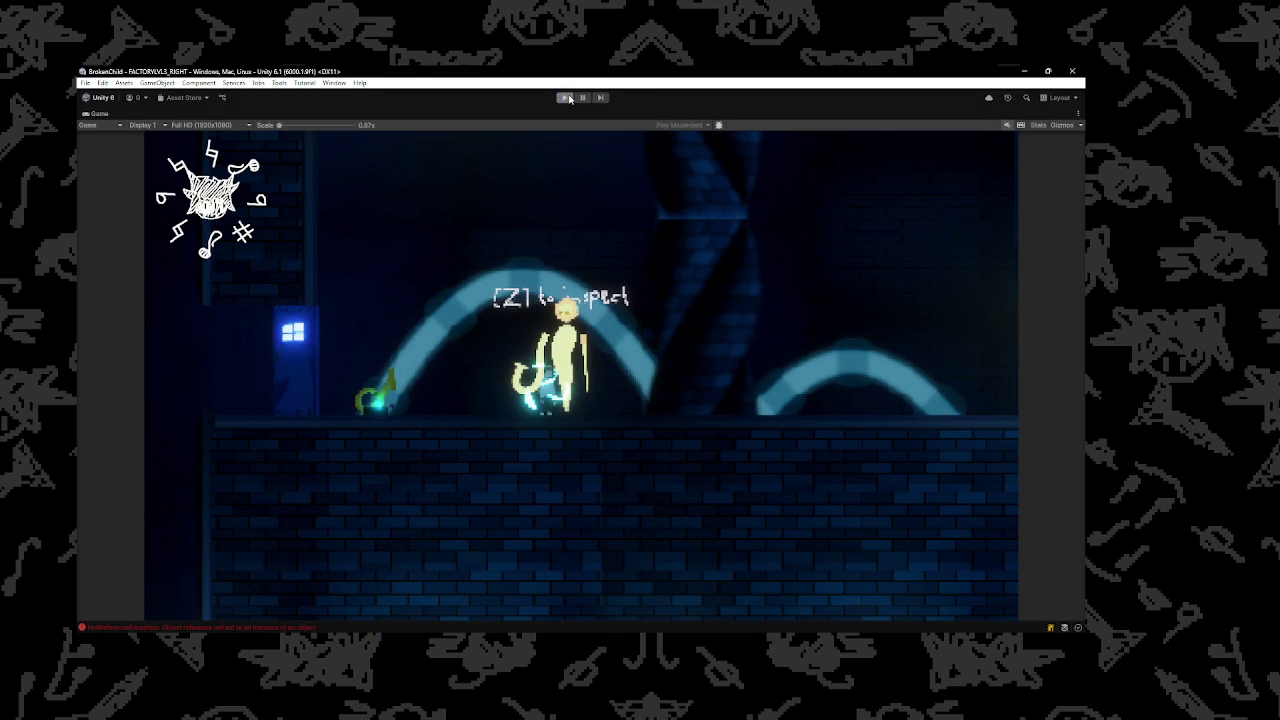
# Restart play mode after the domain reload to test the GetComponentInChildren fix
pyautogui.click(566, 98)
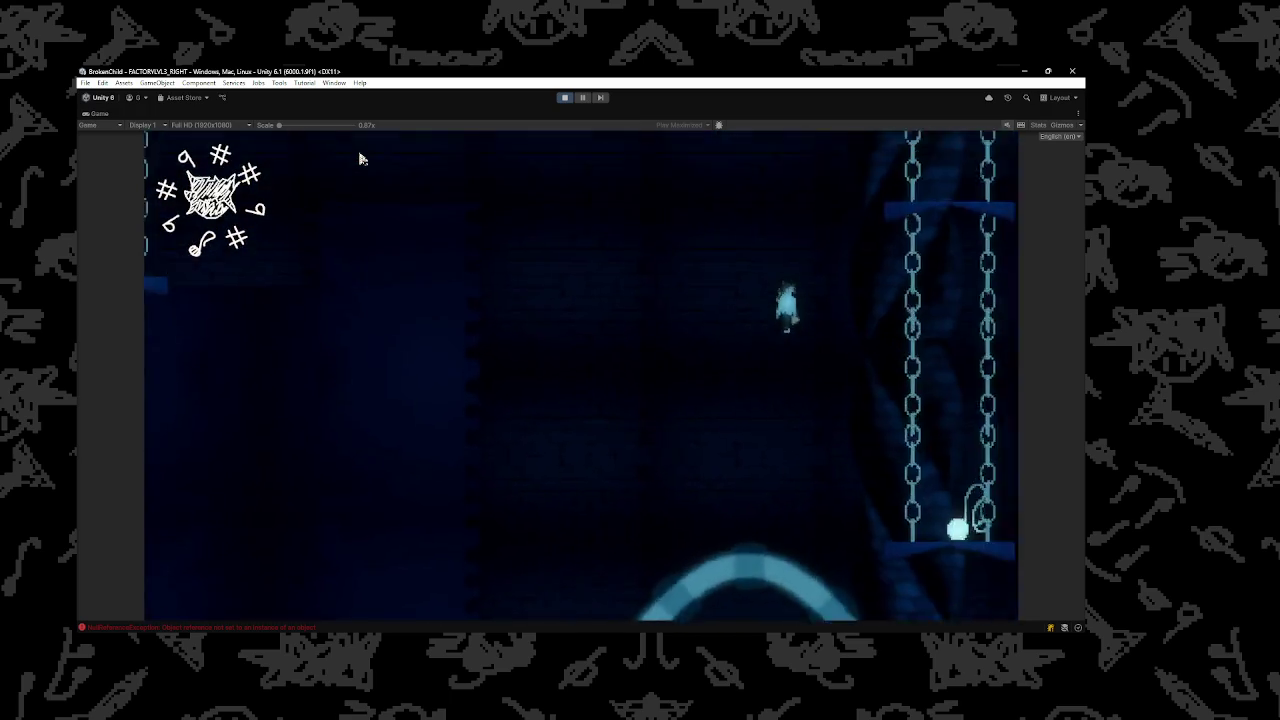
# Noclip to the ghost's brick room, land on her platform, and play several instrument notes
pyautogui.press('n')
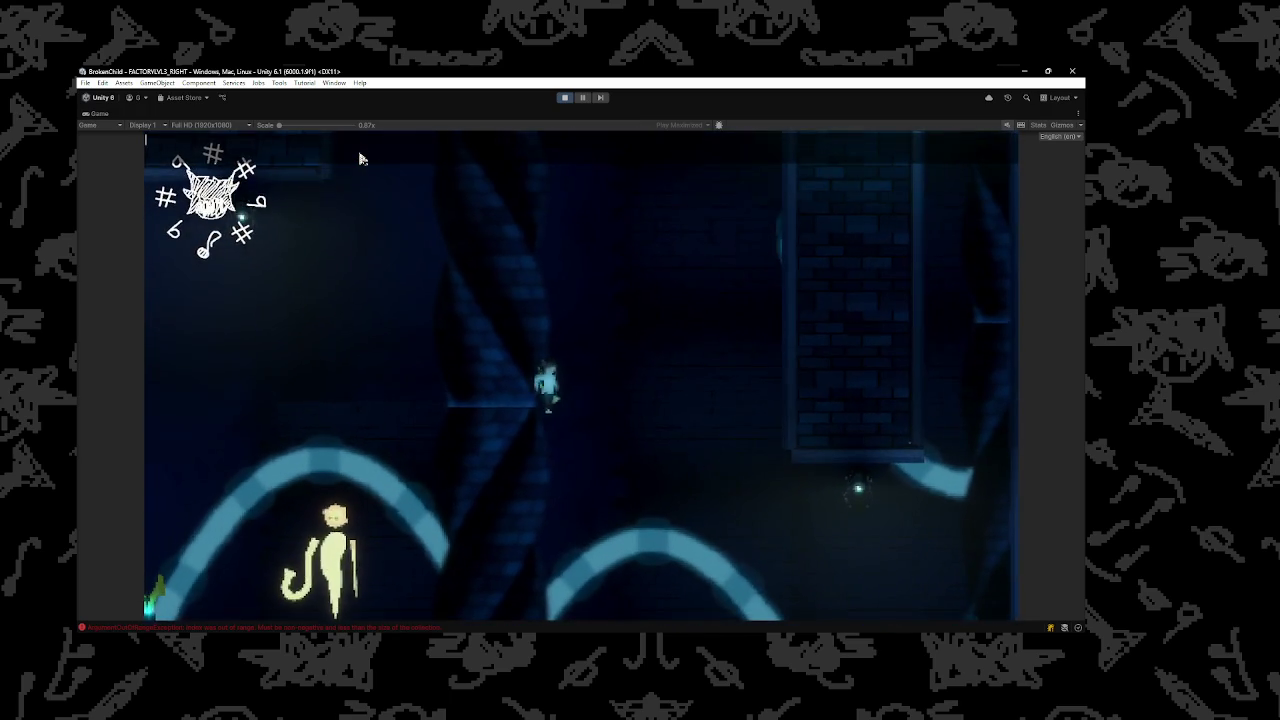
pyautogui.press('n')
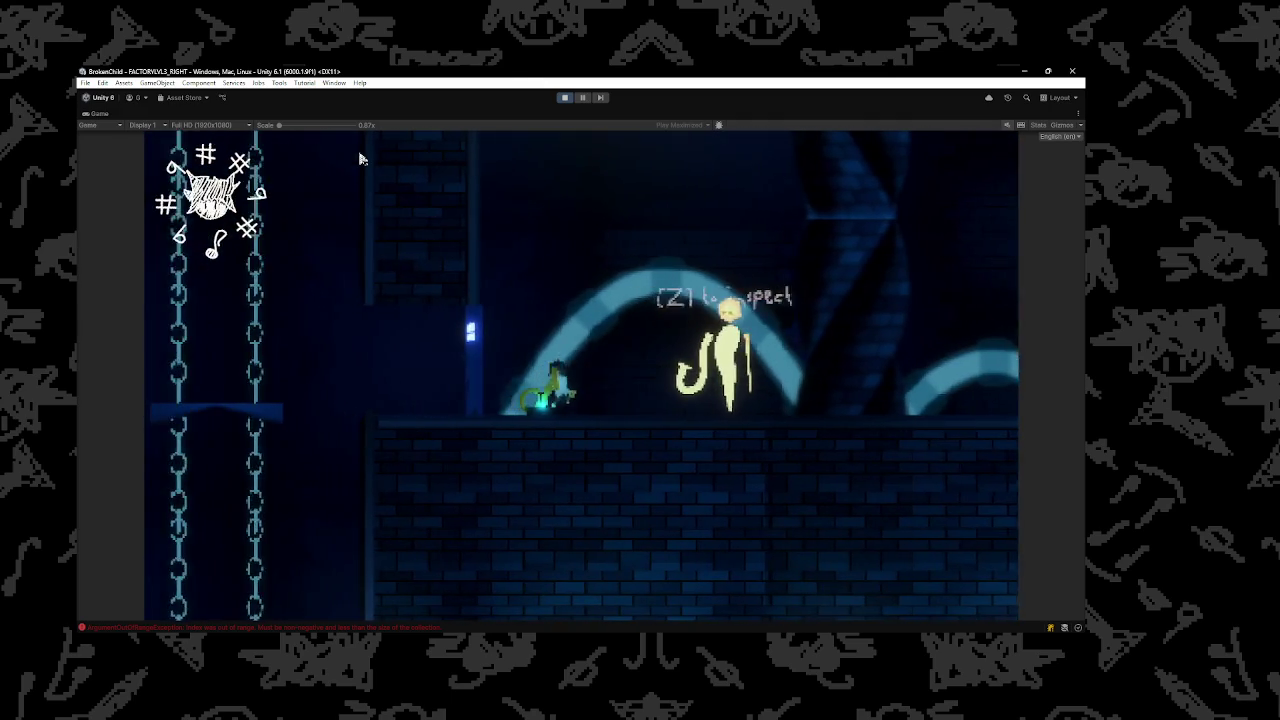
pyautogui.press('z')
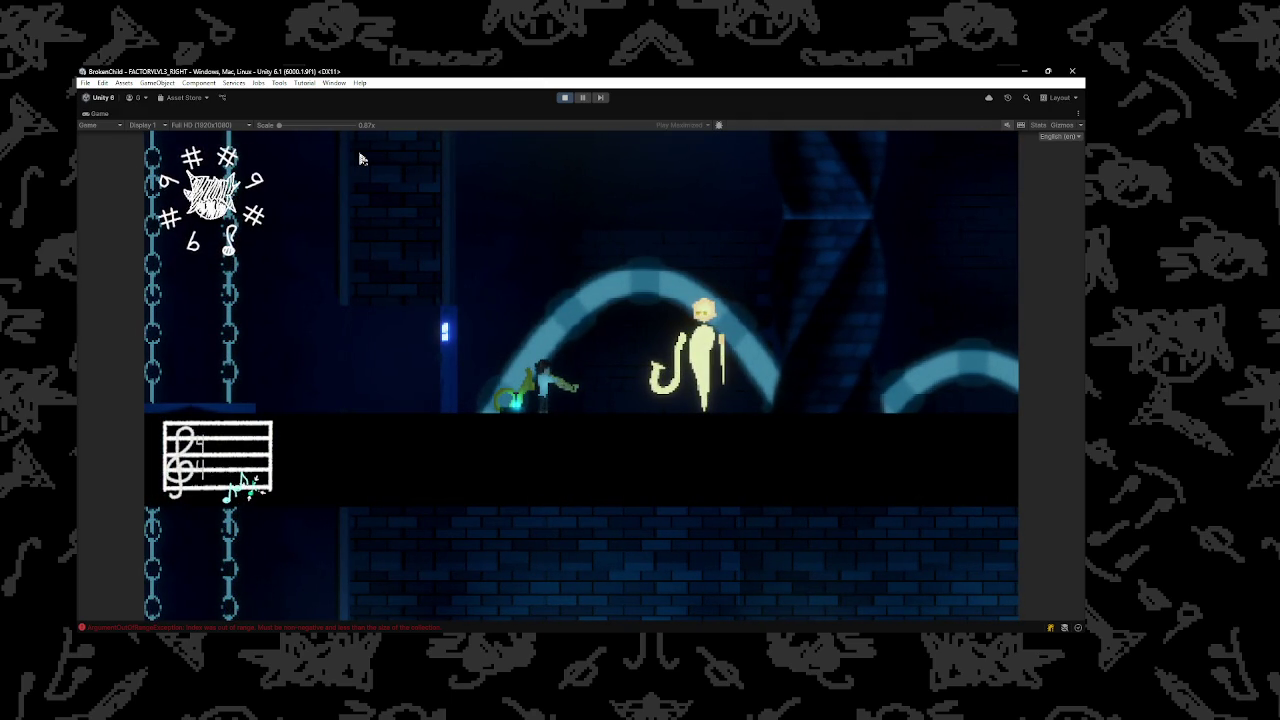
pyautogui.press('z')
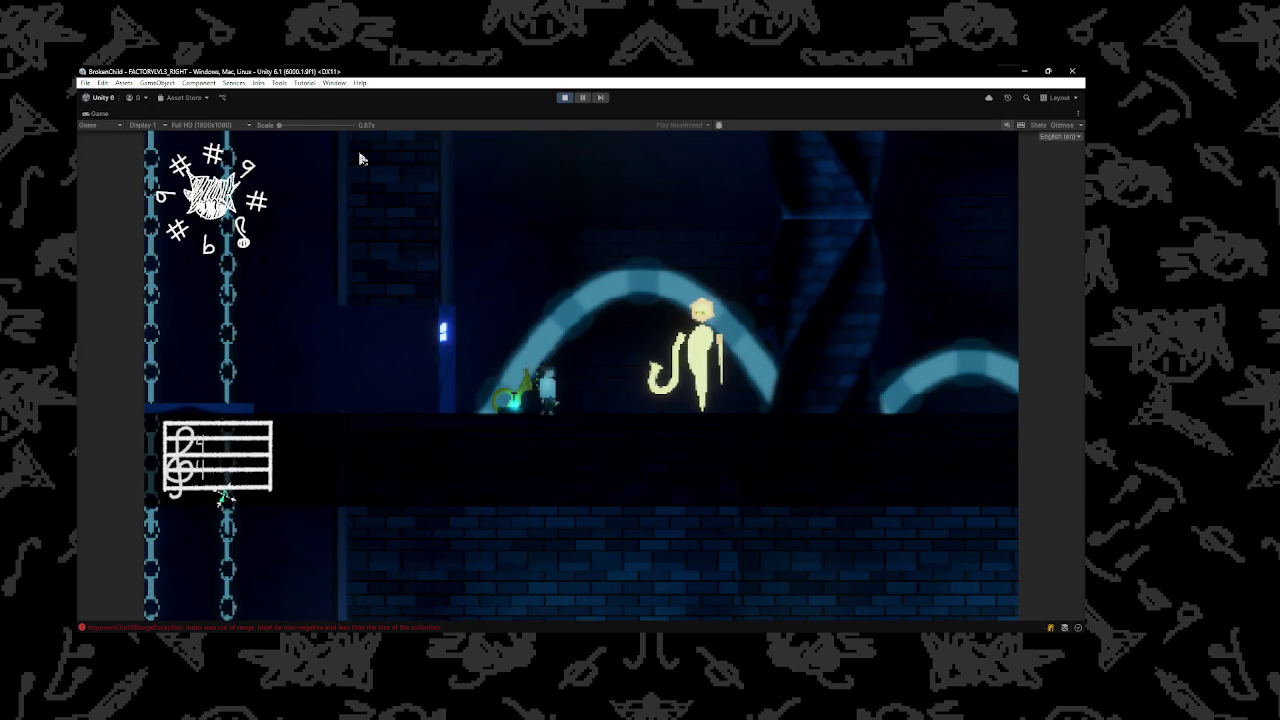
pyautogui.press('z')
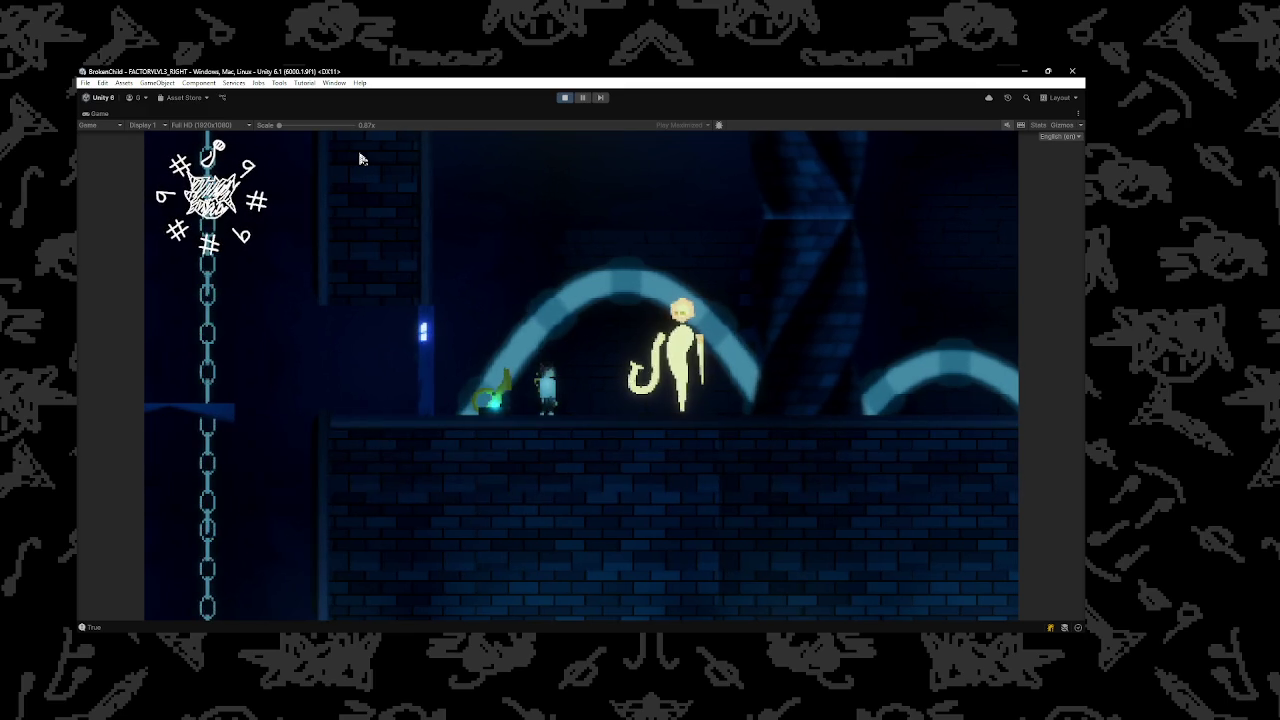
# Walk left to the doorway and back right past the ghost, checking her [Z] to inspect prompt
pyautogui.press('Right')
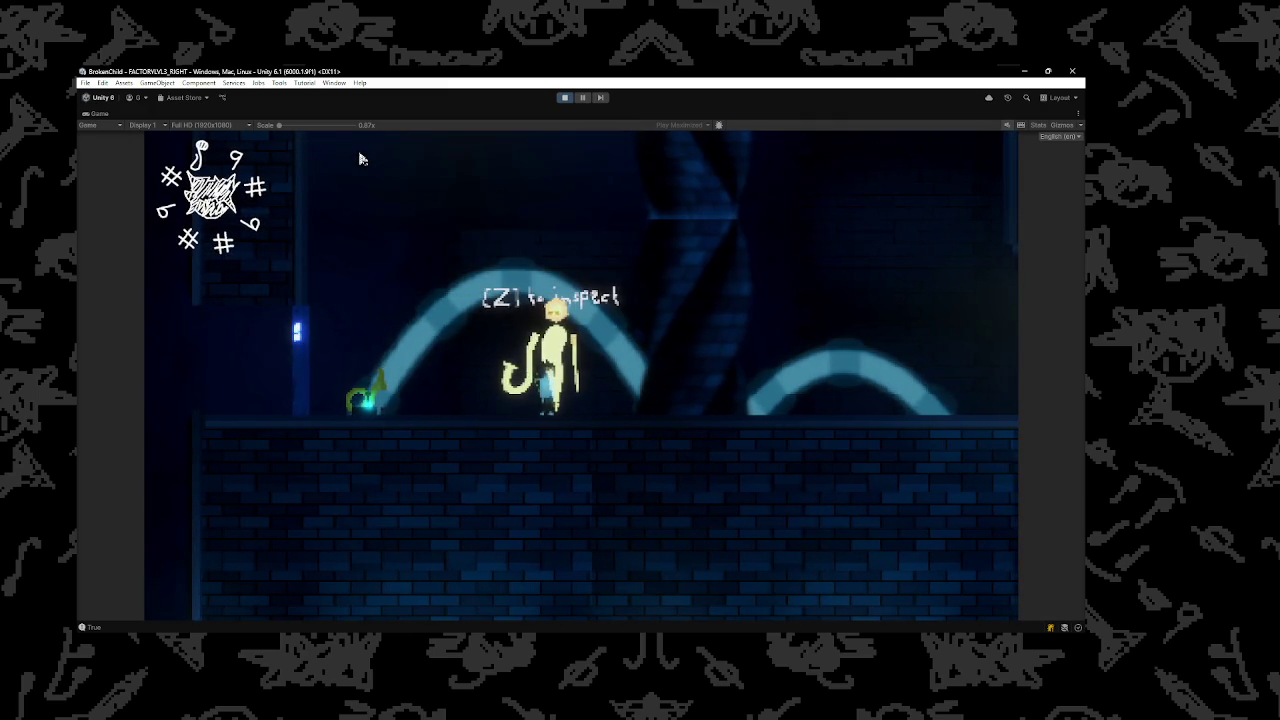
pyautogui.press('Left')
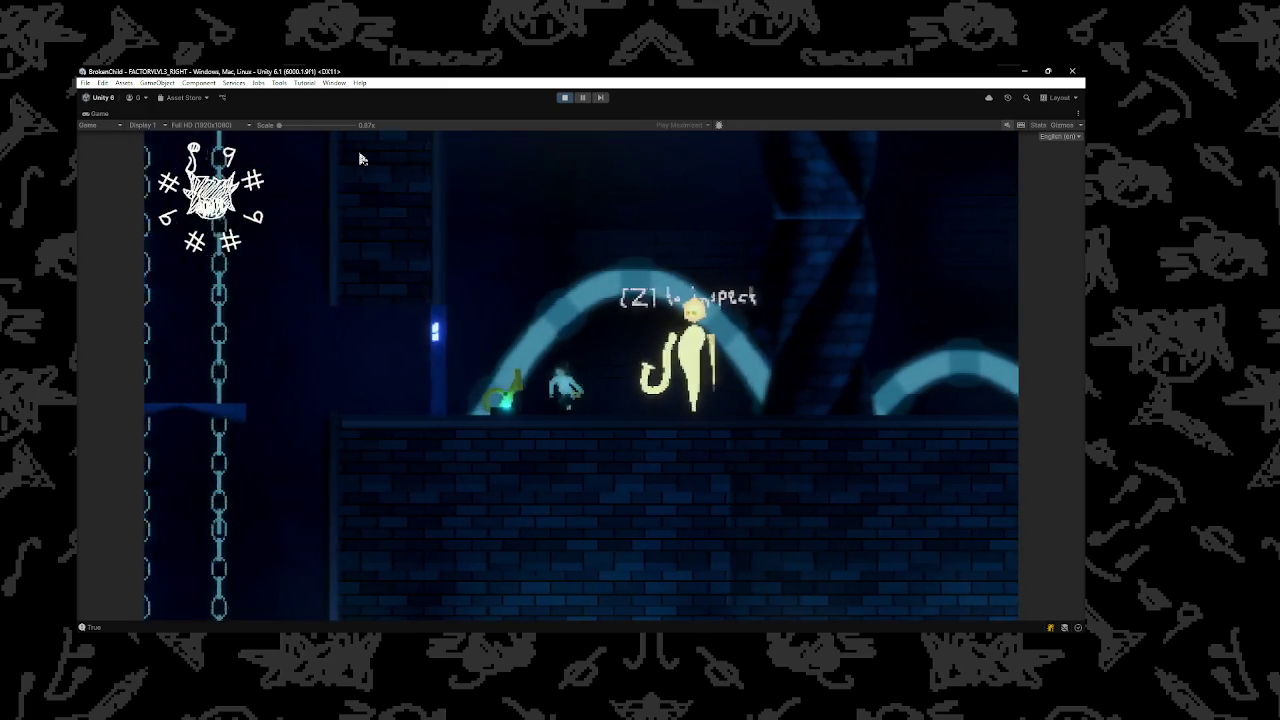
pyautogui.press('Left')
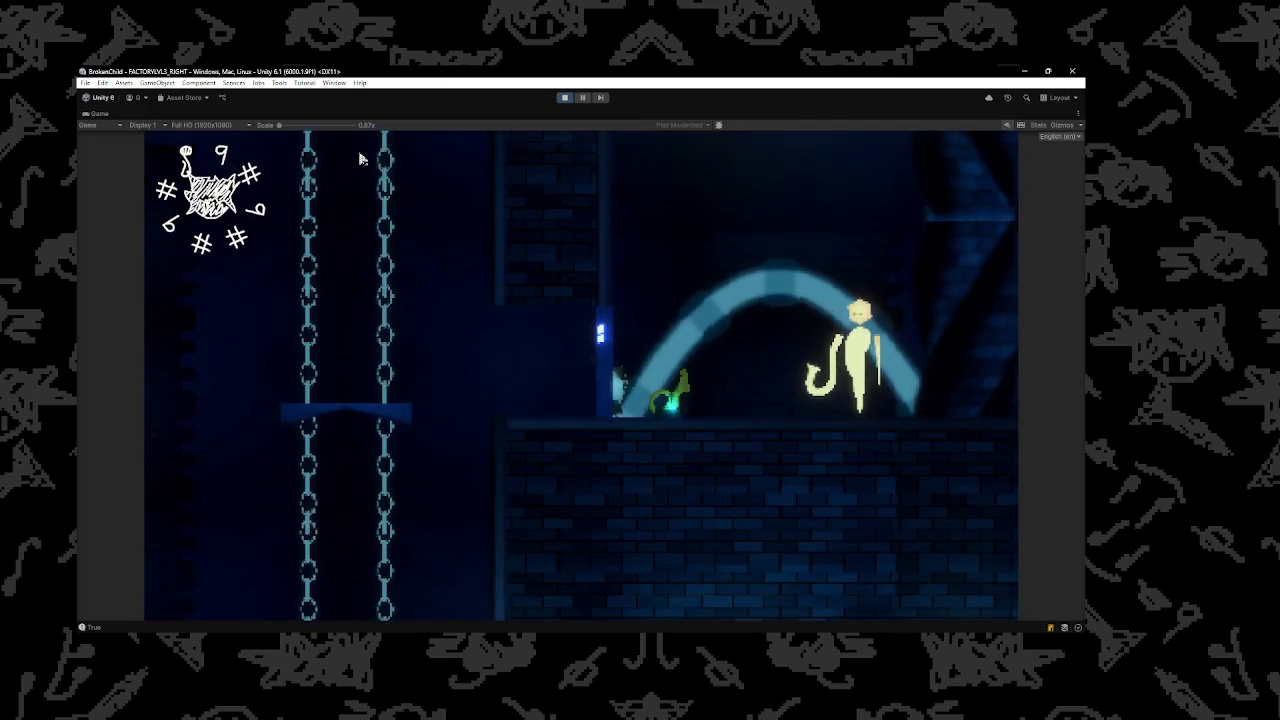
pyautogui.press('Right')
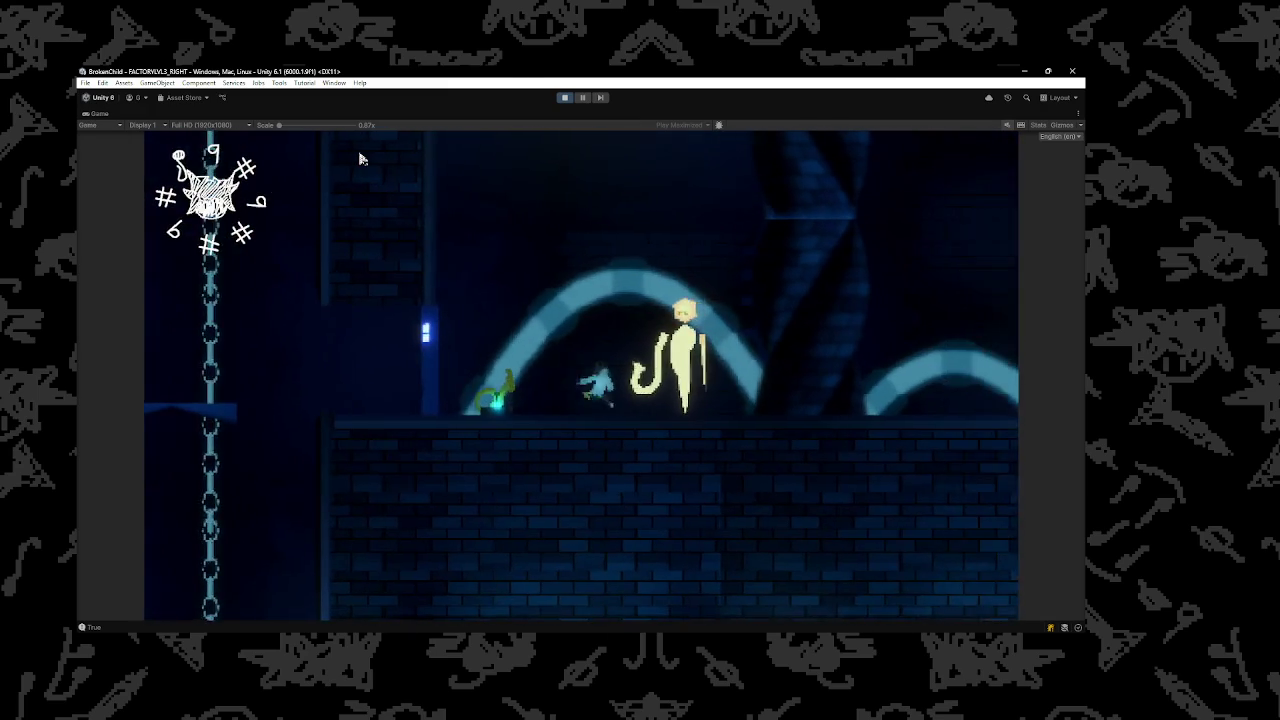
pyautogui.press('Right')
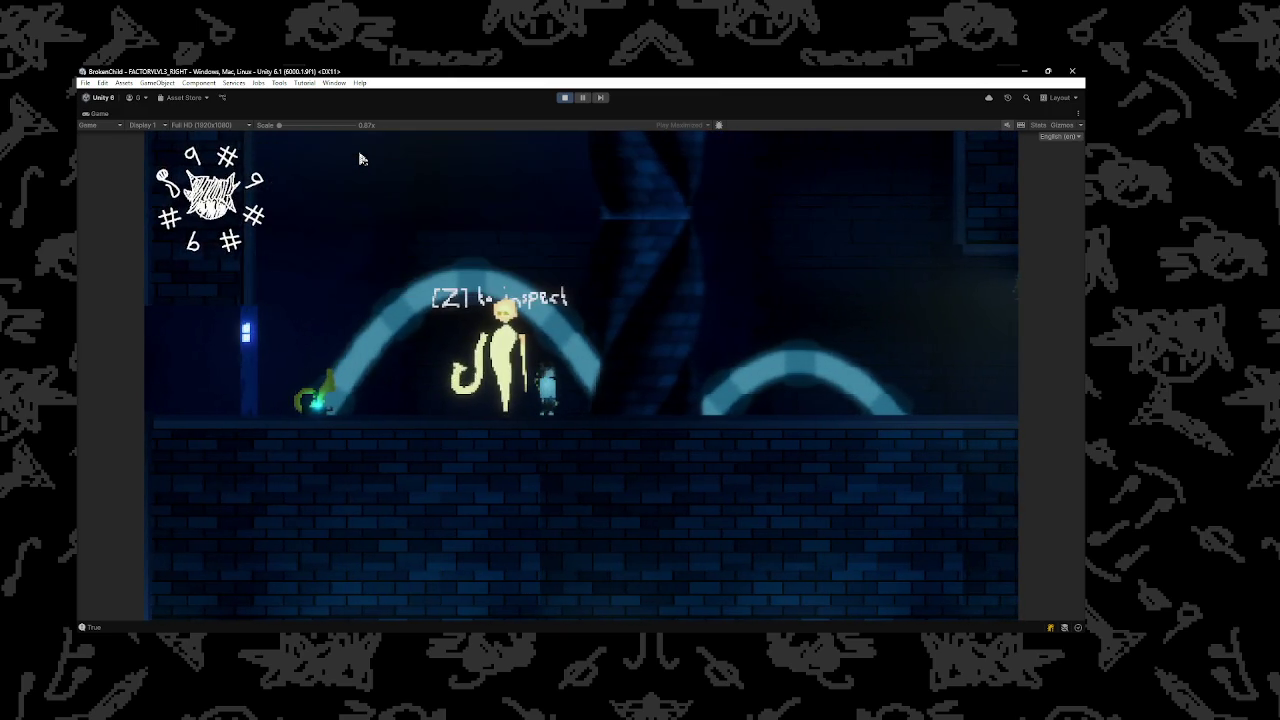
pyautogui.moveTo(636, 632)
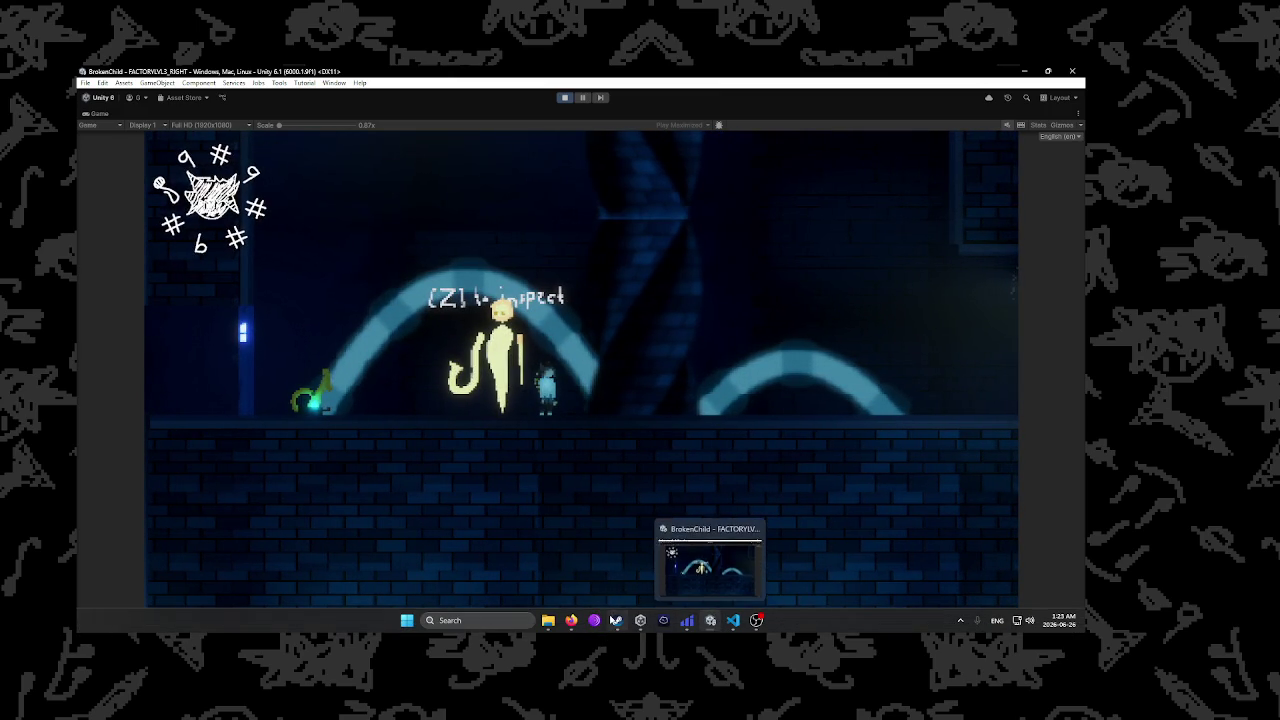
# Bring up VS Code and scroll through the MELODIE_FIRST.txt dialogue file
pyautogui.click(733, 620)
pyautogui.hotkey('ctrl', 'Tab')
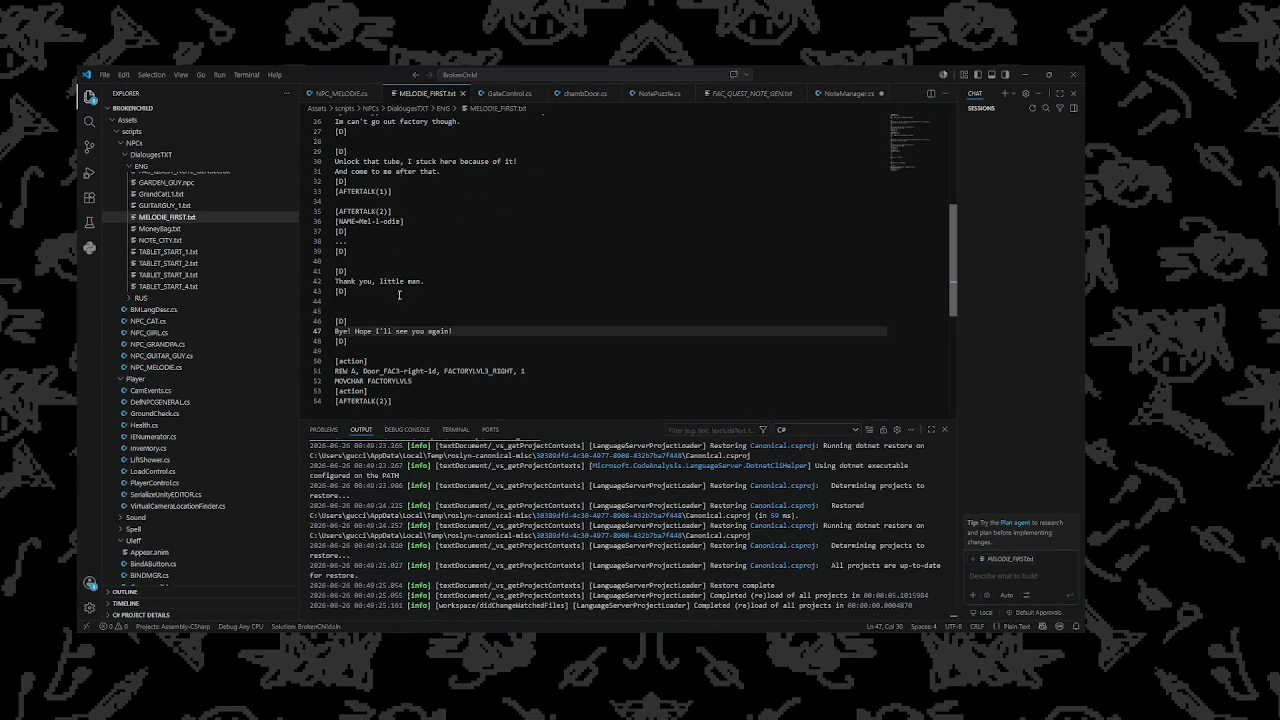
pyautogui.scroll(6, 399, 295)
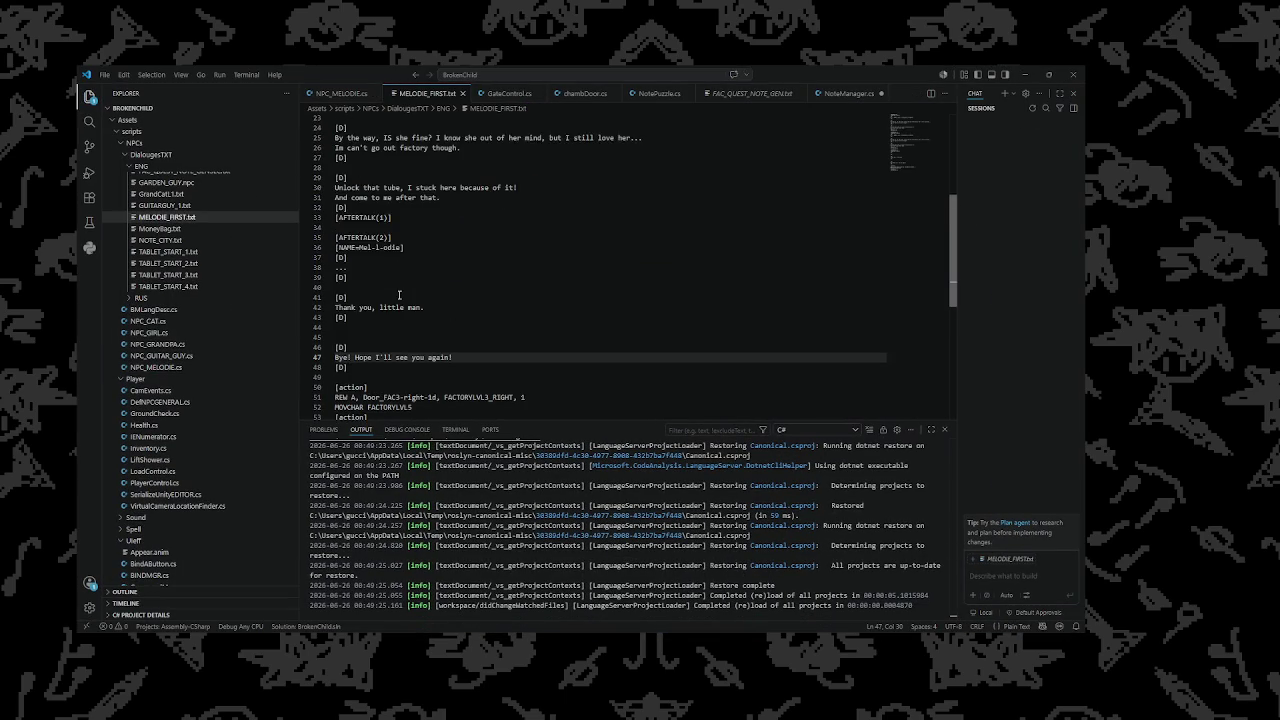
pyautogui.scroll(2, 399, 295)
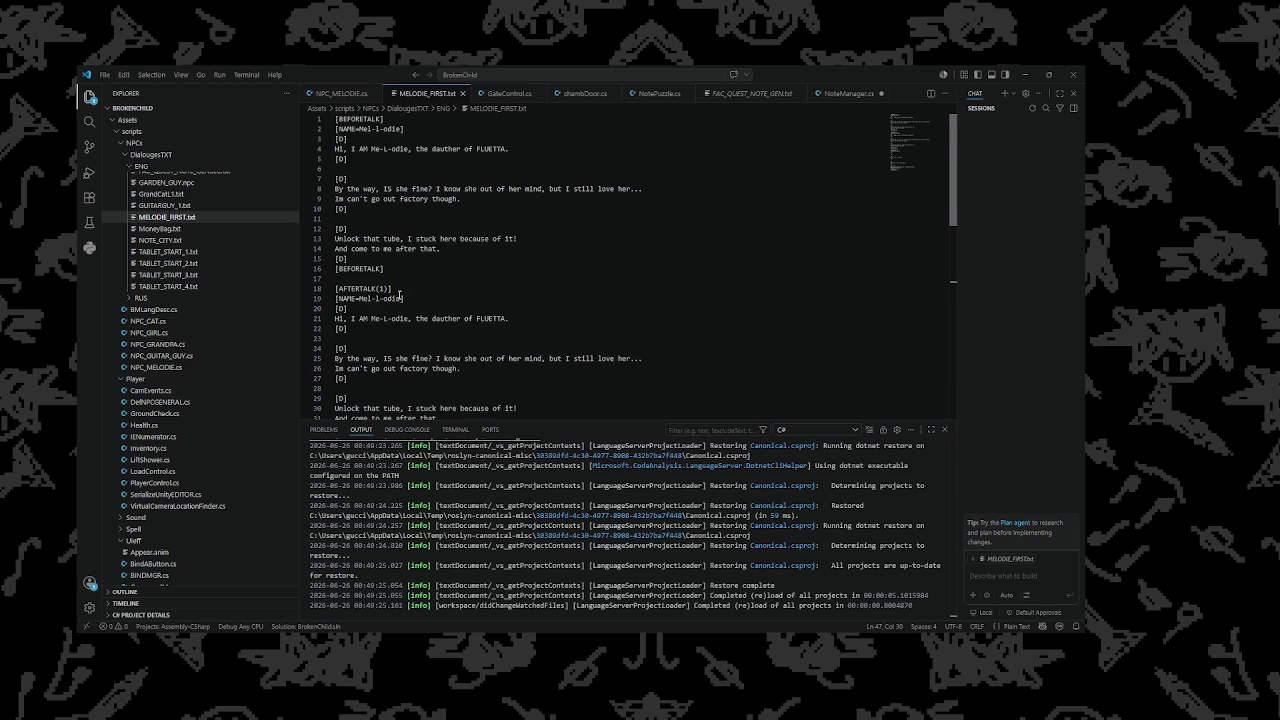
pyautogui.scroll(-5, 399, 295)
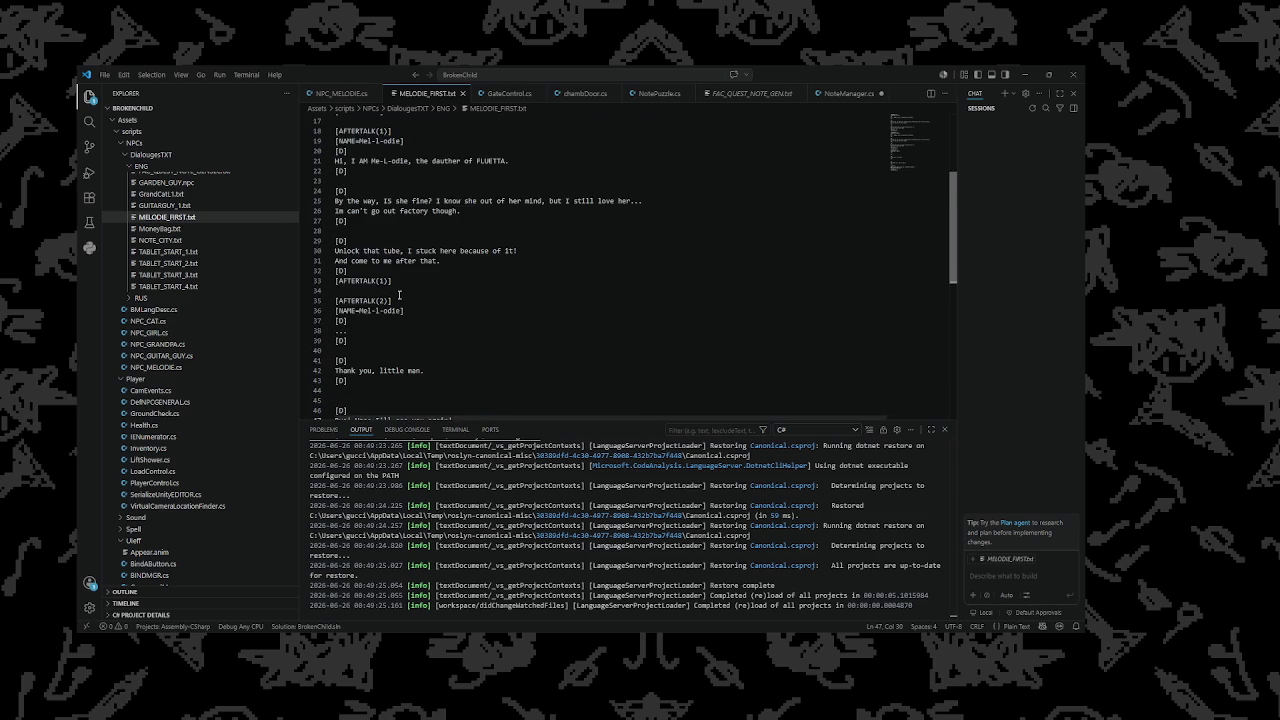
pyautogui.scroll(-1, 399, 295)
pyautogui.scroll(2, 175, 265)
pyautogui.scroll(1, 183, 276)
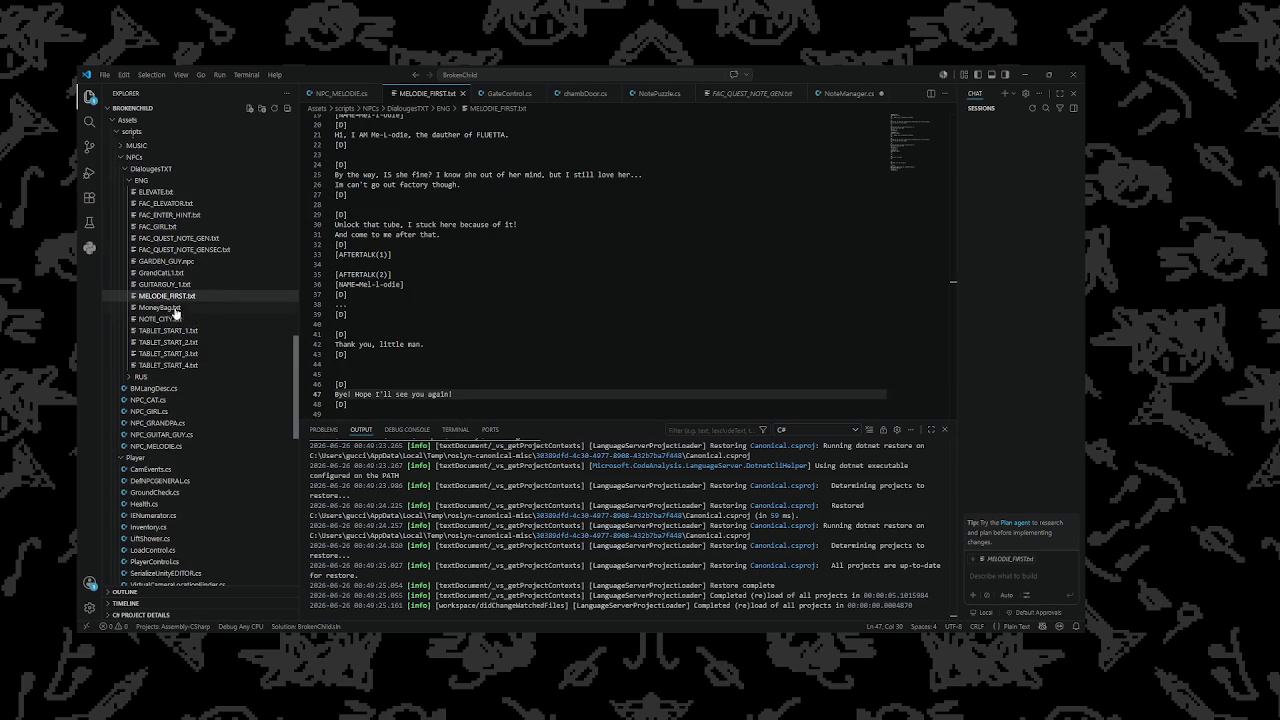
# Check NOTE_CITY.txt and MoneyBag.txt, return to MELODIE_FIRST.txt, then restart play mode in Unity
pyautogui.click(185, 320)
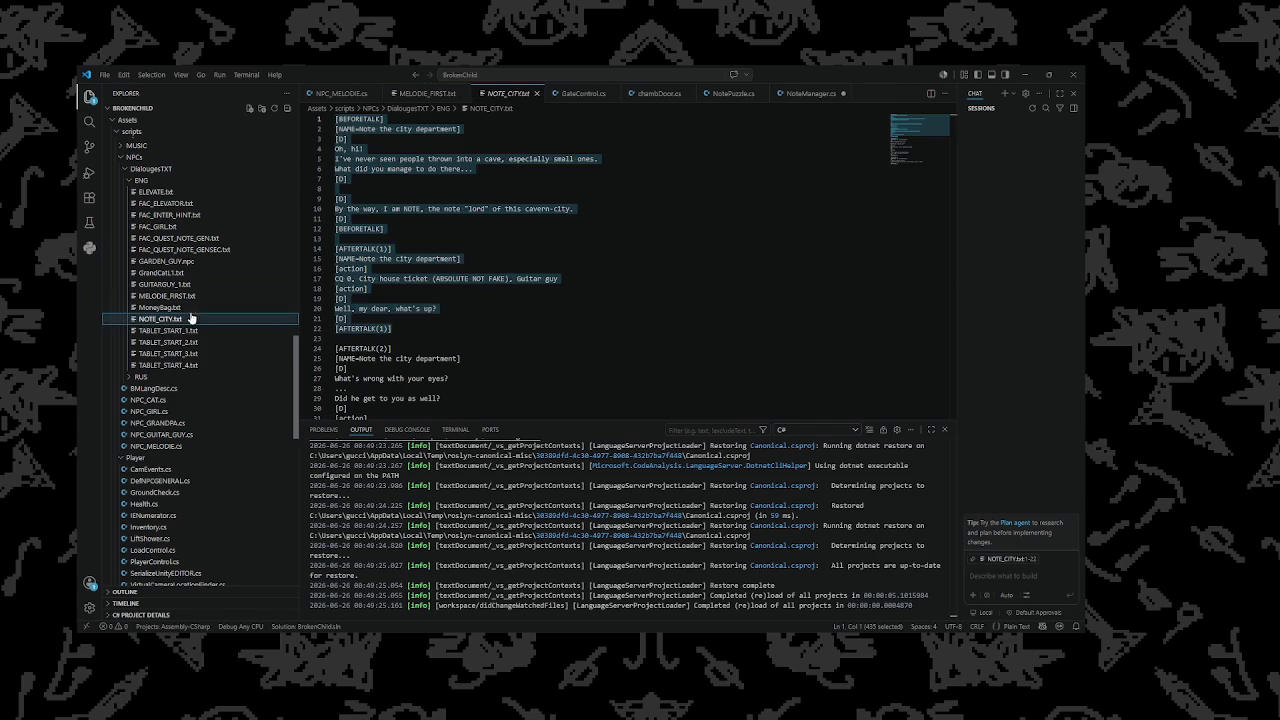
pyautogui.scroll(-3, 347, 298)
pyautogui.scroll(-2, 344, 298)
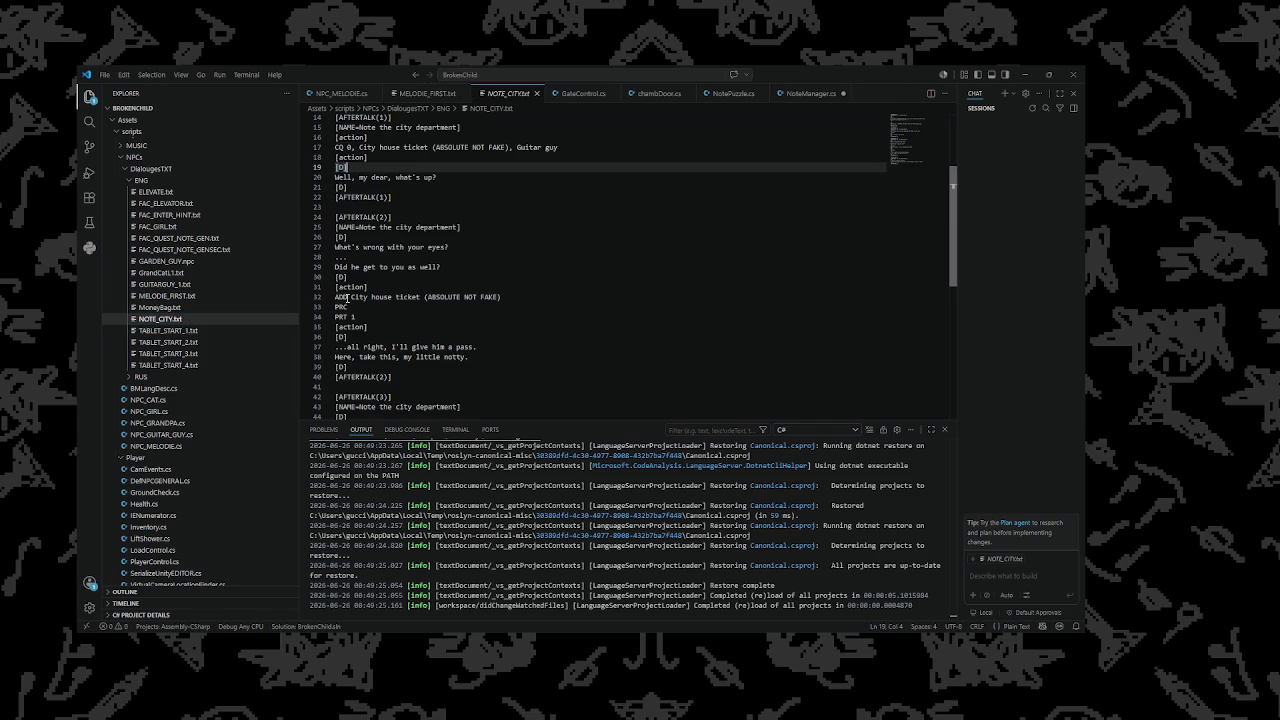
pyautogui.click(182, 308)
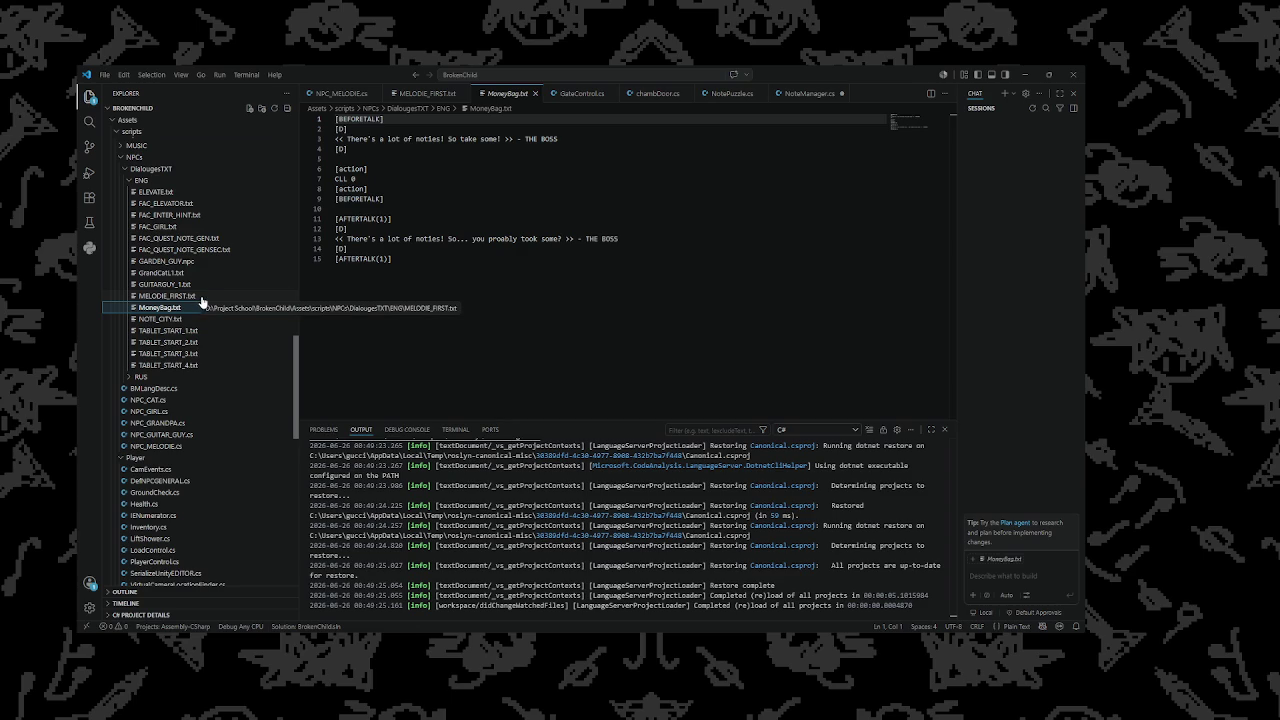
pyautogui.click(201, 297)
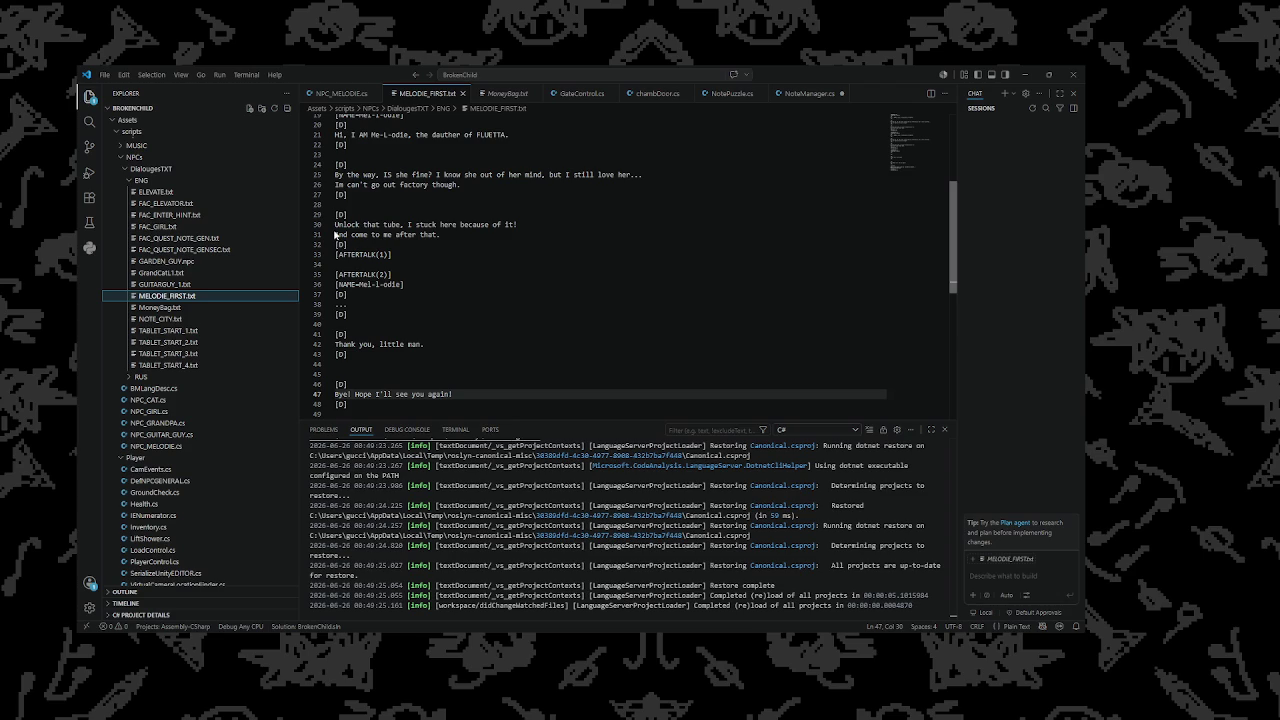
pyautogui.scroll(-3, 392, 242)
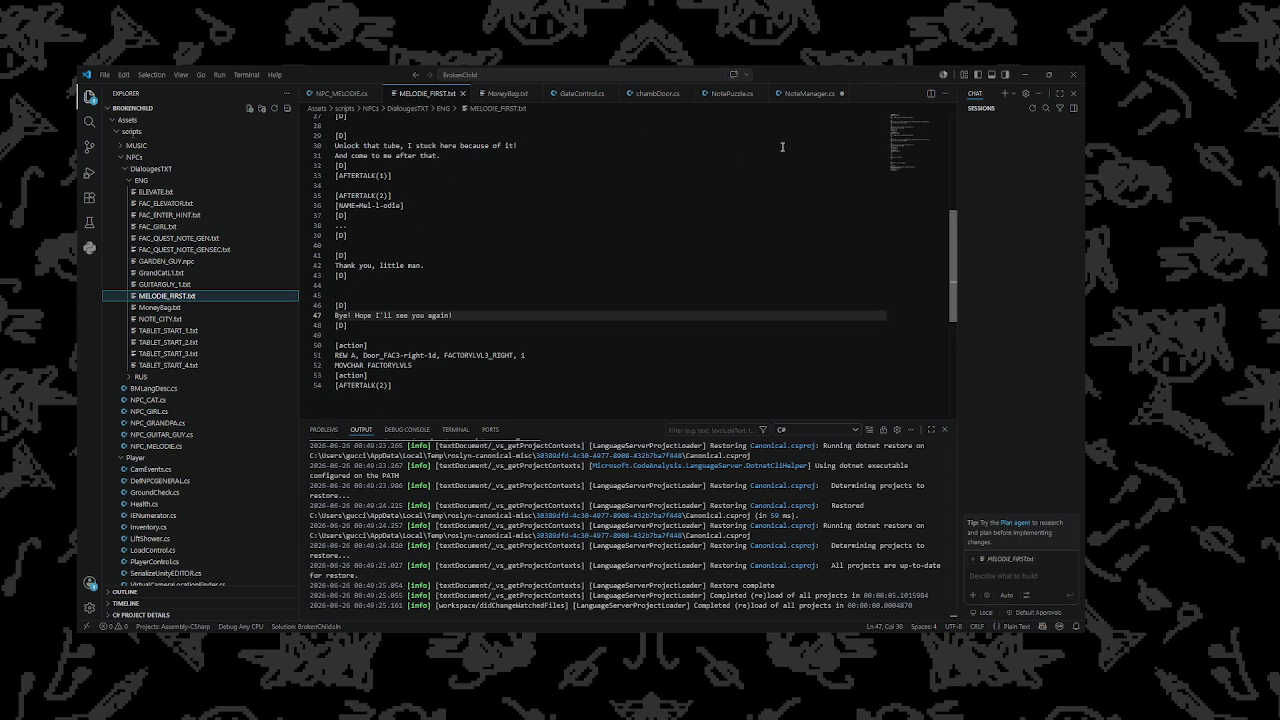
pyautogui.click(1024, 74)
pyautogui.click(564, 97)
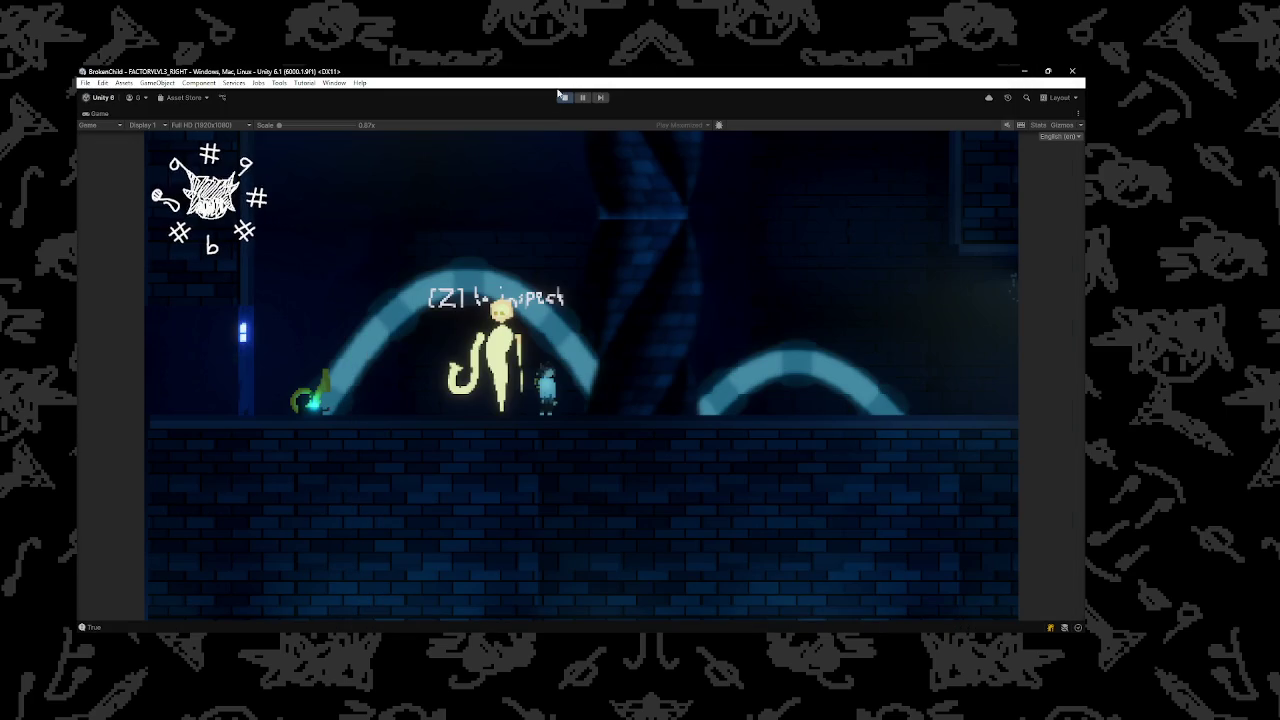
# Stop play mode and open File Explorer at This PC
pyautogui.click(566, 97)
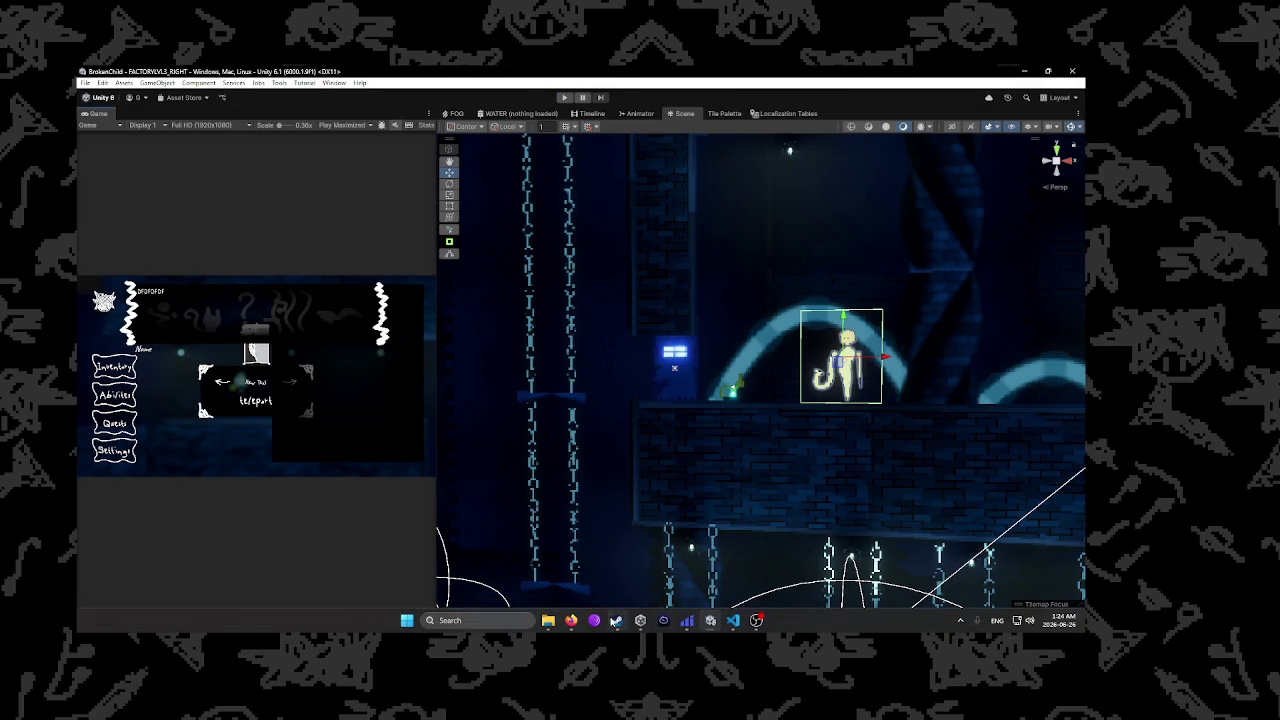
pyautogui.click(547, 620)
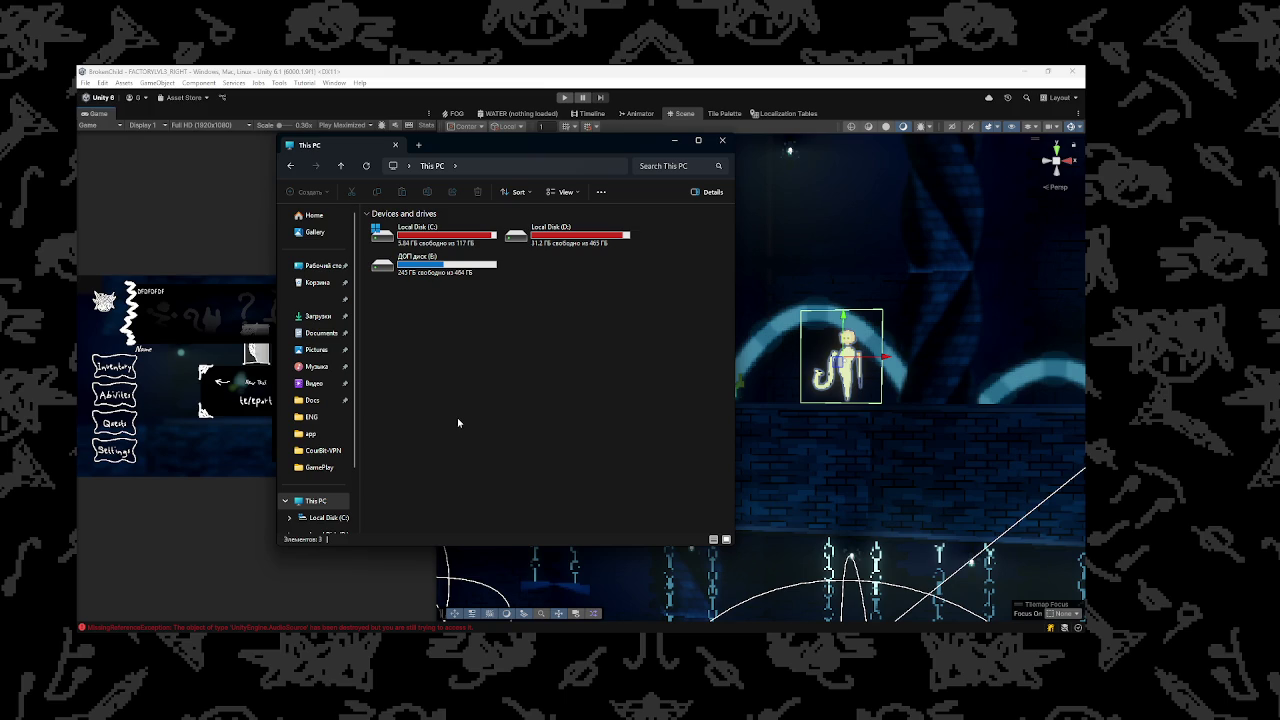
# Browse to the Assets/scripts/GamePlay folder in File Explorer, then resume play mode in Unity
pyautogui.click(322, 465)
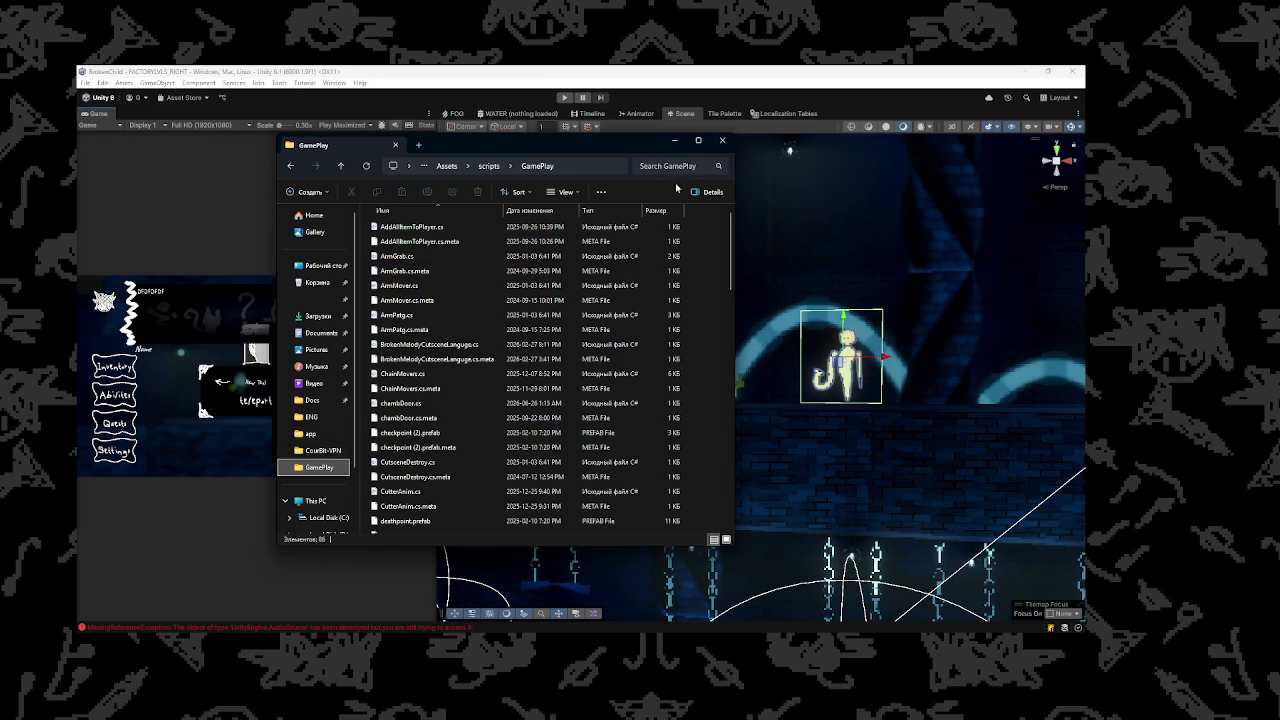
pyautogui.click(557, 95)
pyautogui.click(565, 99)
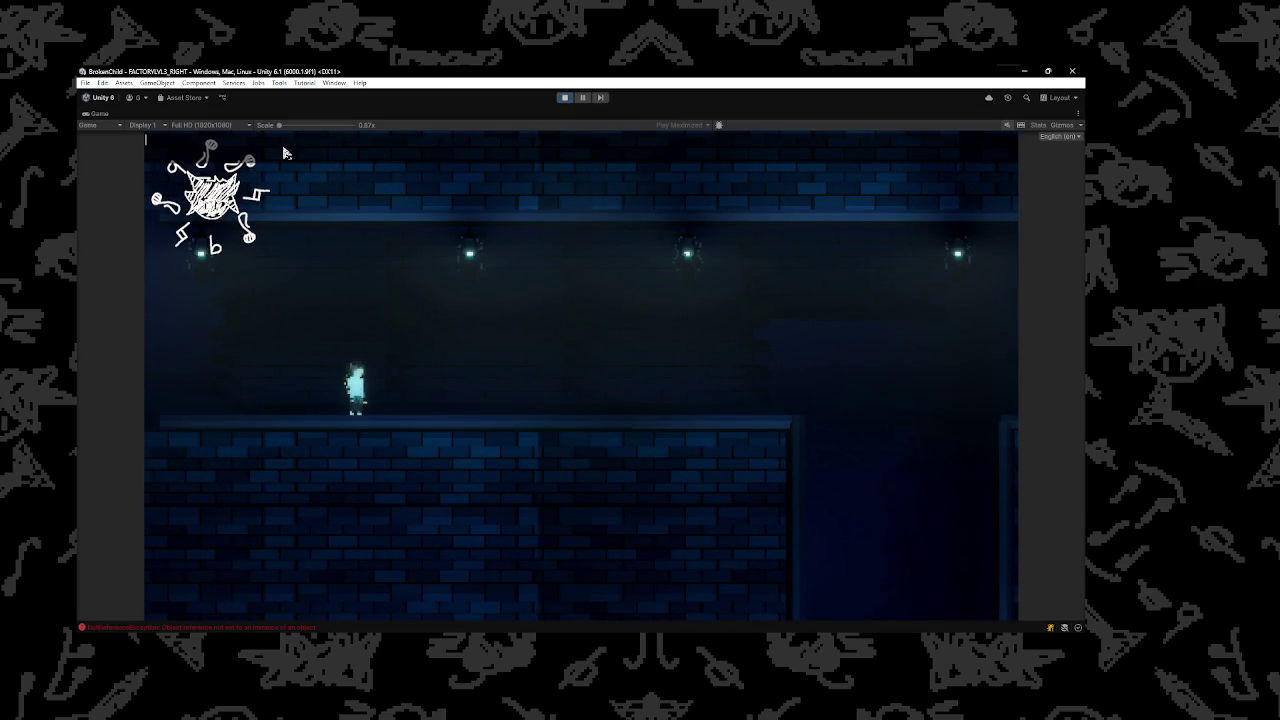
# Run the in-game 'opensfold' command to open the LocalLow/Resistance Studio/BrokenChild save folder
pyautogui.write('opensfold')
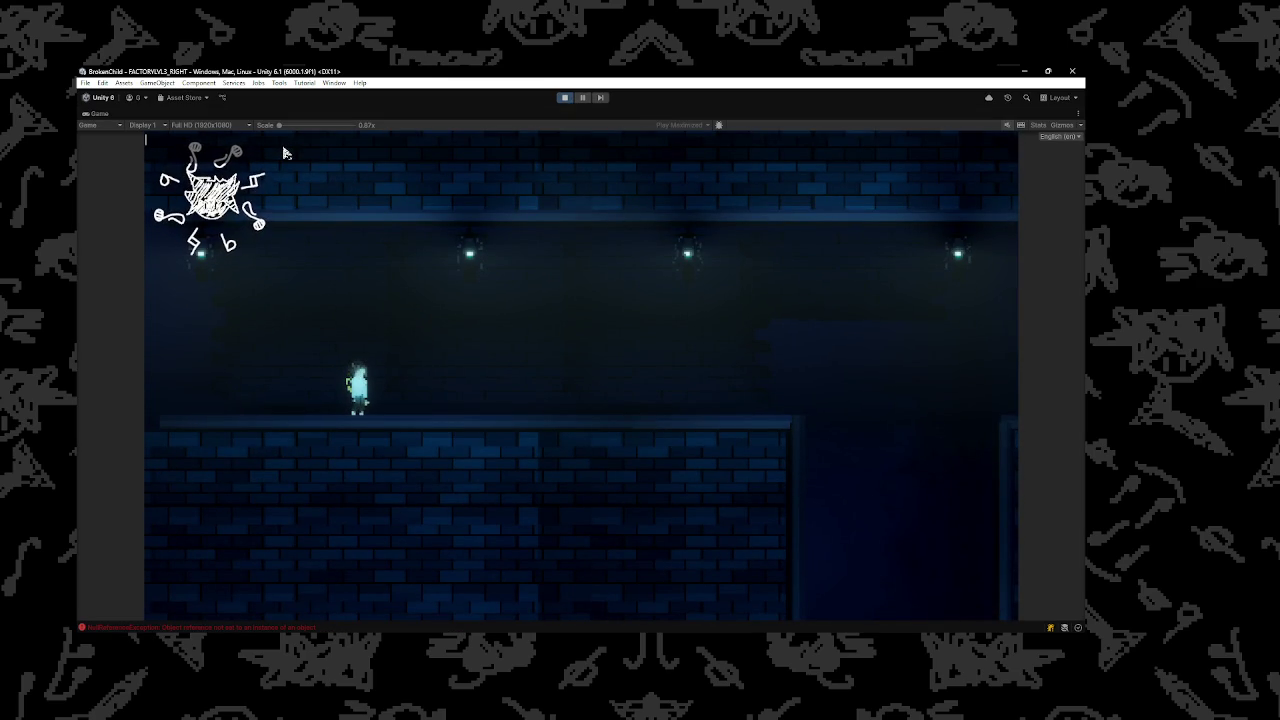
pyautogui.press('Return')
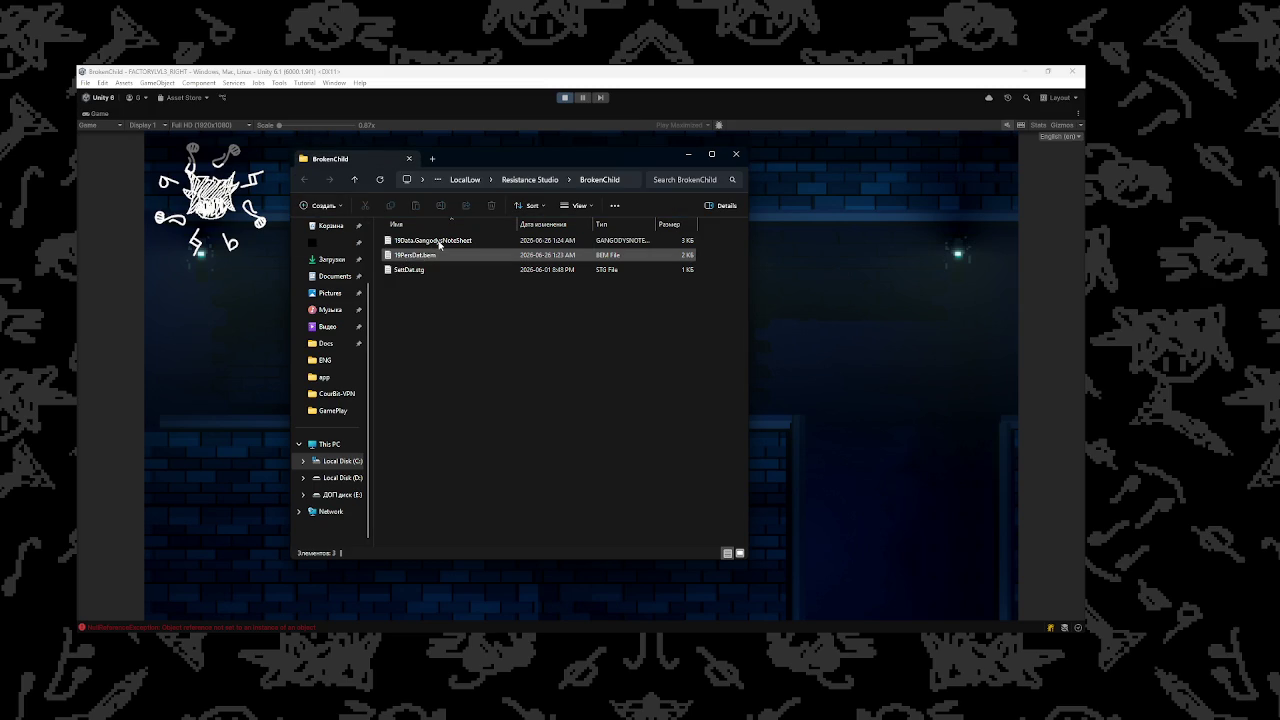
# Open 19Data.GangodysNoteSheet and 19PersDat.bem as text in Notepad
pyautogui.click(439, 244)
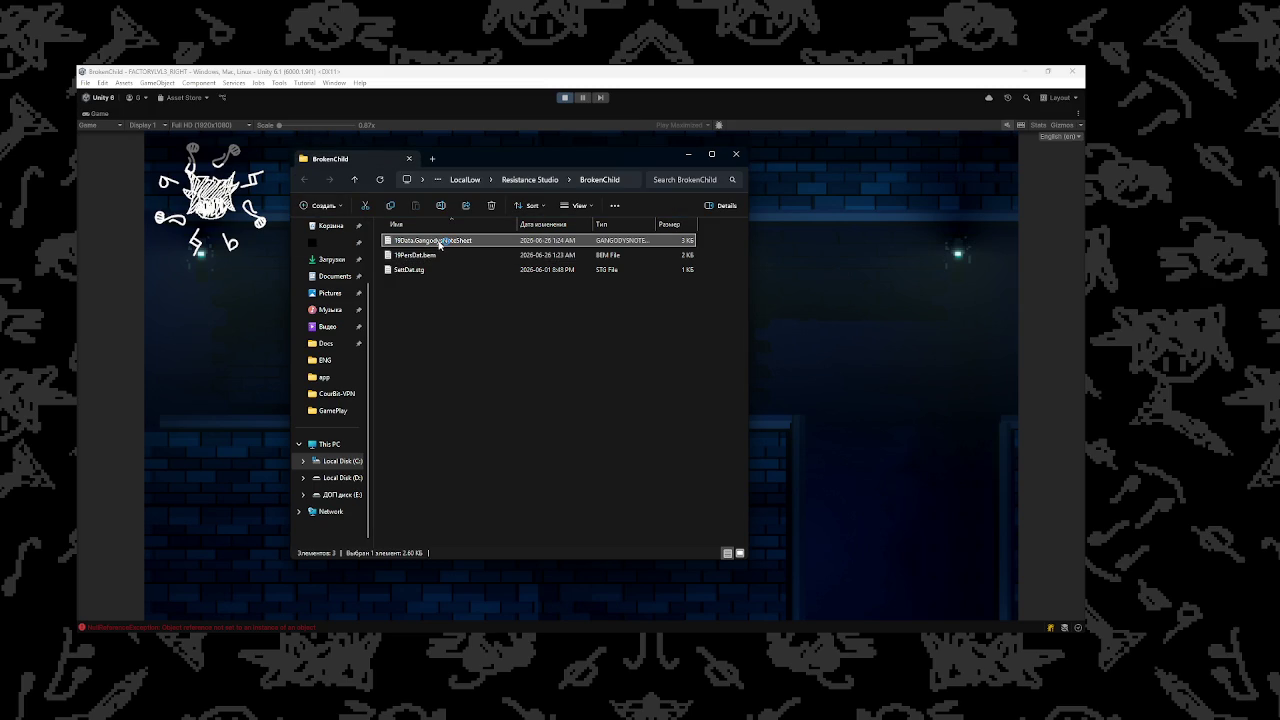
pyautogui.doubleClick(439, 244)
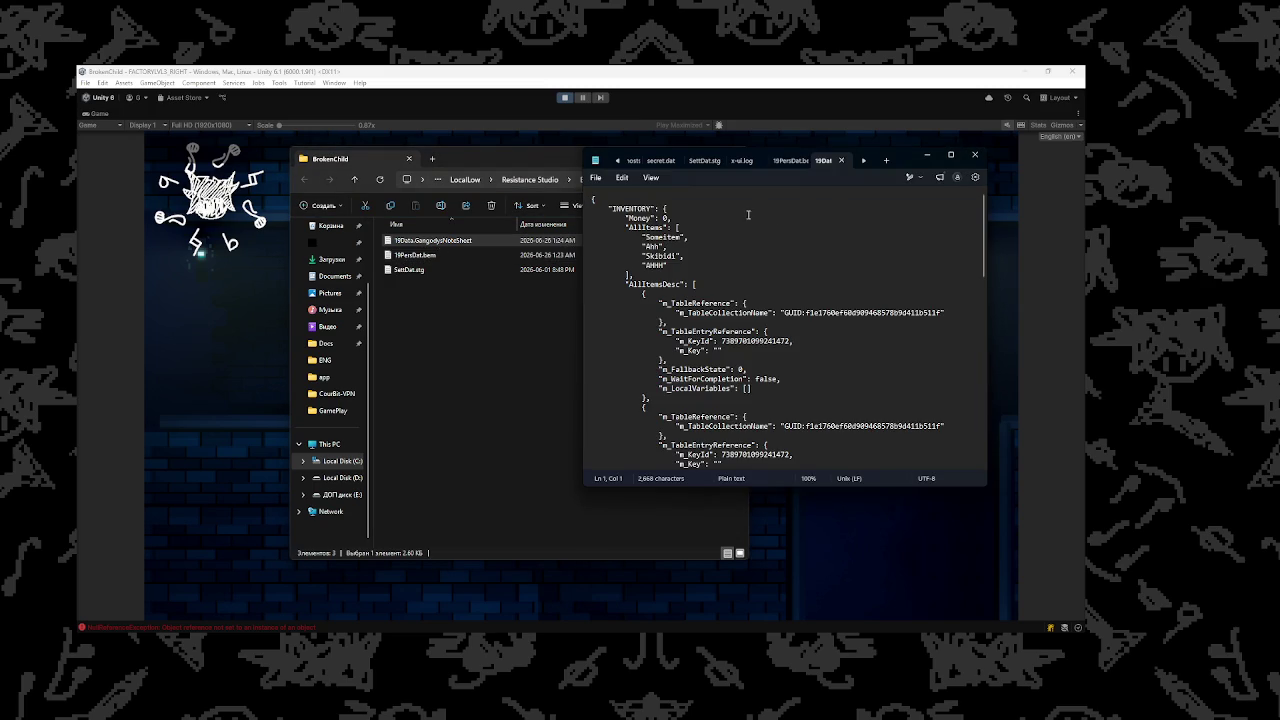
pyautogui.click(975, 154)
pyautogui.doubleClick(420, 256)
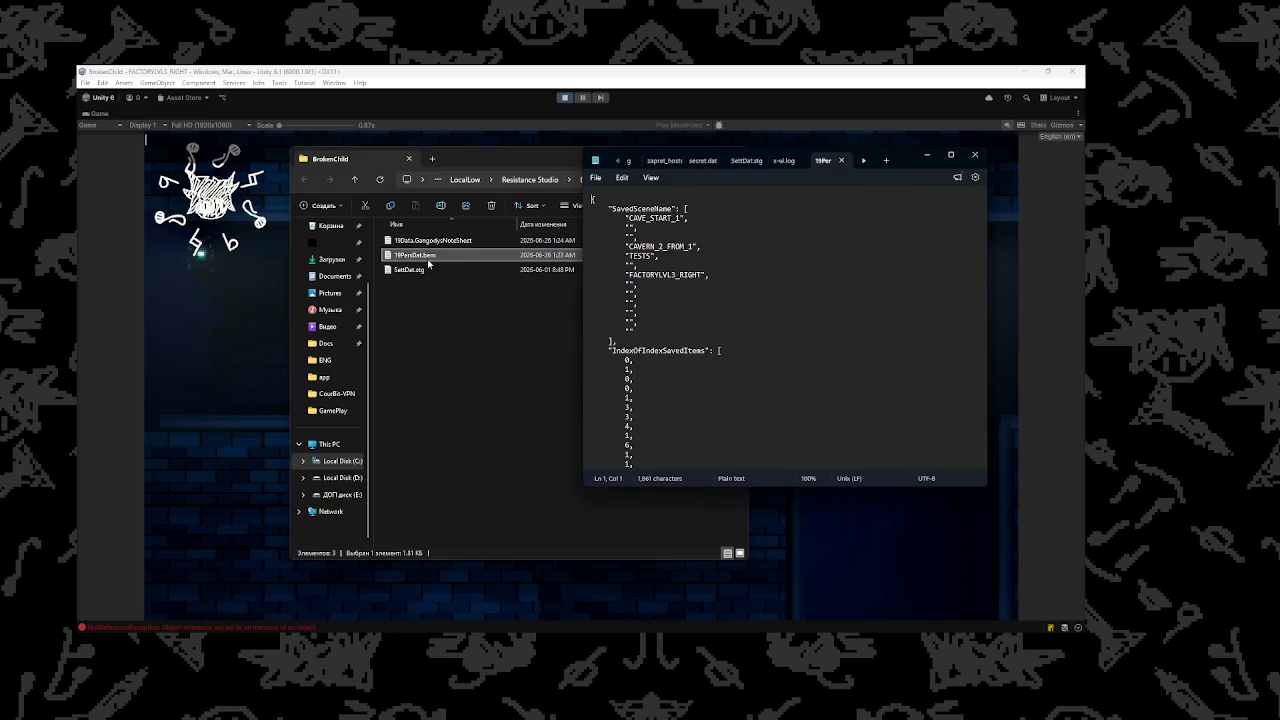
# Maximize the 19PersDat.bem Notepad window and read through its JSON before returning to VS Code
pyautogui.scroll(-1, 752, 244)
pyautogui.scroll(2, 752, 244)
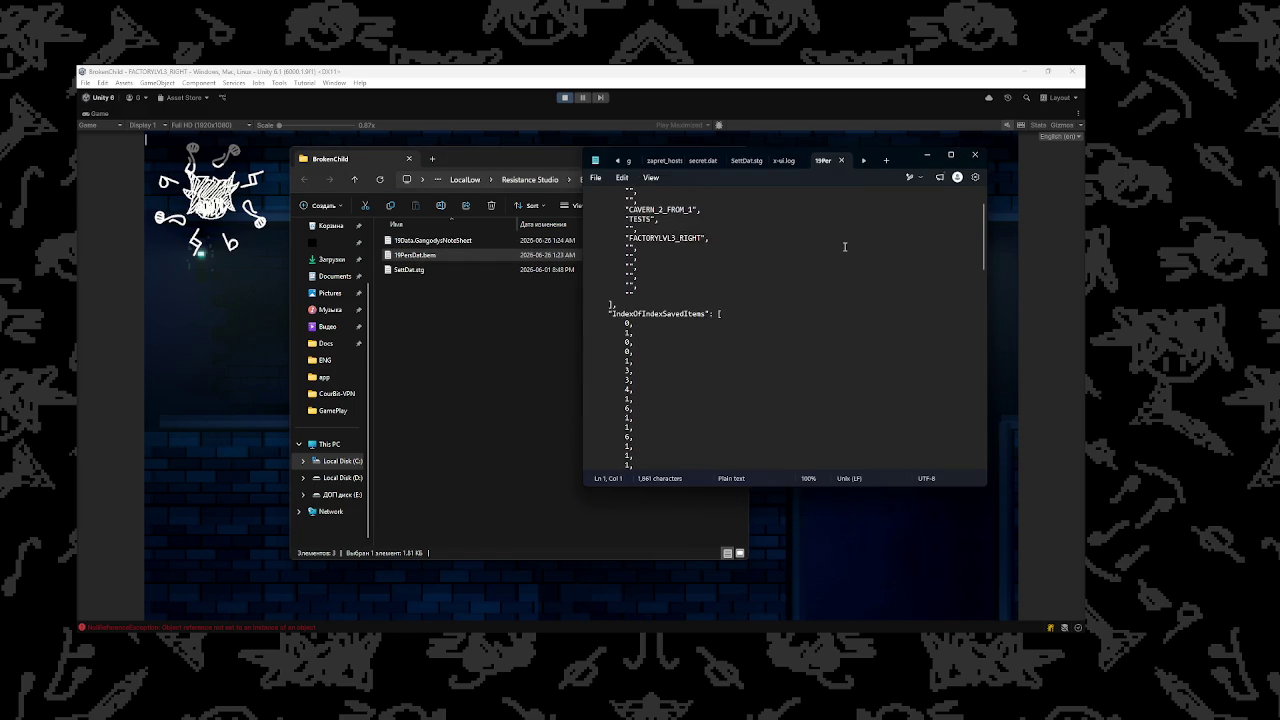
pyautogui.click(950, 154)
pyautogui.scroll(-3, 763, 289)
pyautogui.scroll(1, 725, 307)
pyautogui.scroll(2, 680, 320)
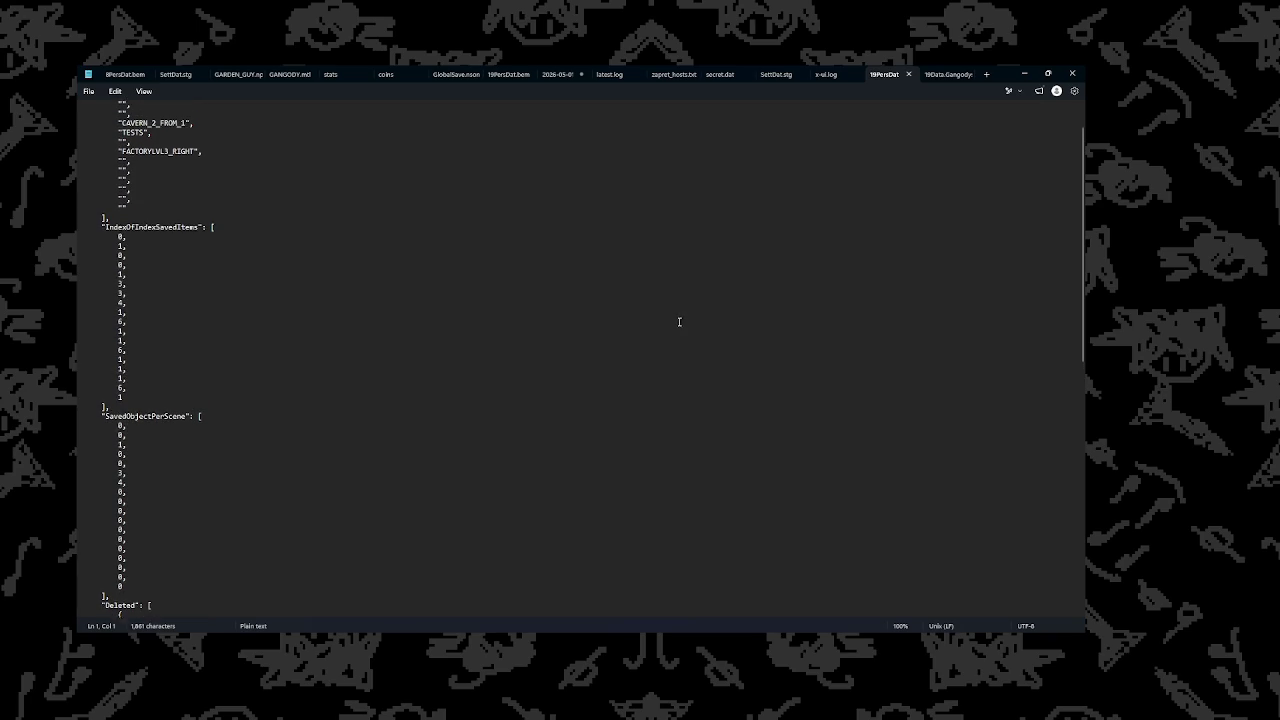
pyautogui.scroll(-1, 663, 386)
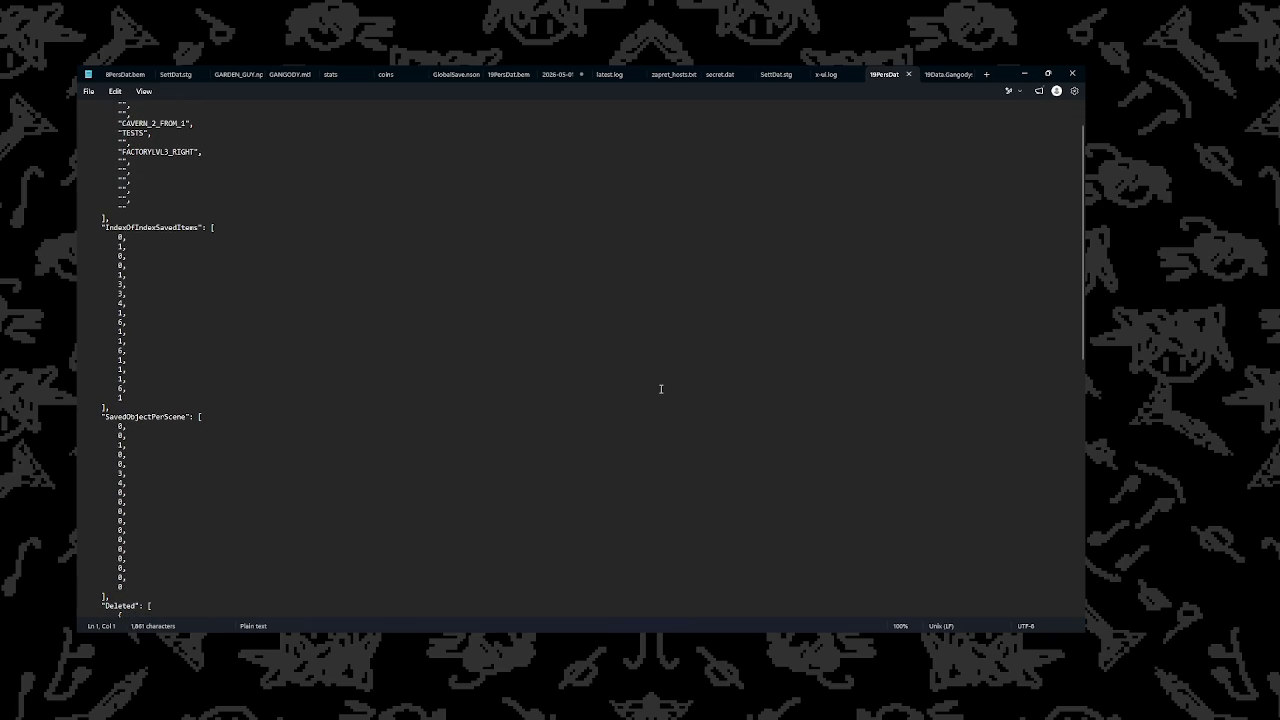
pyautogui.scroll(-4, 661, 389)
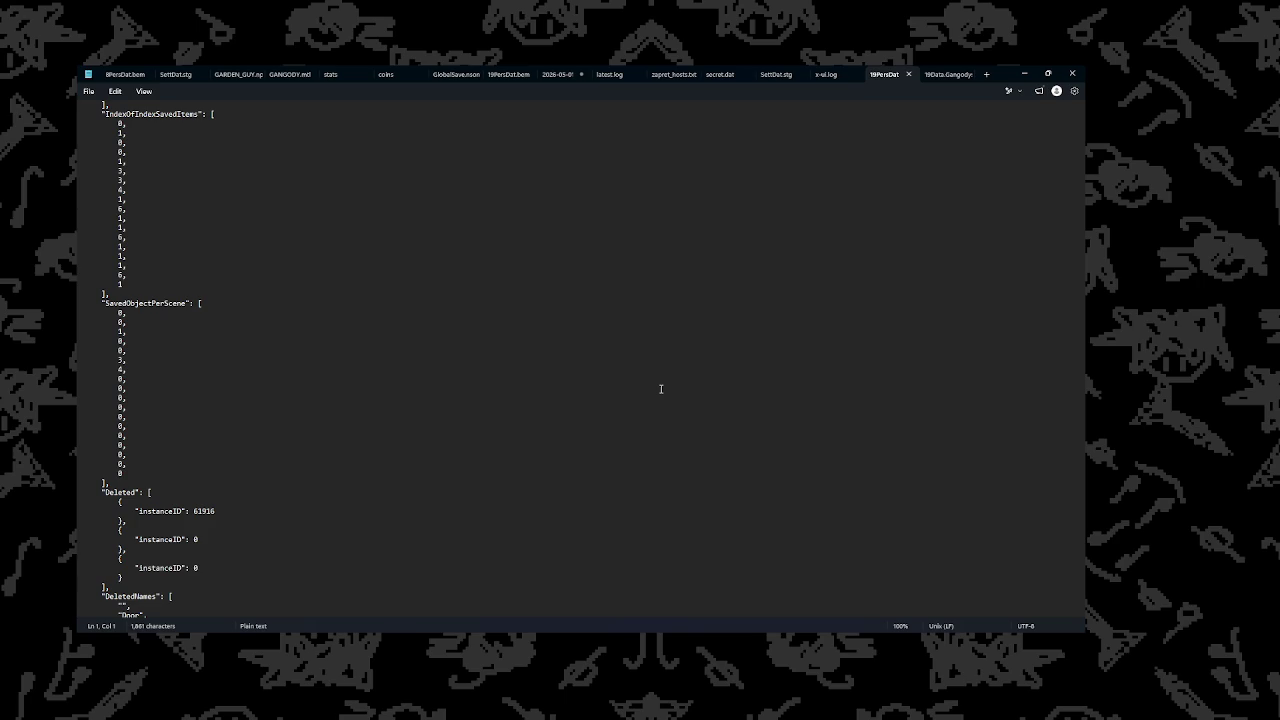
pyautogui.scroll(-4, 661, 389)
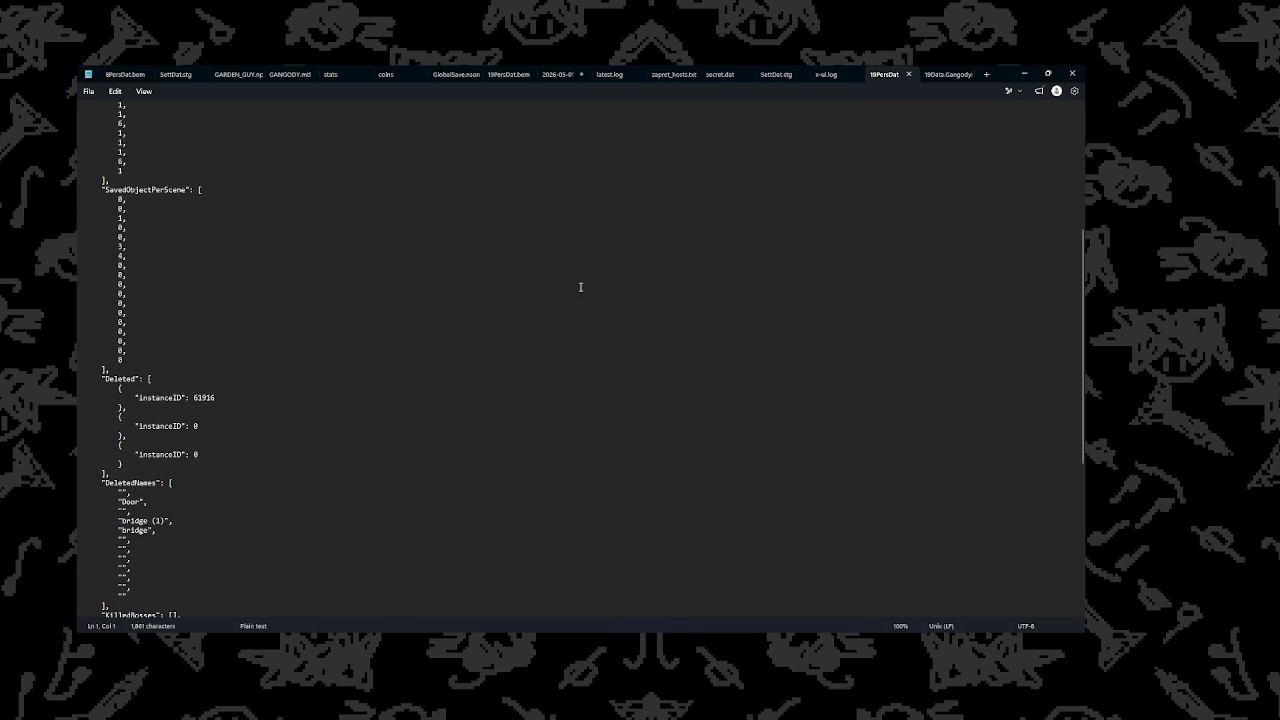
pyautogui.scroll(-6, 557, 285)
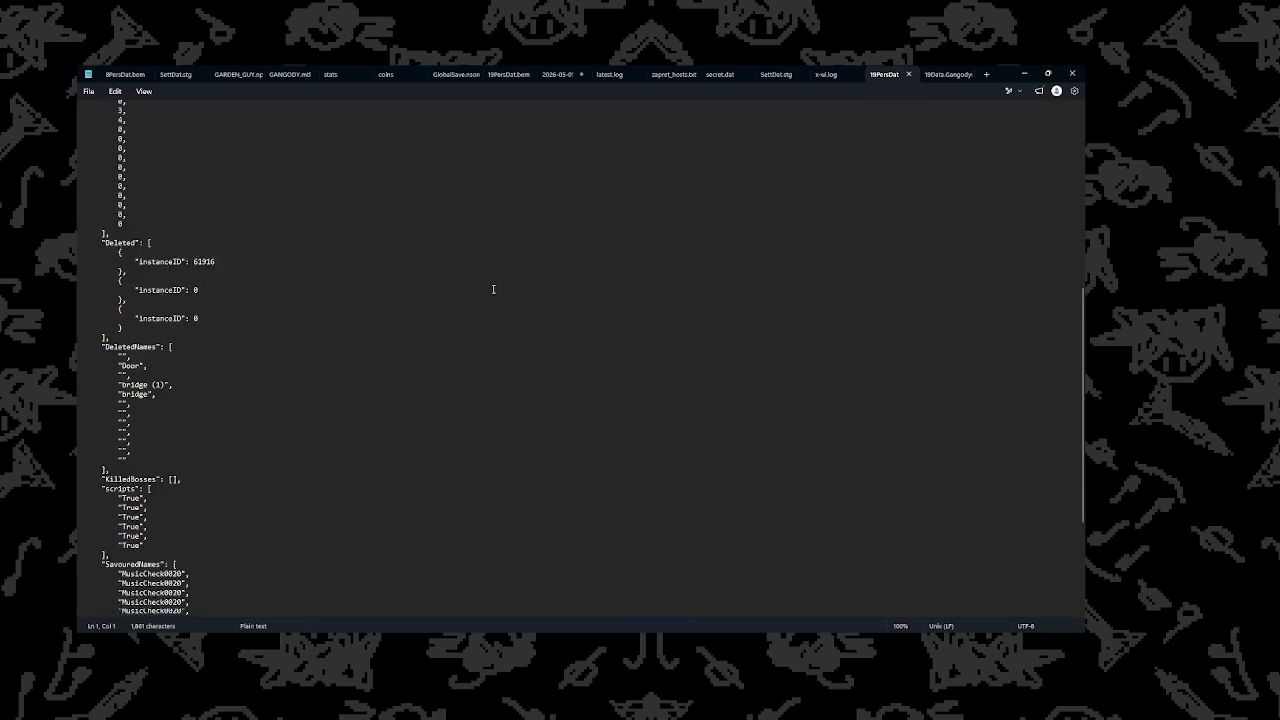
pyautogui.scroll(-3, 411, 322)
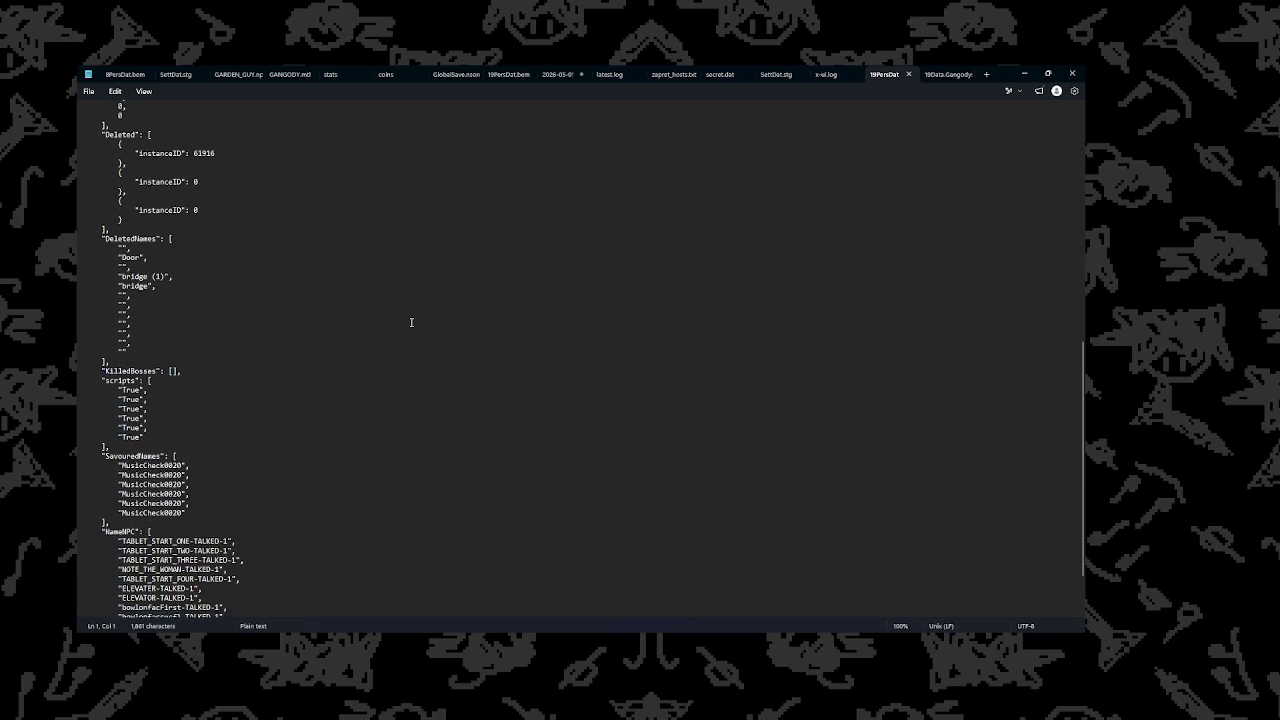
pyautogui.scroll(-2, 411, 322)
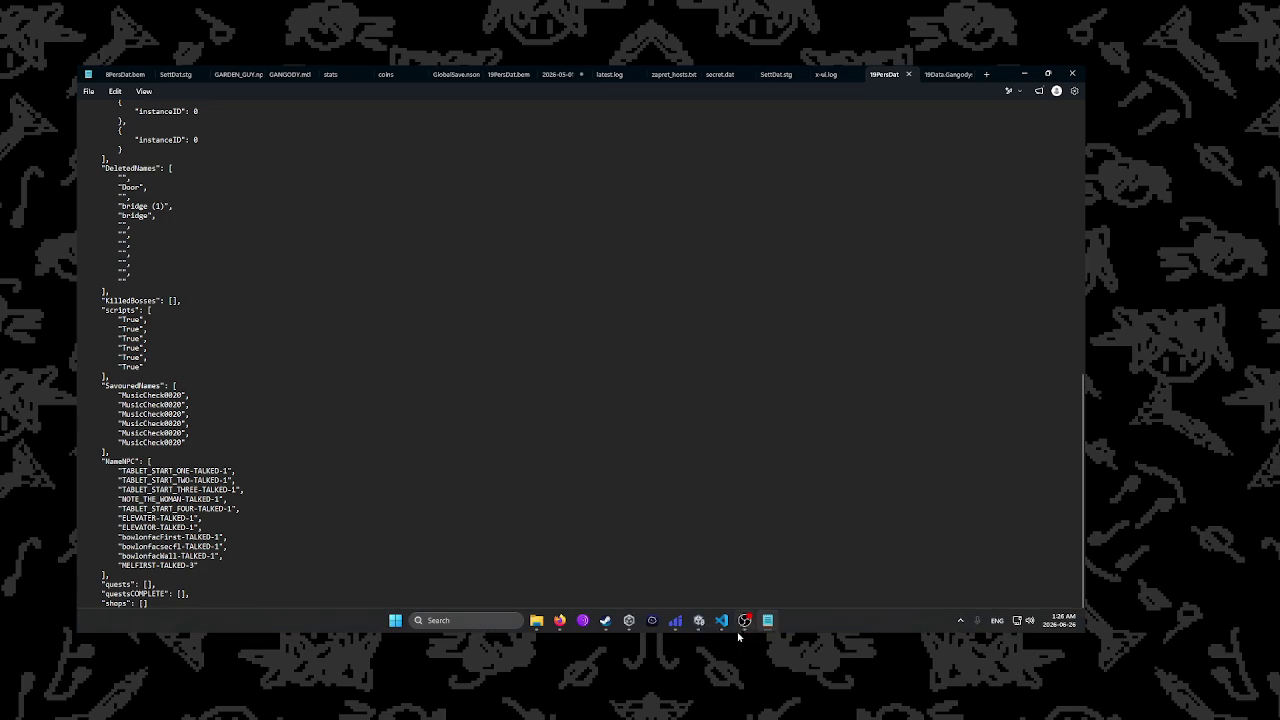
pyautogui.click(720, 621)
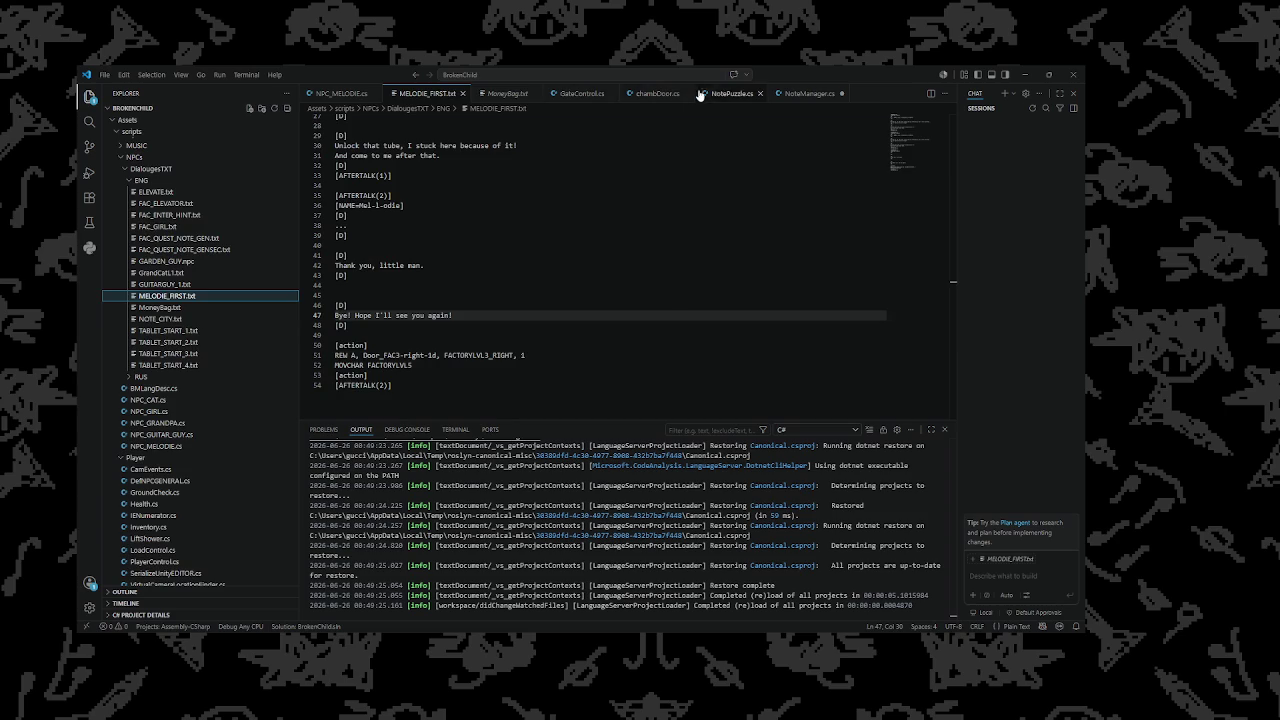
# Follow NotePuzzle.cs's AddScript call to its definition in EnemyCash.cs, then come back to NotePuzzle.cs
pyautogui.click(731, 93)
pyautogui.scroll(1, 550, 237)
pyautogui.scroll(-1, 543, 307)
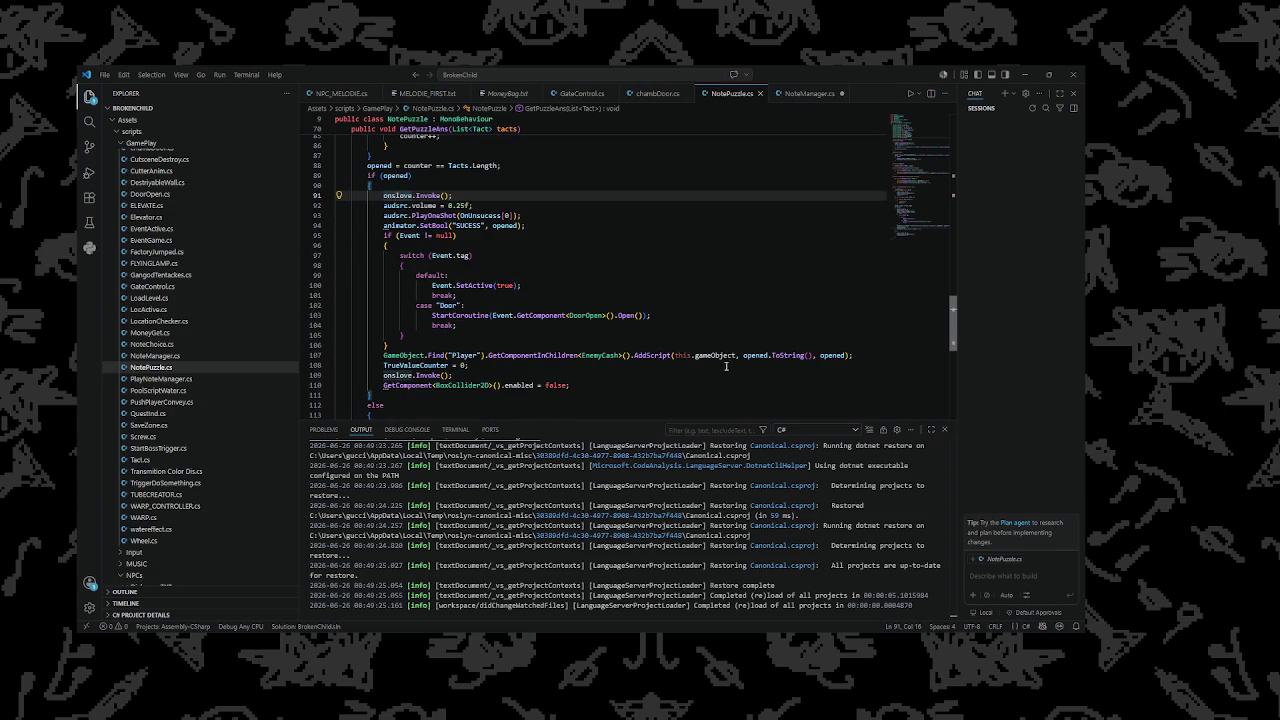
pyautogui.moveTo(652, 355)
pyautogui.rightClick(654, 336)
pyautogui.click(642, 329)
pyautogui.moveTo(657, 355)
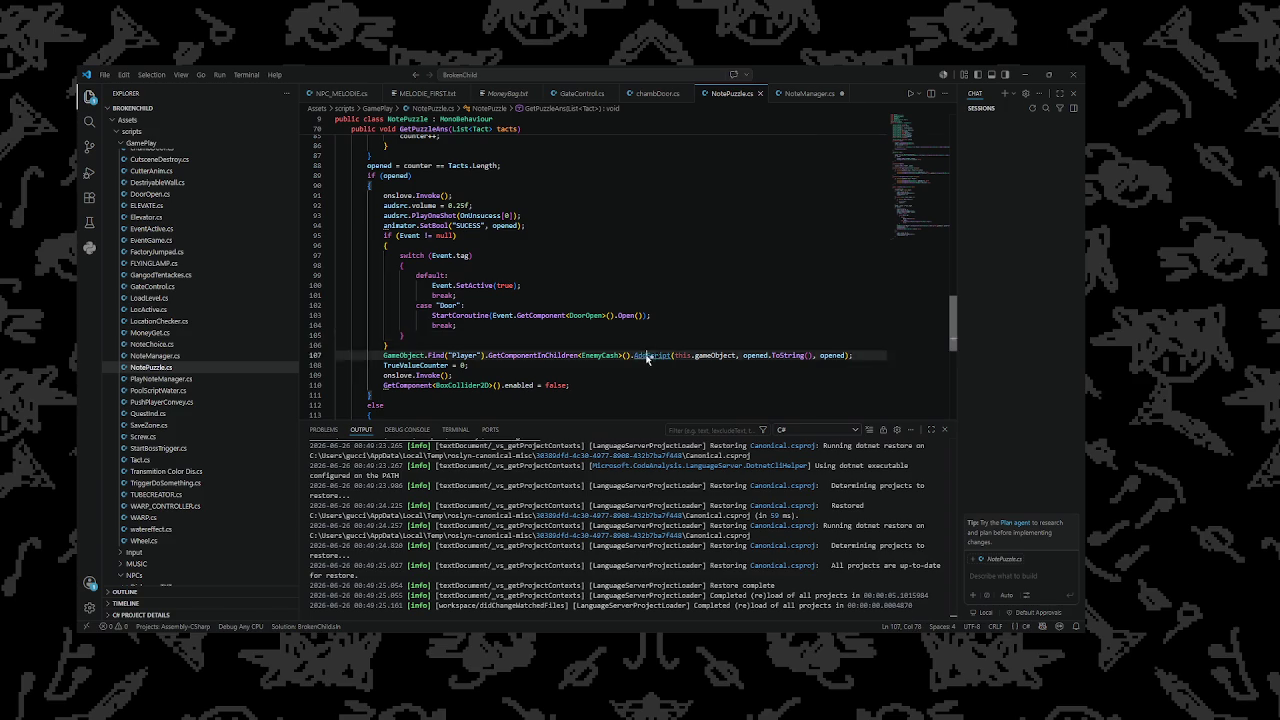
pyautogui.keyDown('ctrl'); pyautogui.click(657, 355); pyautogui.keyUp('ctrl')
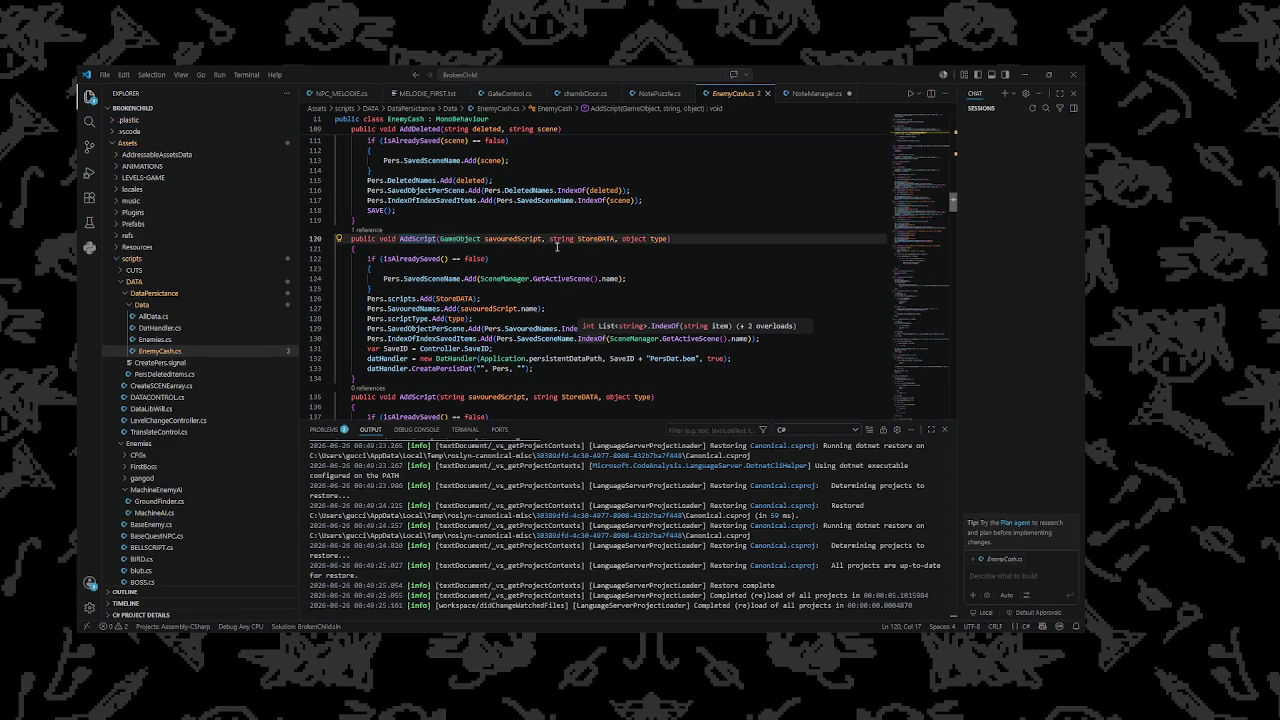
pyautogui.scroll(-4, 538, 258)
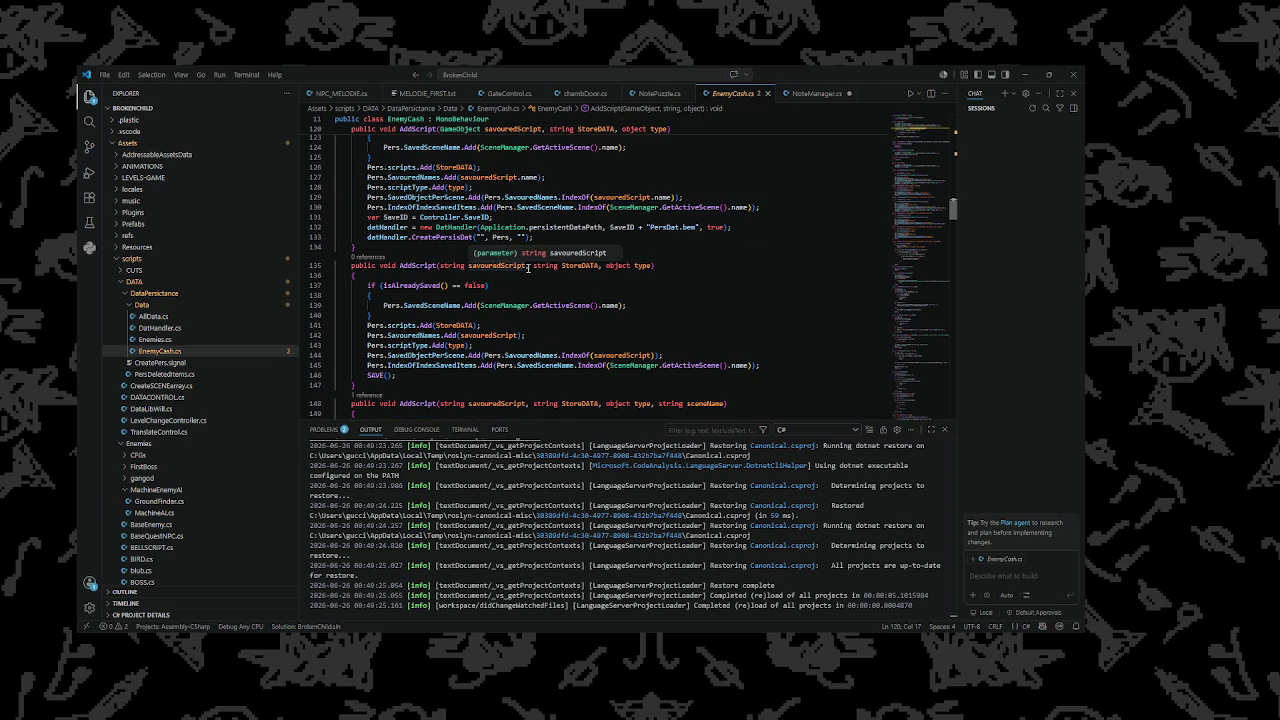
pyautogui.click(808, 94)
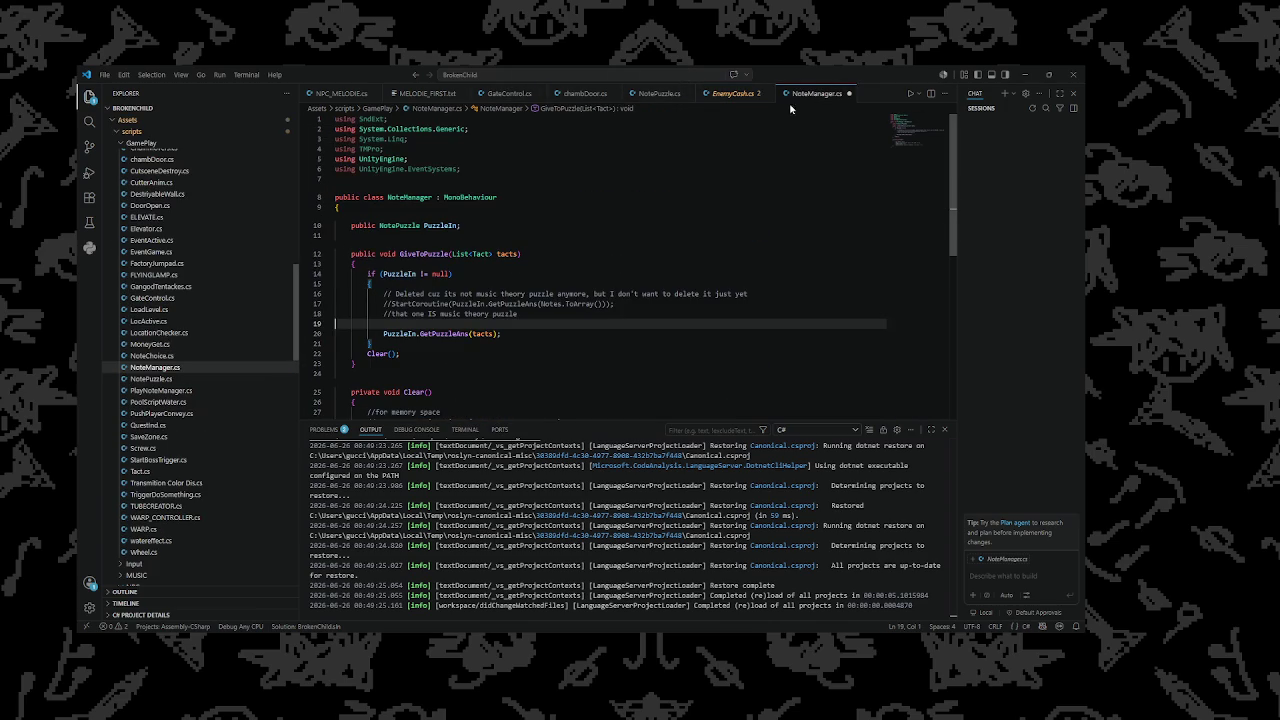
pyautogui.click(657, 94)
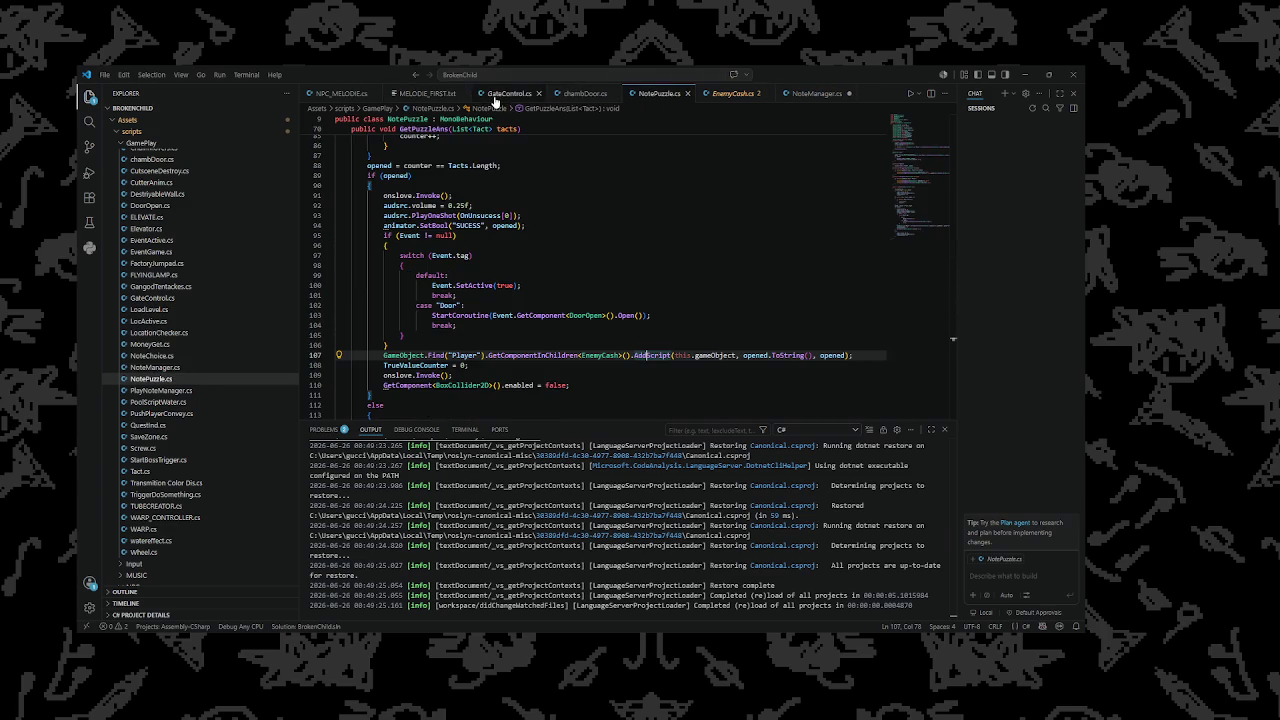
# Delete the this.gameObject argument from the AddScript call on line 107 of NotePuzzle.cs
pyautogui.click(585, 94)
pyautogui.click(657, 94)
pyautogui.scroll(-2, 718, 302)
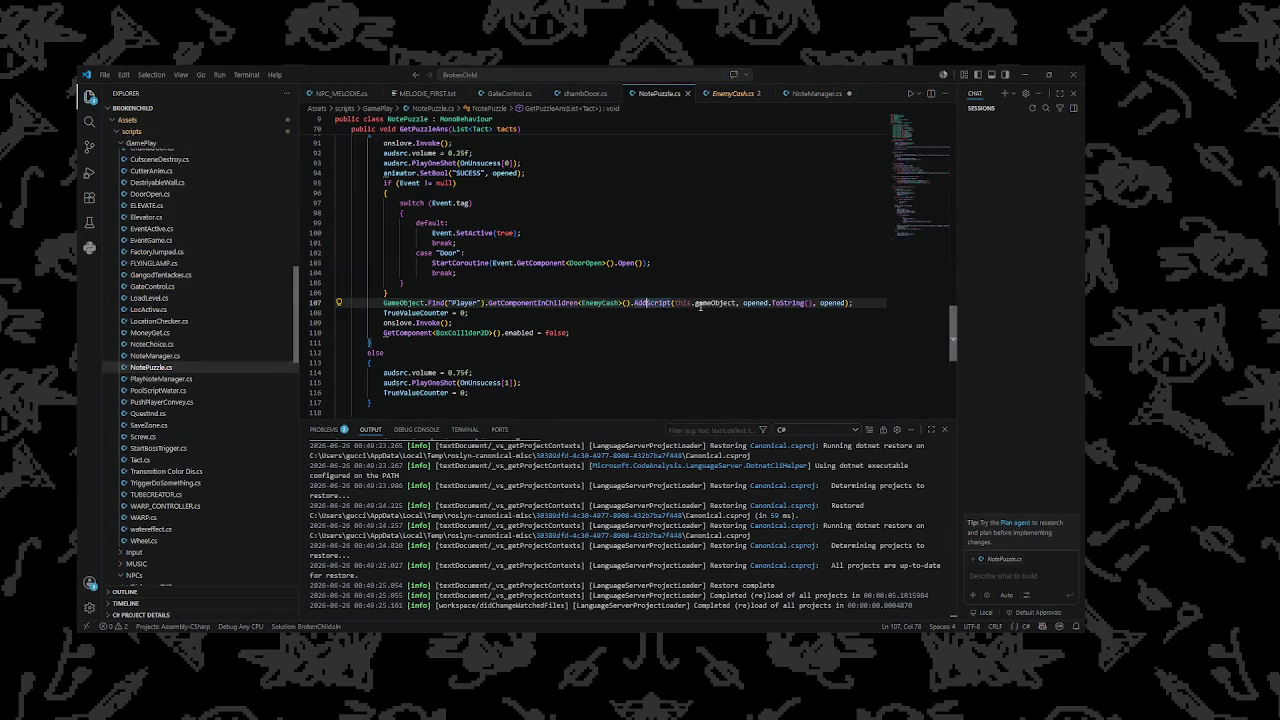
pyautogui.tripleClick(718, 302)
pyautogui.moveTo(743, 302); pyautogui.dragTo(678, 306)
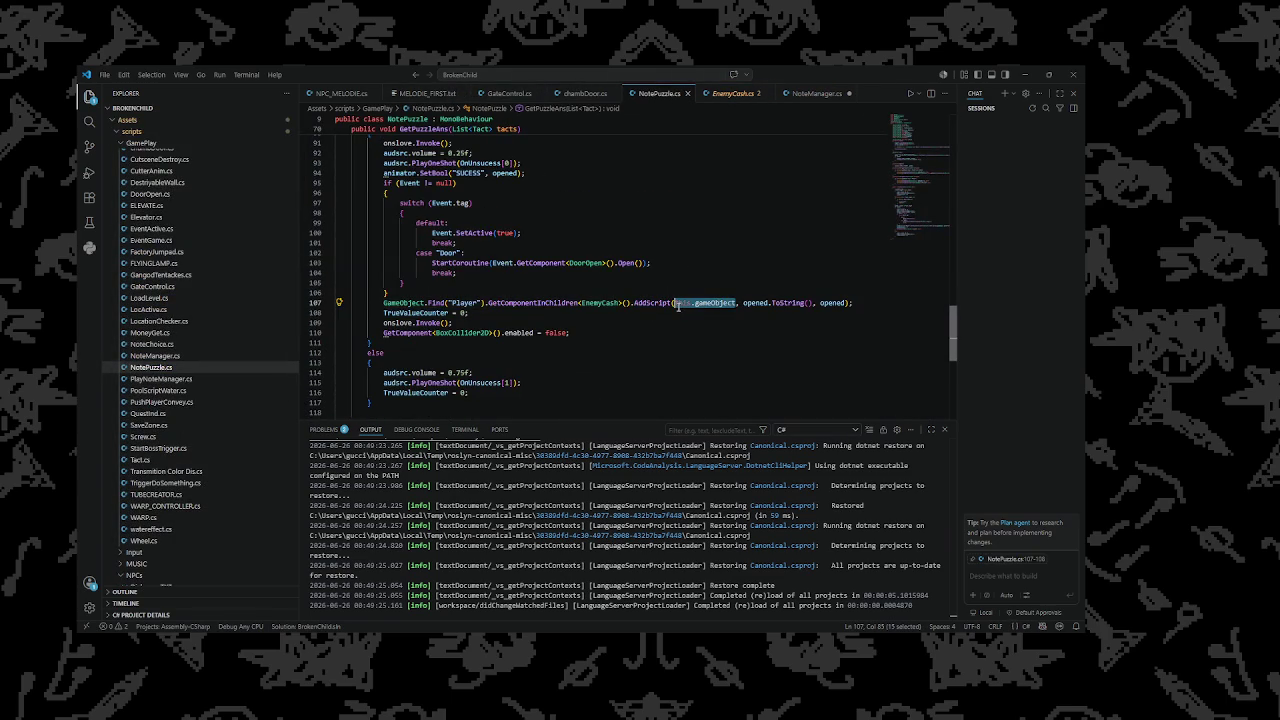
pyautogui.press('BackSpace')
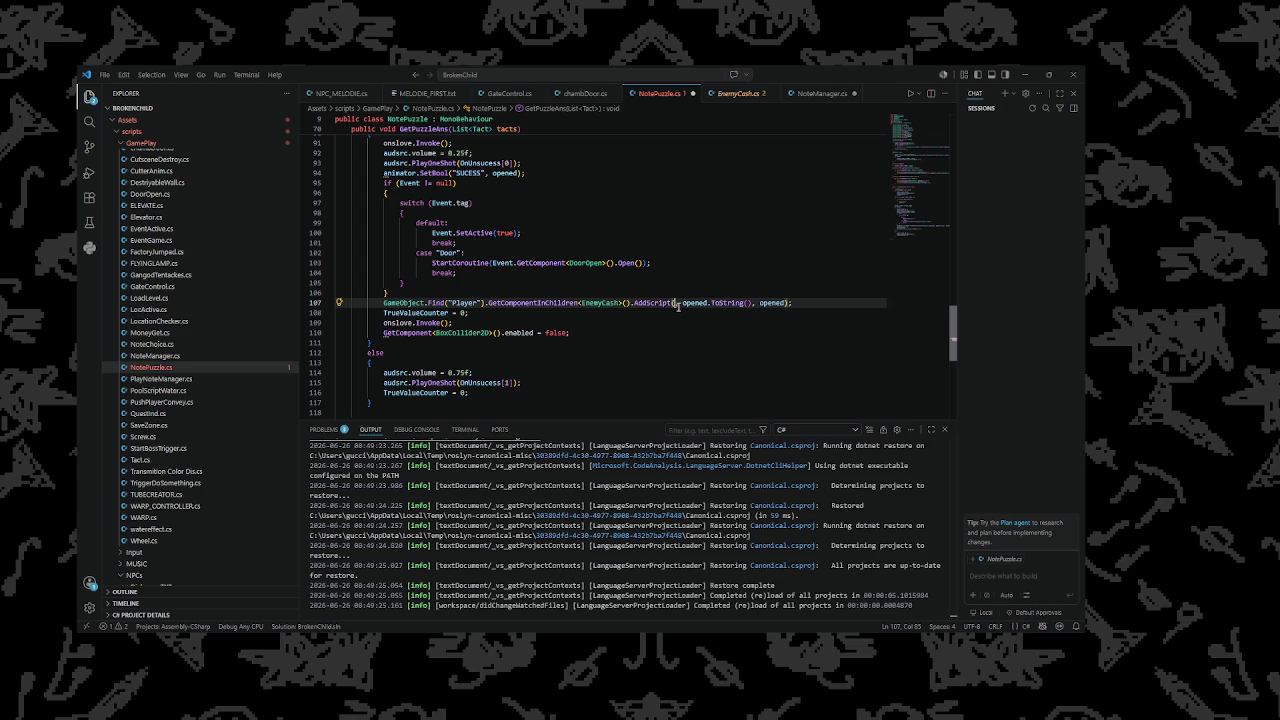
# Pass ID as AddScript's argument, check the Door case, and switch to the Notepad save file
pyautogui.scroll(20, 678, 306)
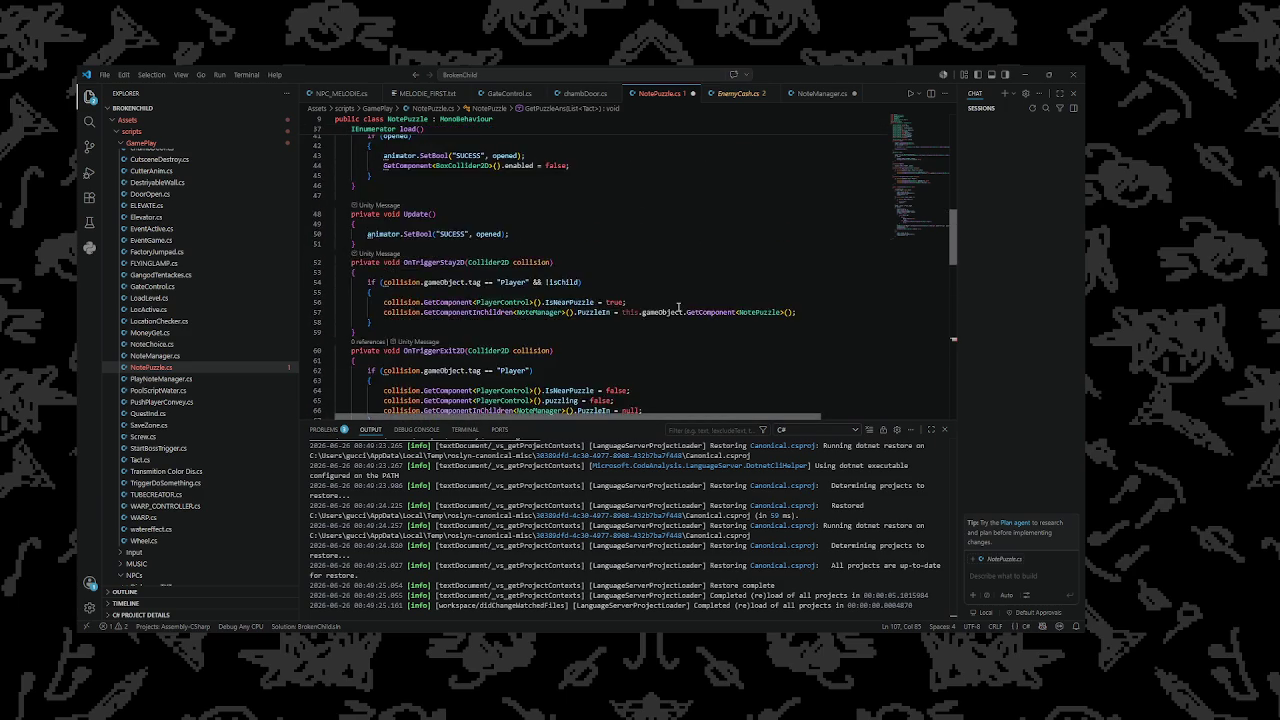
pyautogui.scroll(1, 678, 306)
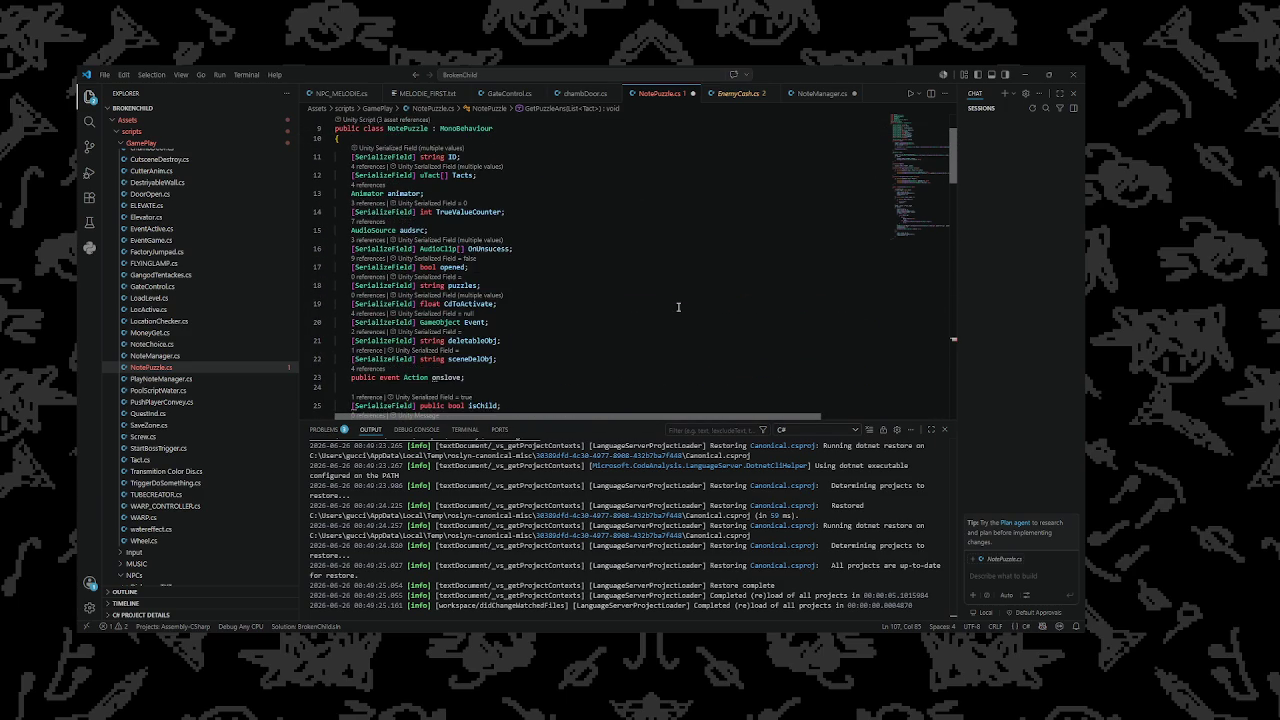
pyautogui.scroll(-20, 707, 311)
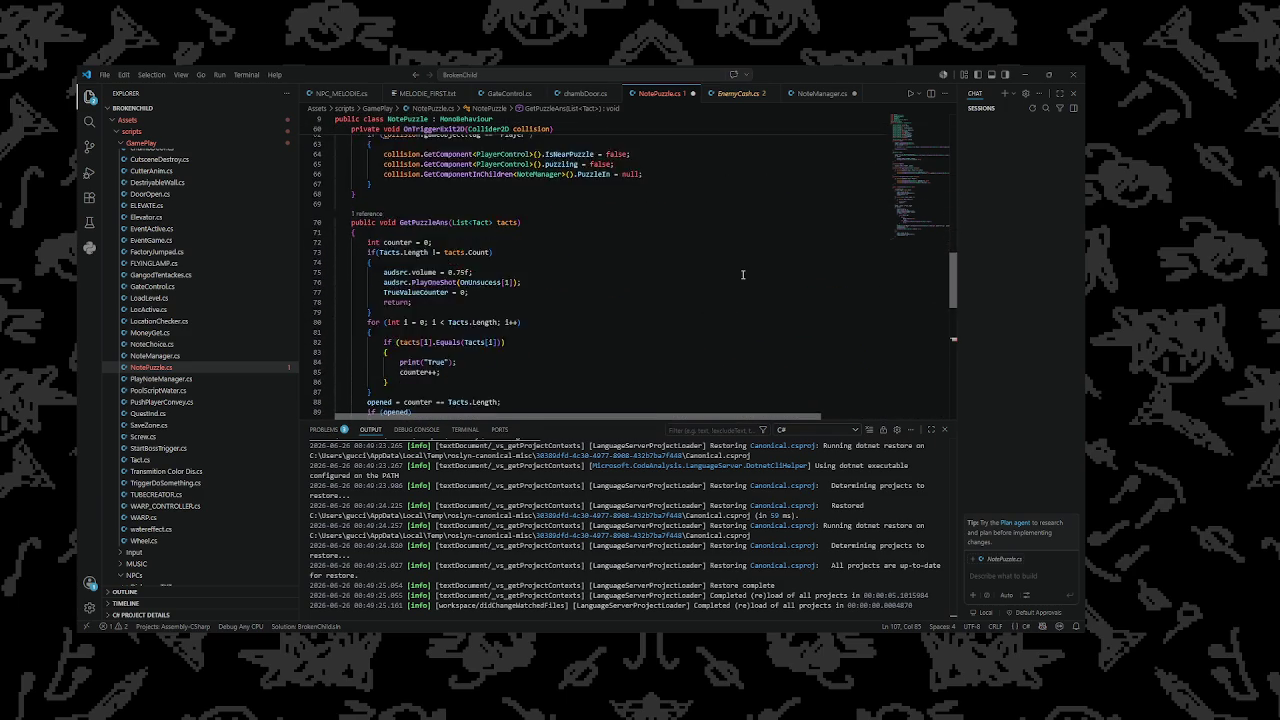
pyautogui.write('ID, opened.ToString(), opened);')
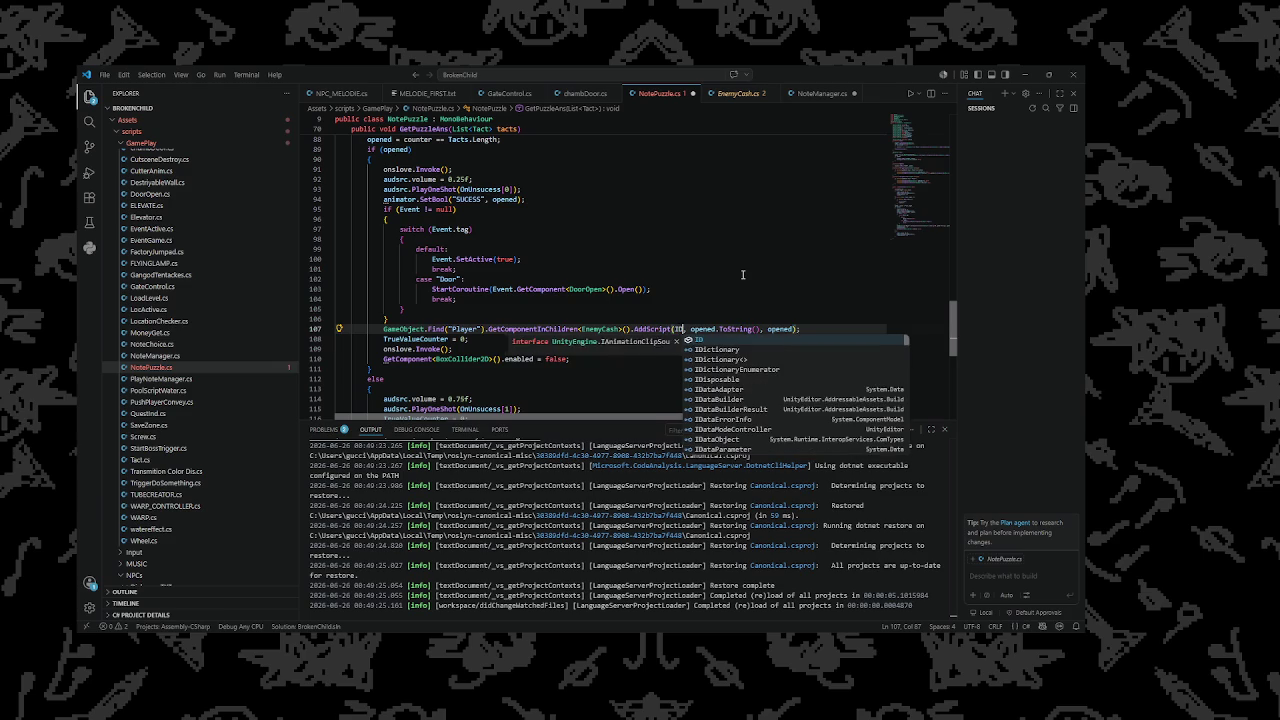
pyautogui.click(743, 275)
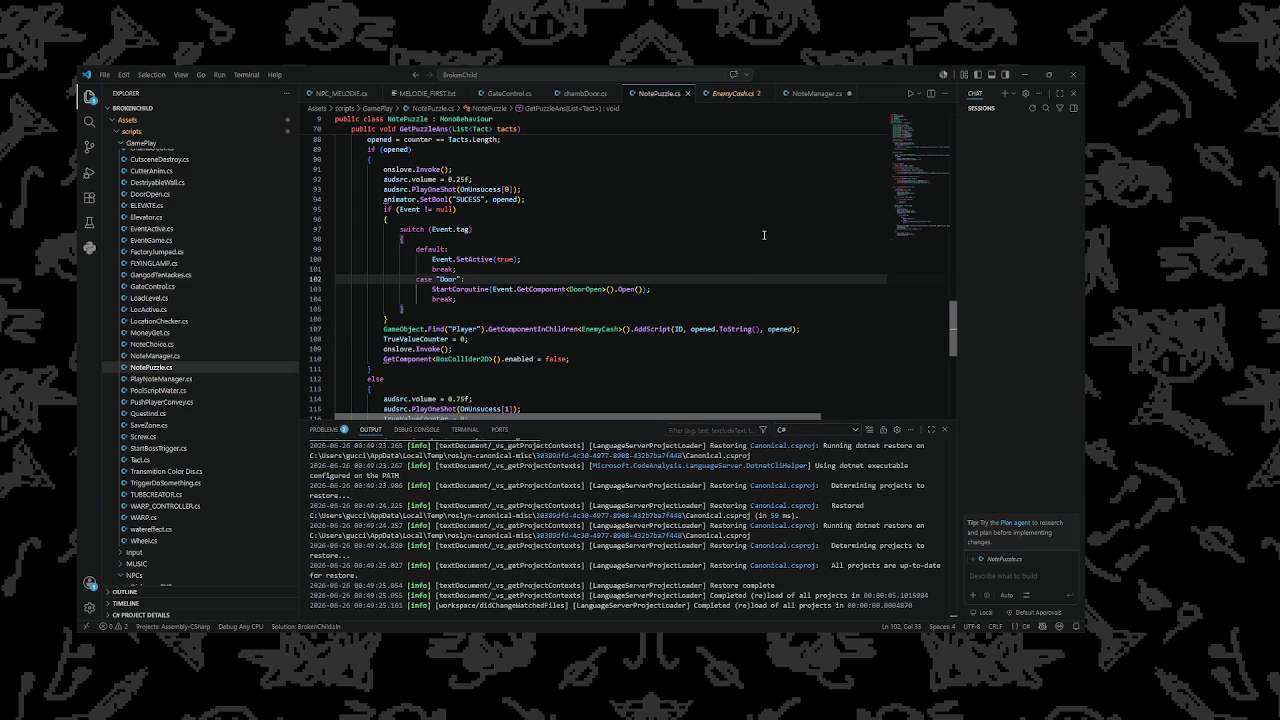
pyautogui.hotkey('alt', 'Tab')
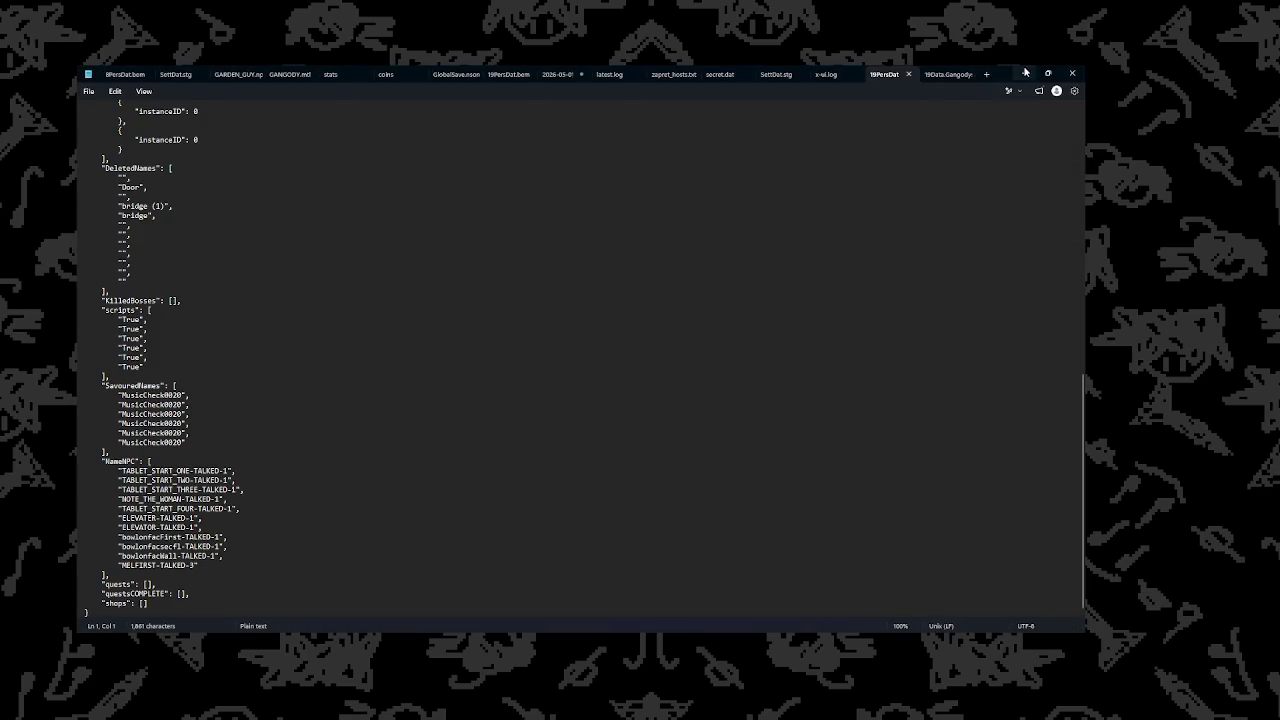
pyautogui.hotkey('alt', 'Tab')
# Bring the 19PersDat JSON forward and delete the six MusicCheck0020 entries
pyautogui.click(688, 154)
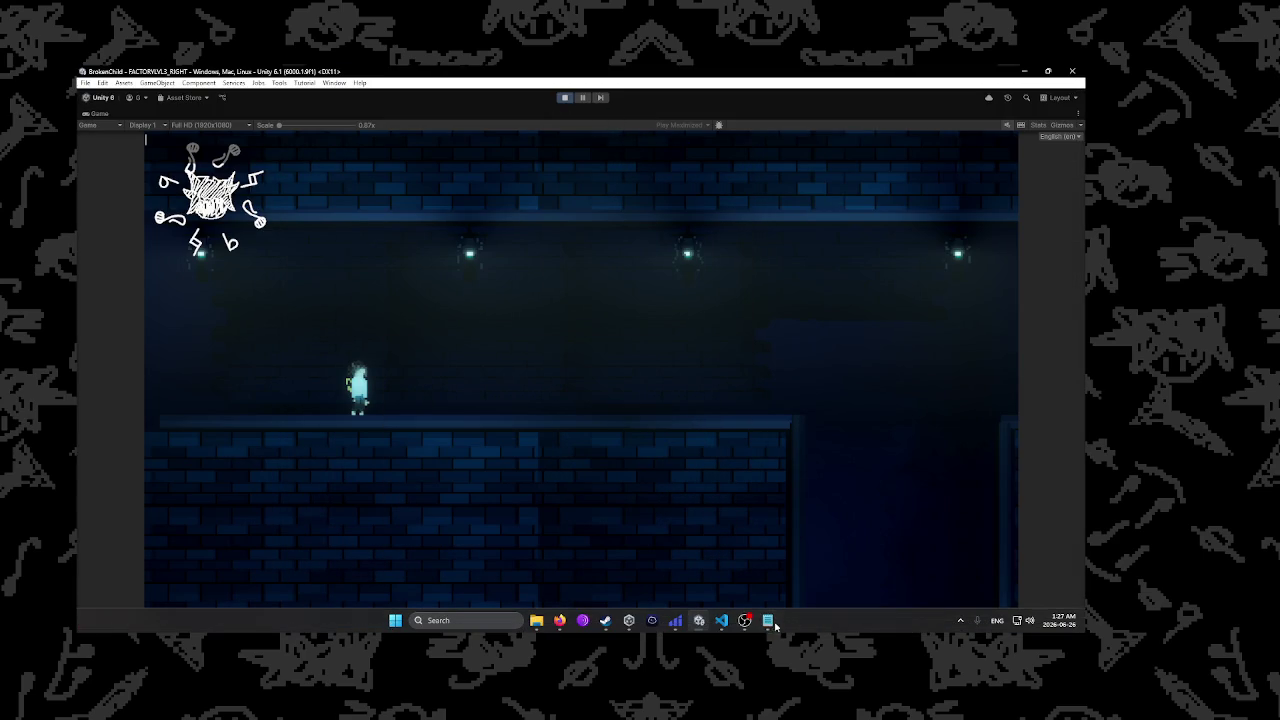
pyautogui.click(767, 620)
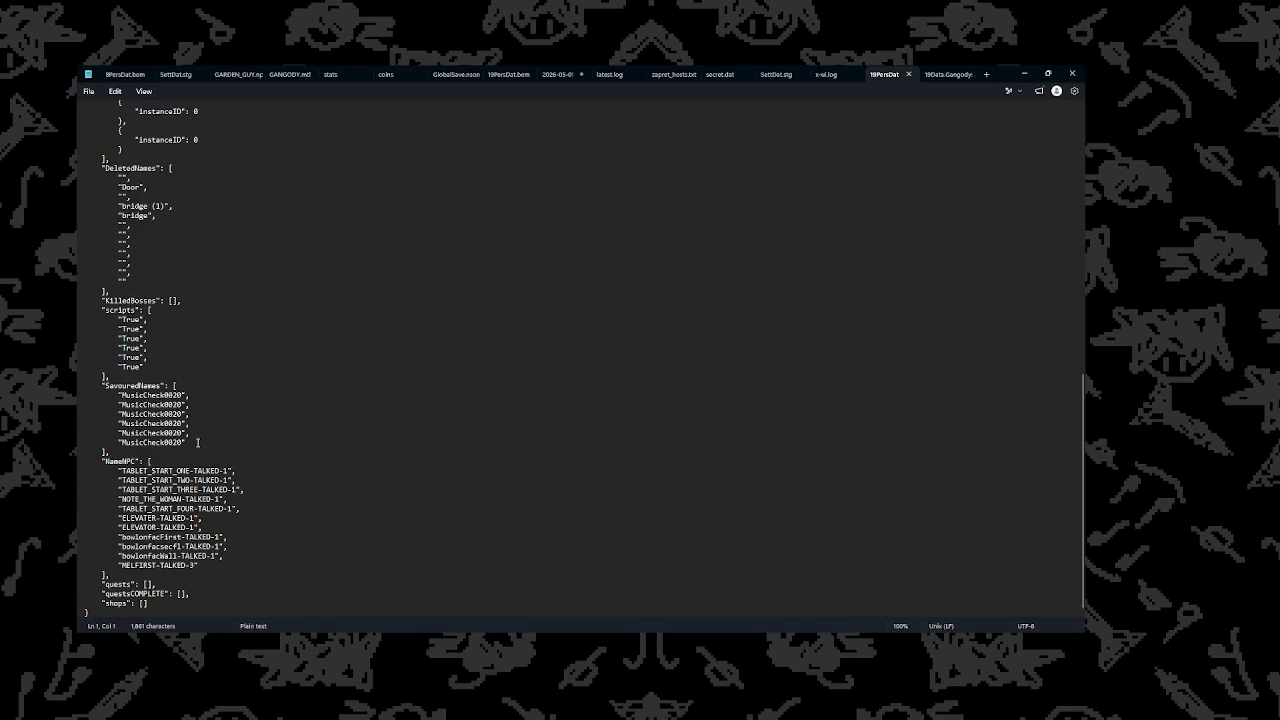
pyautogui.click(190, 442)
pyautogui.scroll(1, 190, 442)
pyautogui.scroll(-1, 190, 450)
pyautogui.moveTo(188, 442); pyautogui.dragTo(85, 397)
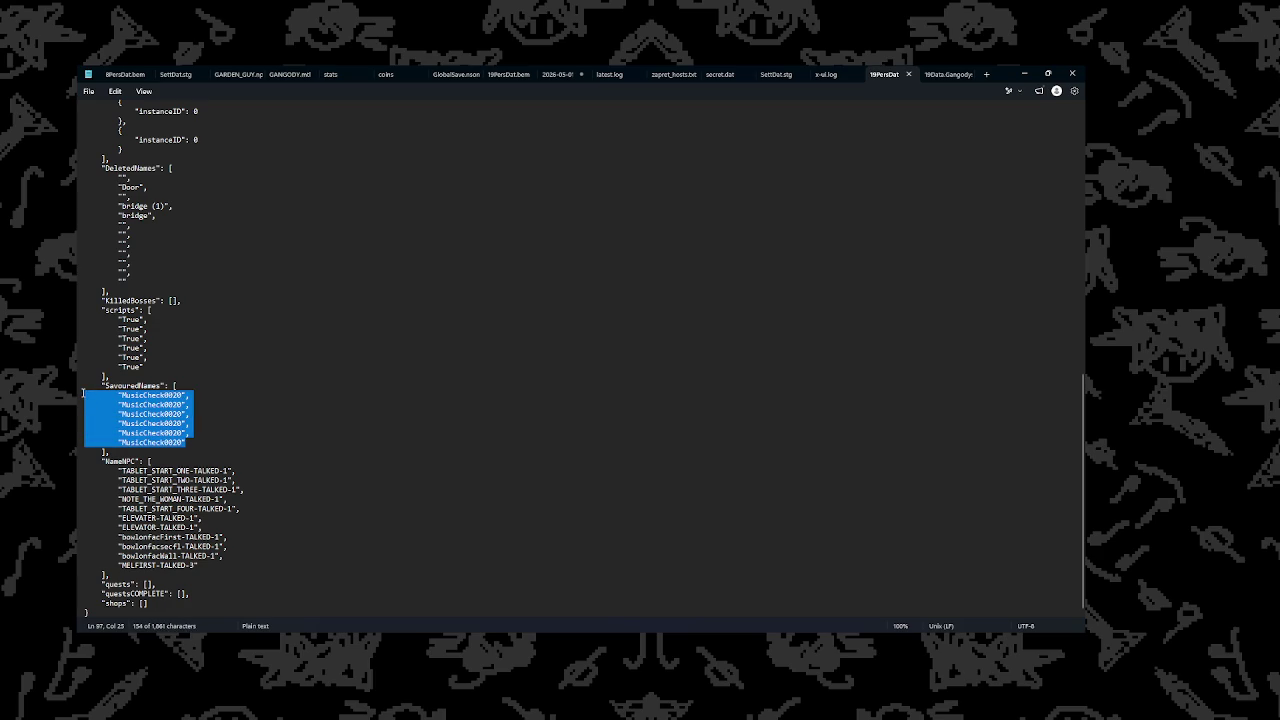
pyautogui.press('BackSpace')
pyautogui.press('BackSpace')
# Empty the scripts array by deleting its six True entries, keeping the array itself
pyautogui.scroll(4, 211, 402)
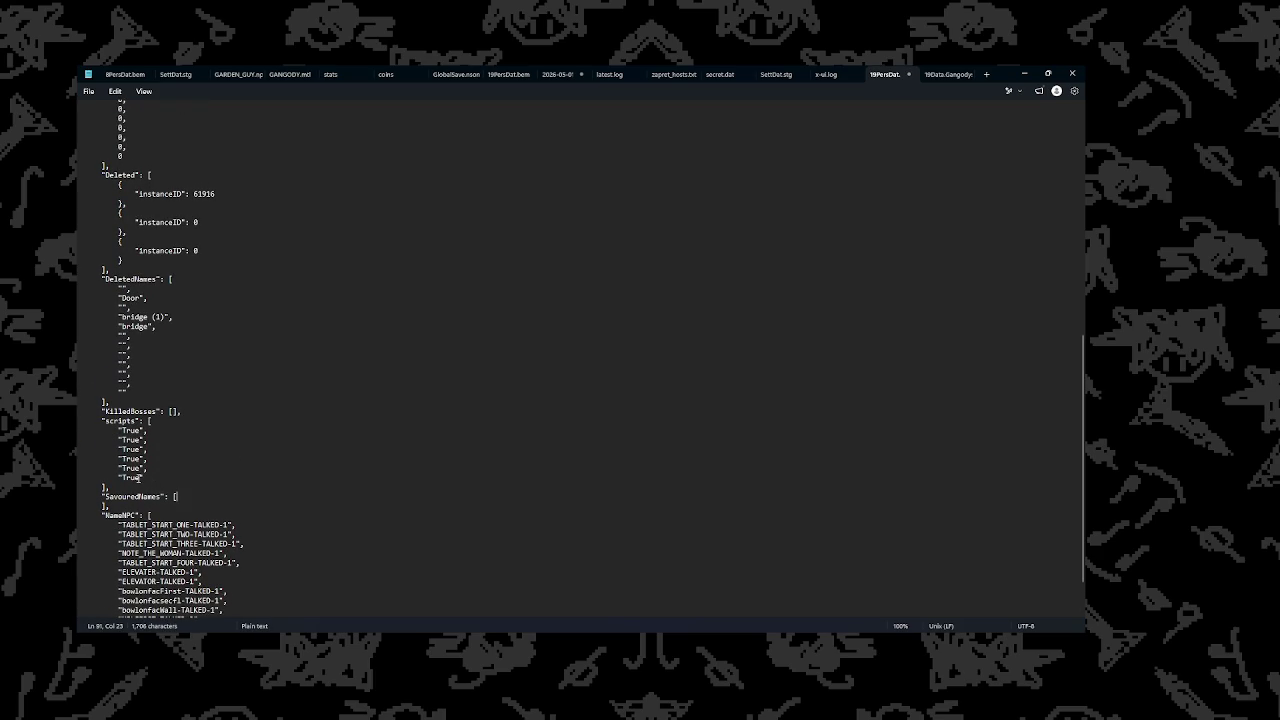
pyautogui.moveTo(163, 477)
pyautogui.mouseDown()
pyautogui.moveTo(88, 447)
pyautogui.moveTo(96, 419)
pyautogui.moveTo(78, 425)
pyautogui.mouseUp()
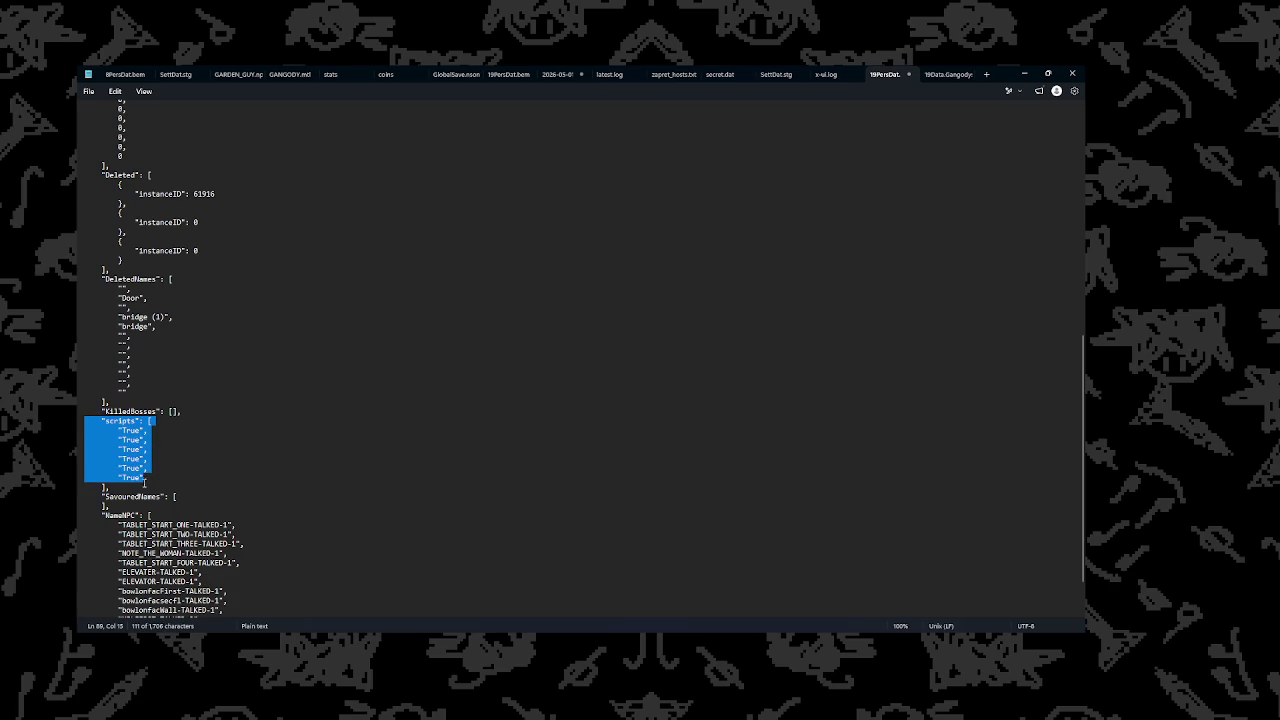
pyautogui.press('BackSpace')
pyautogui.press('BackSpace')
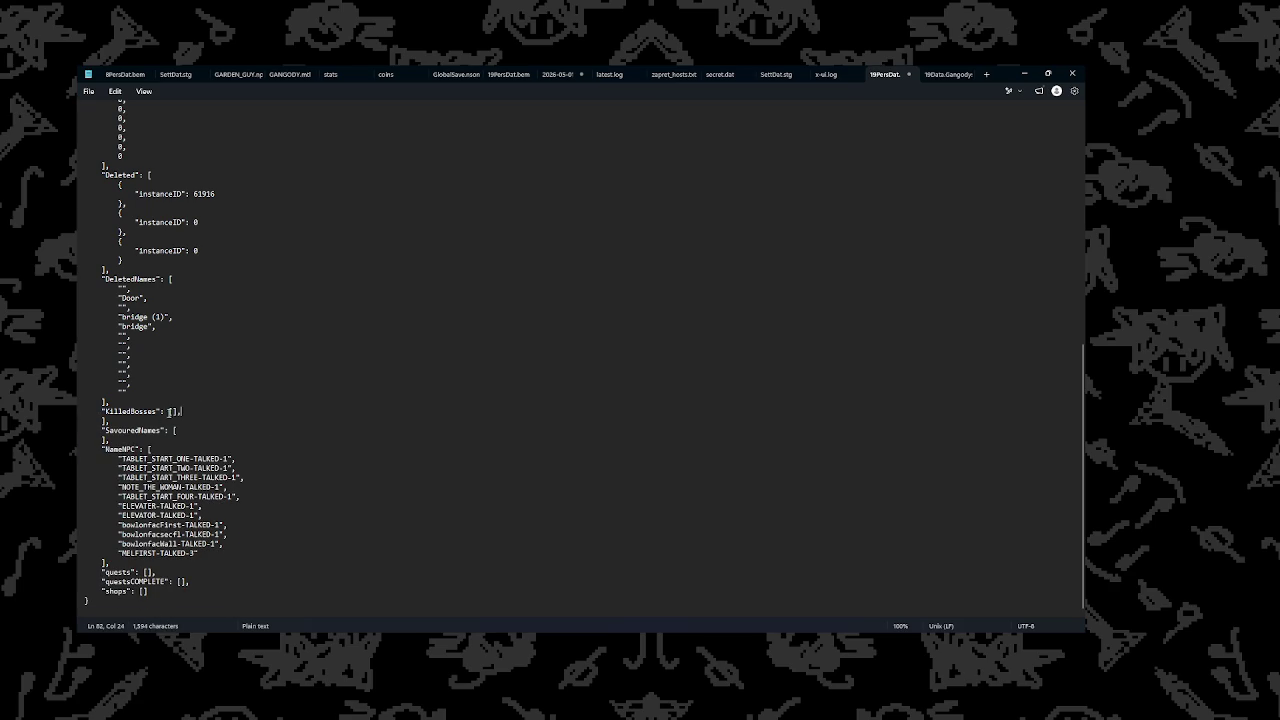
pyautogui.hotkey('ctrl', 'z')
pyautogui.hotkey('ctrl', 'z')
pyautogui.moveTo(143, 479)
pyautogui.mouseDown()
pyautogui.moveTo(153, 421)
pyautogui.moveTo(78, 334)
pyautogui.mouseUp()
pyautogui.press('BackSpace')
# Clear the DeletedNames entries and the instanceID entries under Deleted
pyautogui.scroll(1, 131, 391)
pyautogui.moveTo(150, 416)
pyautogui.mouseDown()
pyautogui.moveTo(78, 352)
pyautogui.moveTo(84, 317)
pyautogui.mouseUp()
pyautogui.press('BackSpace')
pyautogui.press('BackSpace')
pyautogui.scroll(5, 84, 320)
pyautogui.moveTo(124, 431)
pyautogui.mouseDown()
pyautogui.moveTo(85, 398)
pyautogui.moveTo(78, 358)
pyautogui.mouseUp()
pyautogui.press('BackSpace')
pyautogui.scroll(2, 158, 387)
pyautogui.scroll(2, 158, 387)
pyautogui.moveTo(130, 467)
pyautogui.mouseDown()
pyautogui.moveTo(84, 452)
pyautogui.moveTo(84, 307)
pyautogui.mouseUp()
# Clear the SavedObjectPerScene, IndexOfIndexSavedItems, SavedSceneName and NameNPC values
pyautogui.press('BackSpace')
pyautogui.scroll(5, 137, 416)
pyautogui.moveTo(137, 416)
pyautogui.mouseDown()
pyautogui.moveTo(84, 322)
pyautogui.moveTo(77, 260)
pyautogui.moveTo(182, 122)
pyautogui.mouseUp()
pyautogui.press('BackSpace')
pyautogui.press('BackSpace')
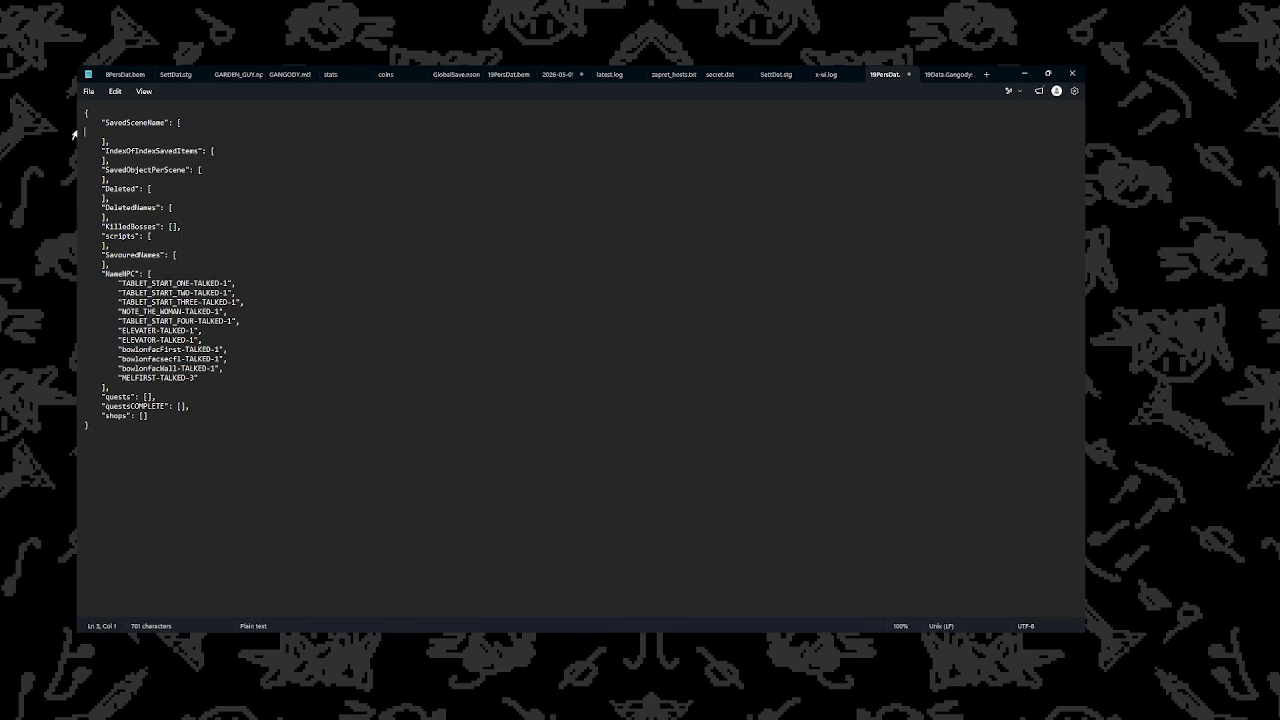
pyautogui.moveTo(226, 368)
pyautogui.mouseDown()
pyautogui.moveTo(90, 292)
pyautogui.moveTo(77, 271)
pyautogui.mouseUp()
pyautogui.press('BackSpace')
pyautogui.press('BackSpace')
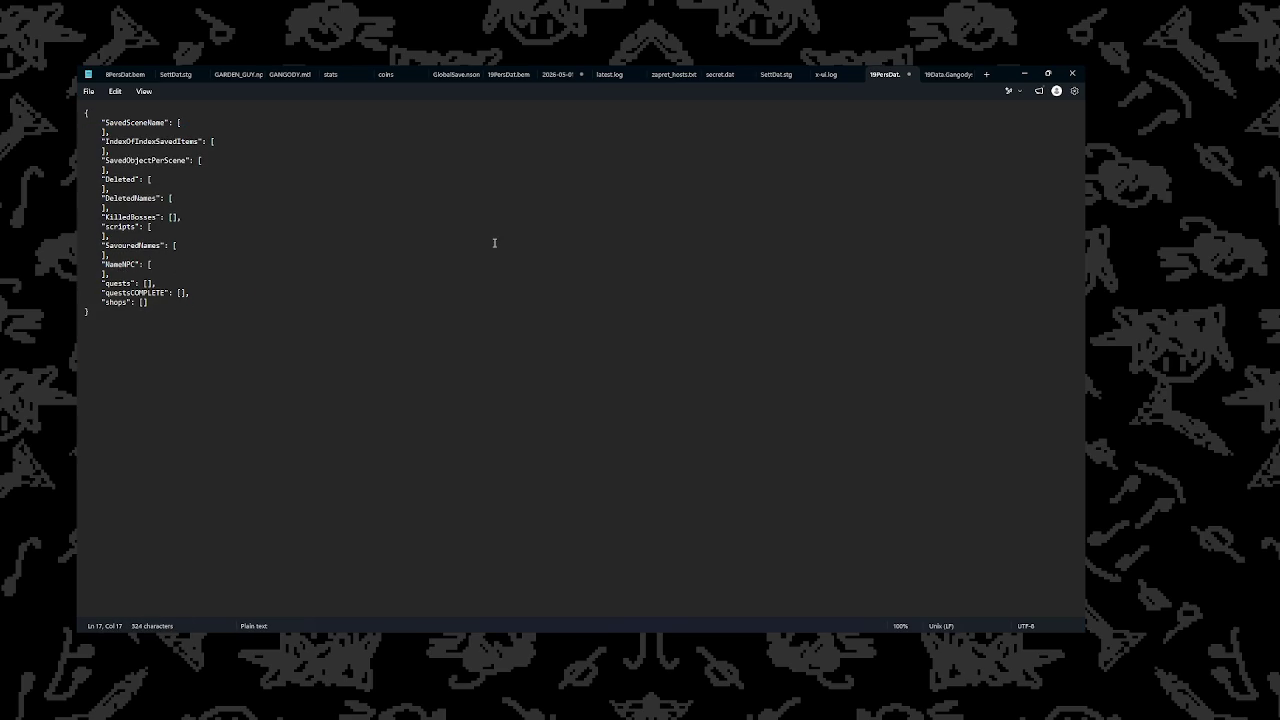
# Exit Play mode, orbit the Scene view camera around the level, and start the game again
pyautogui.click(1020, 77)
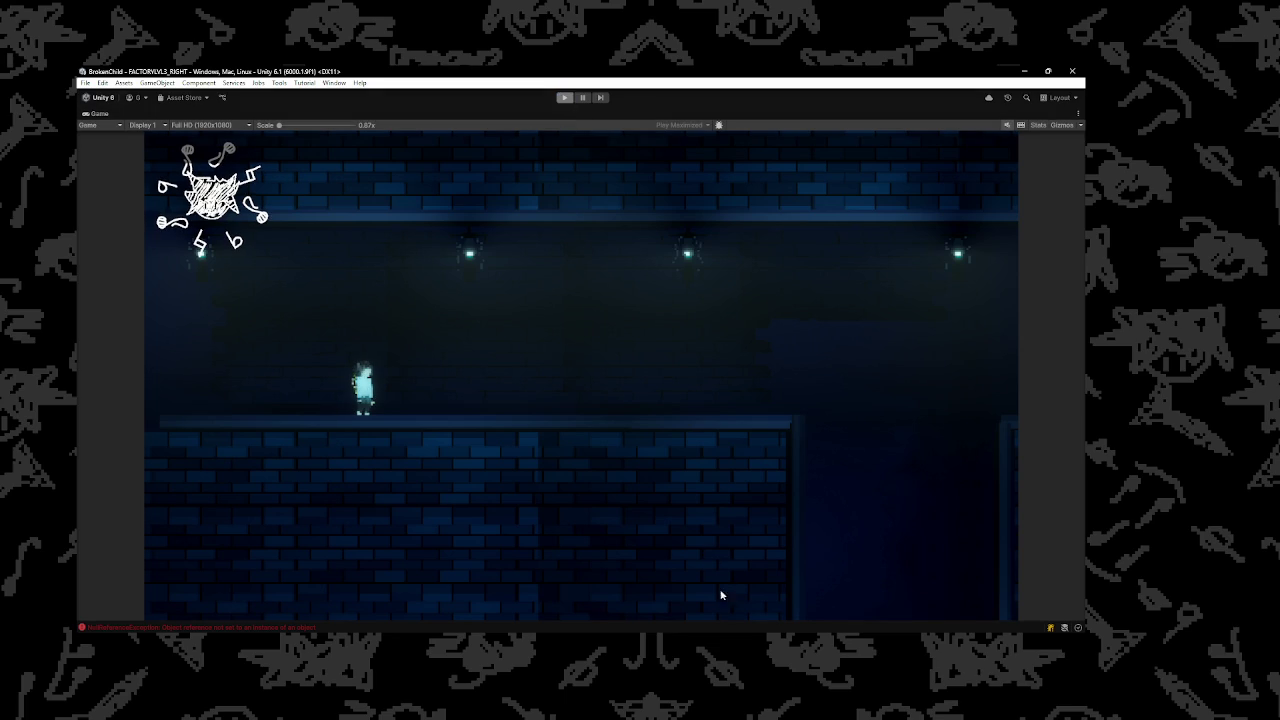
pyautogui.hotkey('ctrl', 'p')
pyautogui.click(561, 619)
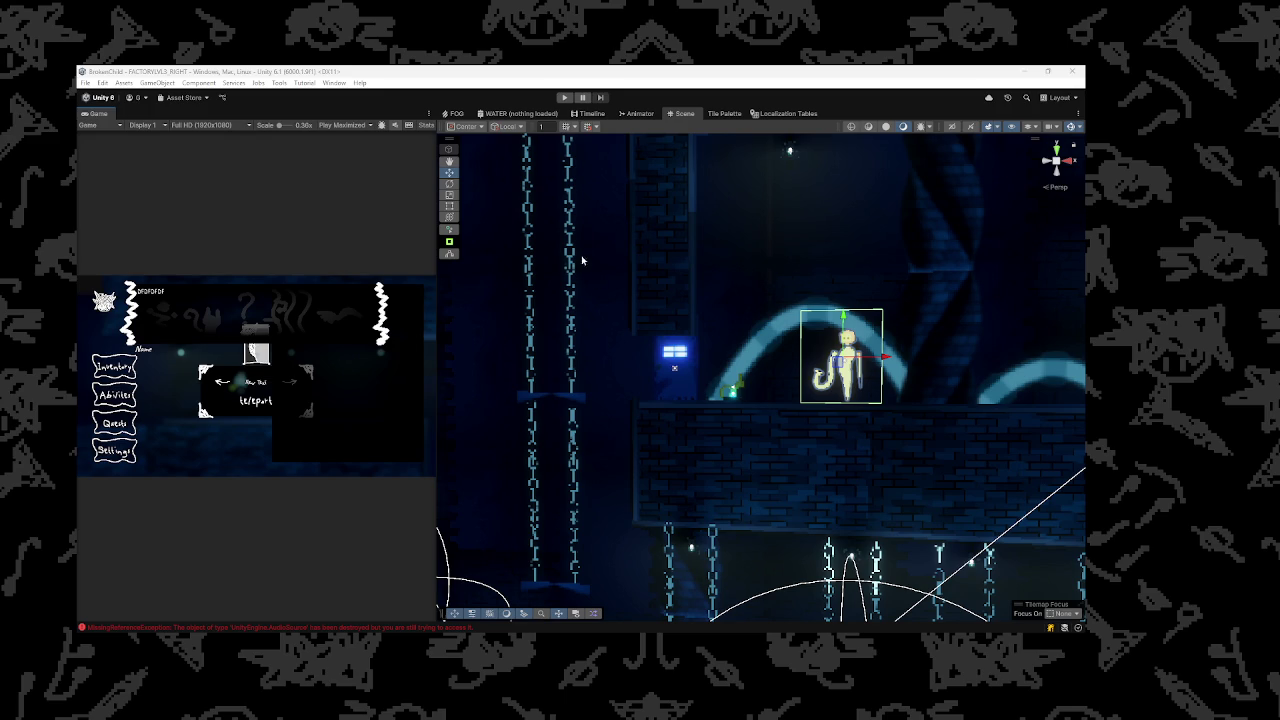
pyautogui.moveTo(595, 282); pyautogui.dragTo(649, 227)
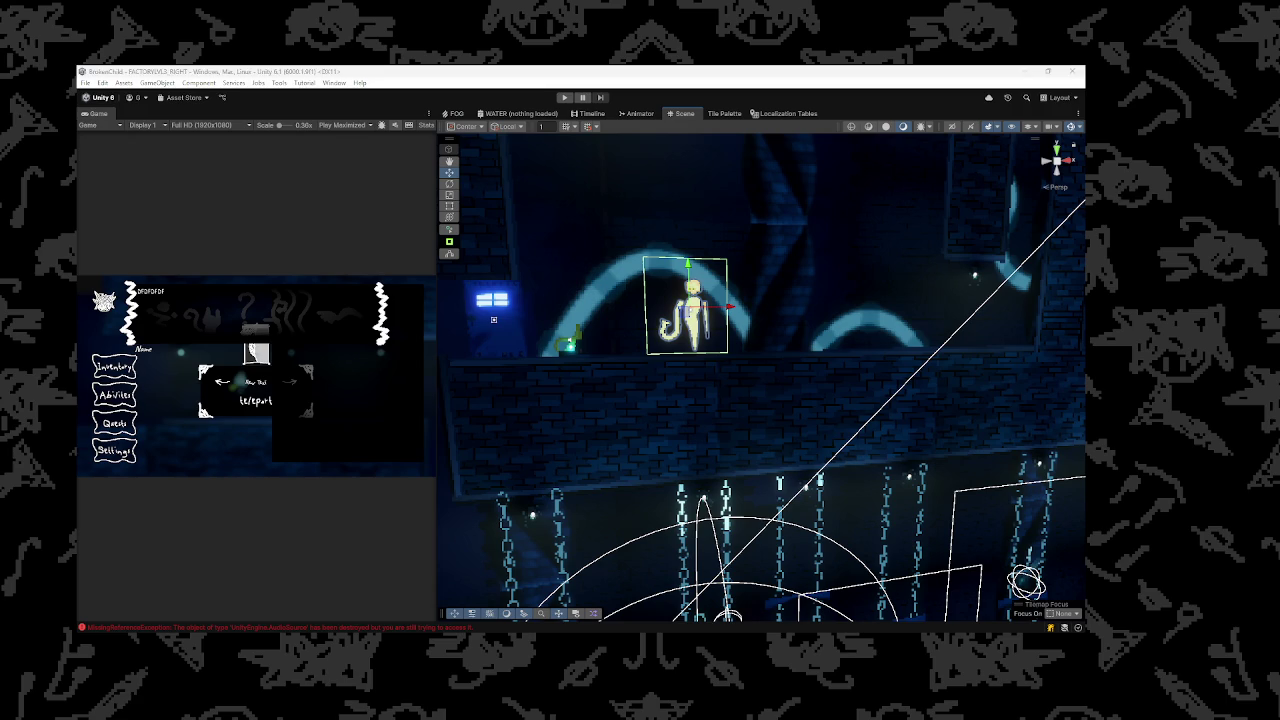
pyautogui.moveTo(775, 343)
pyautogui.mouseDown()
pyautogui.moveTo(551, 306)
pyautogui.moveTo(604, 443)
pyautogui.moveTo(600, 715)
pyautogui.moveTo(566, 120)
pyautogui.mouseUp()
pyautogui.click(564, 97)
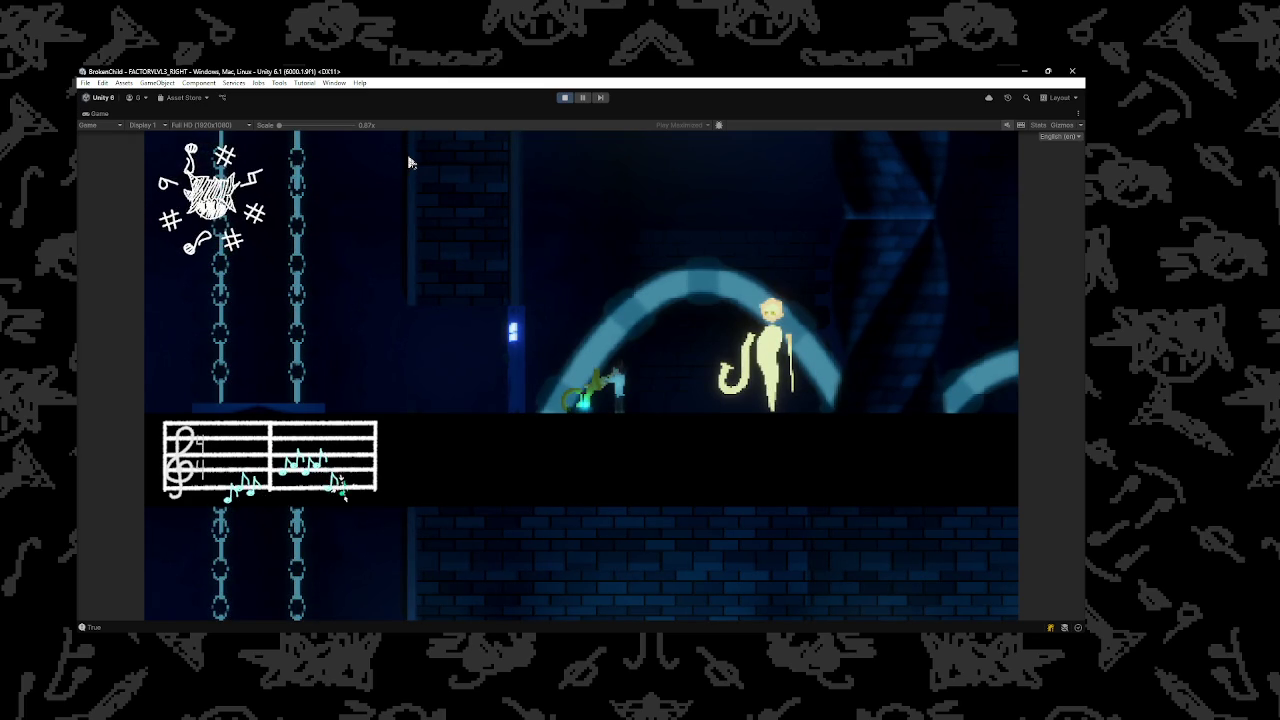
# Play-test: talk to the tall figure, then climb the brick ledges and lash the whip near the chains
pyautogui.press('Right')
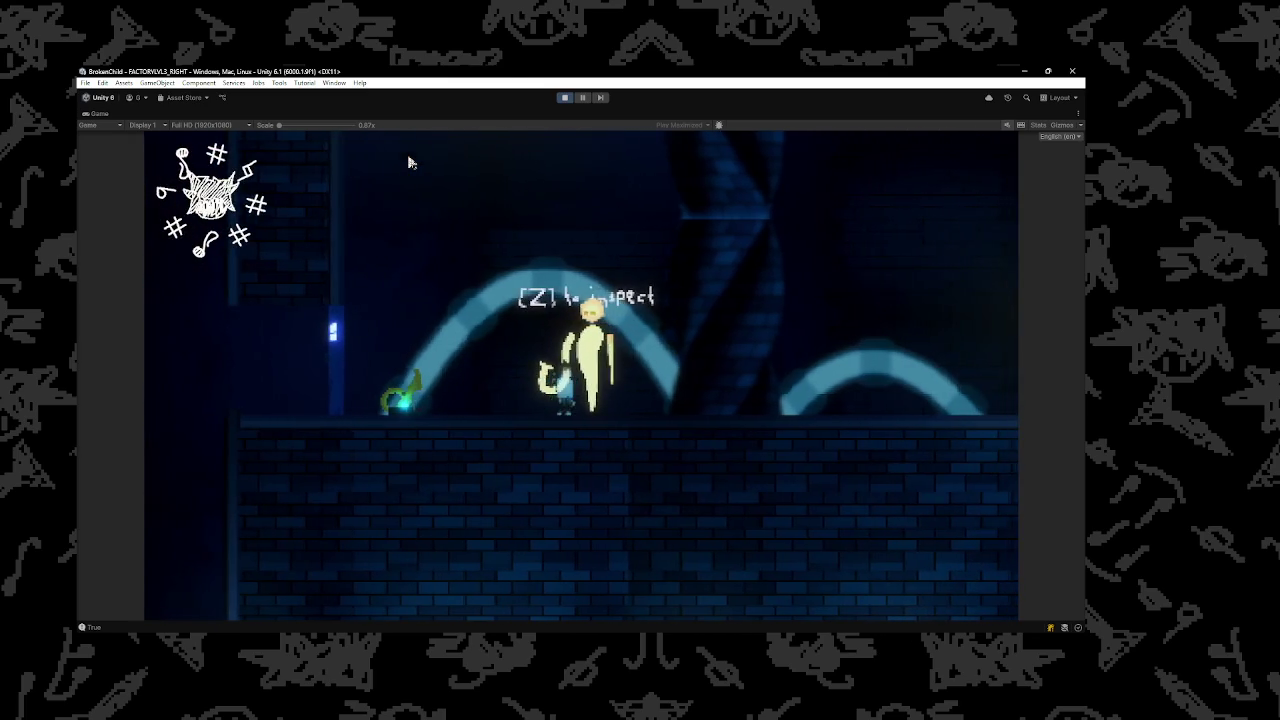
pyautogui.press('z')
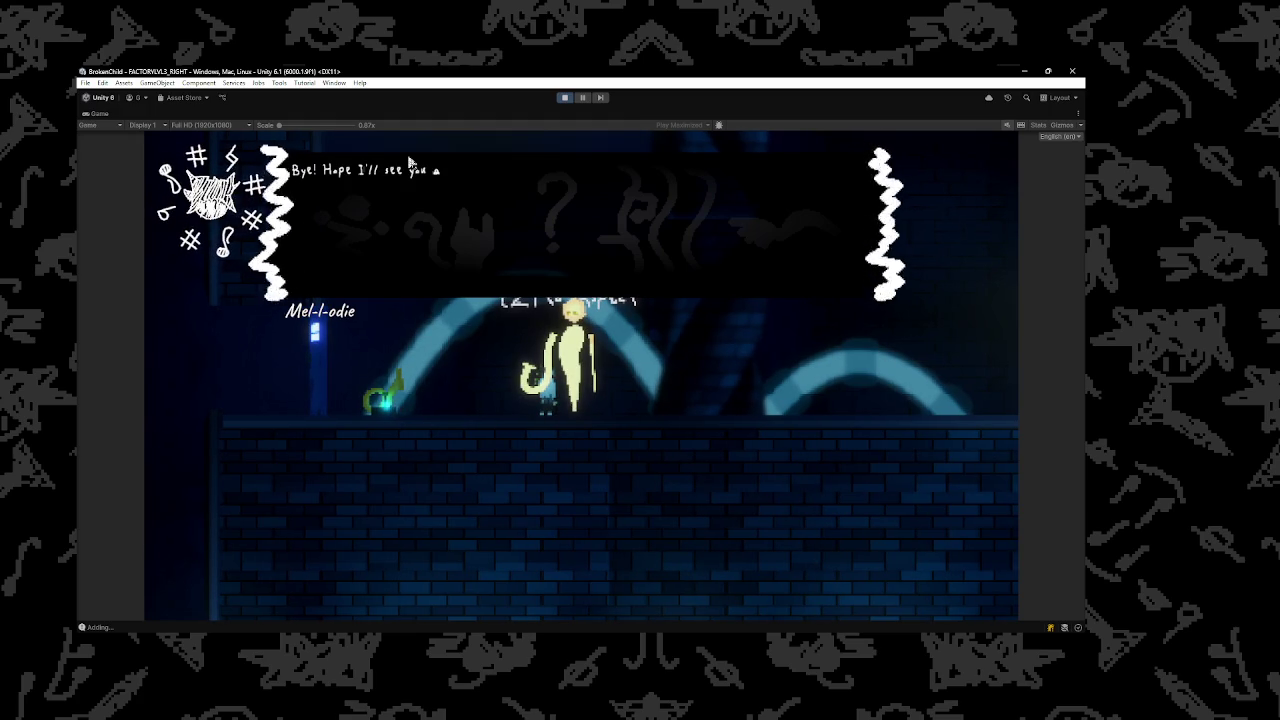
pyautogui.press('z')
pyautogui.press('Left')
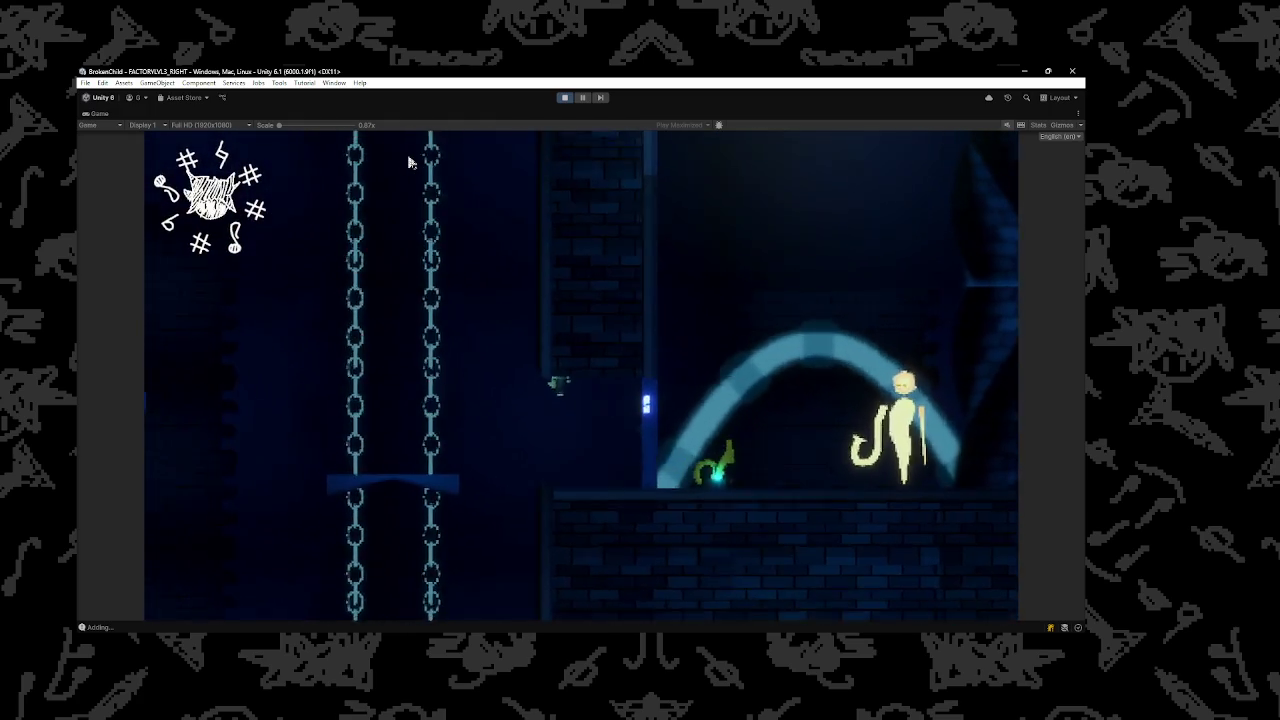
pyautogui.press('z')
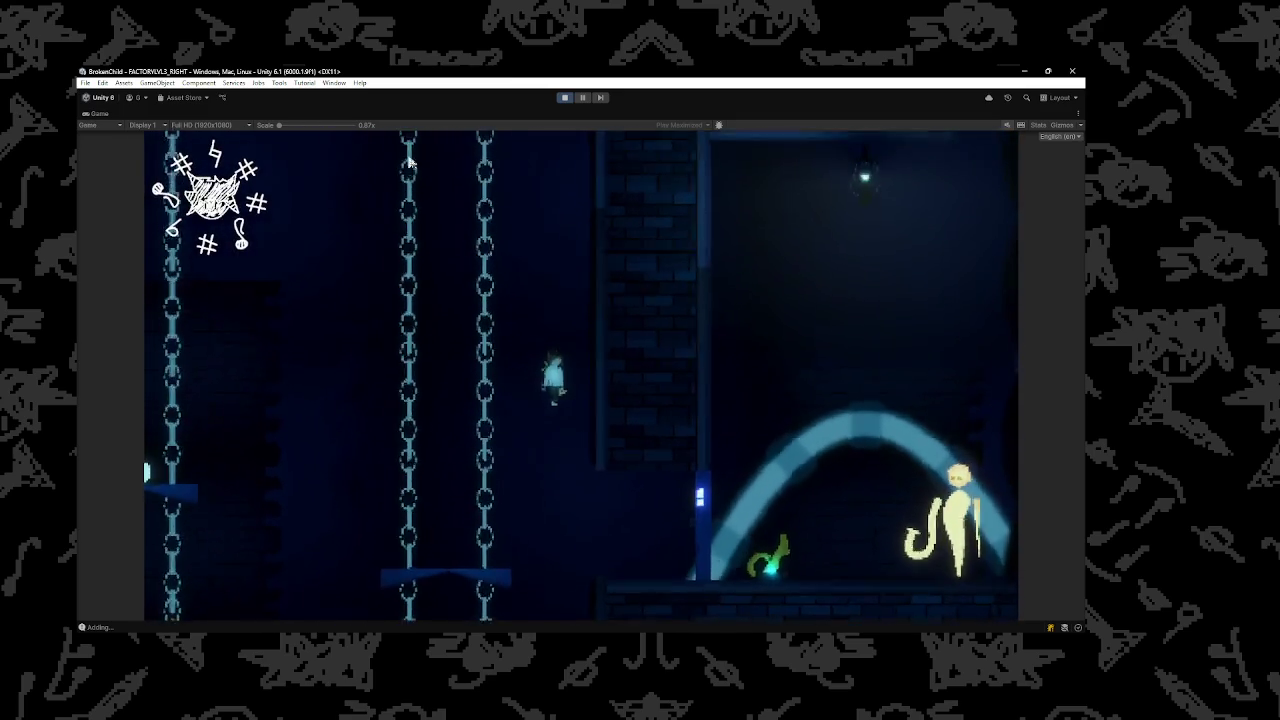
pyautogui.press('Right')
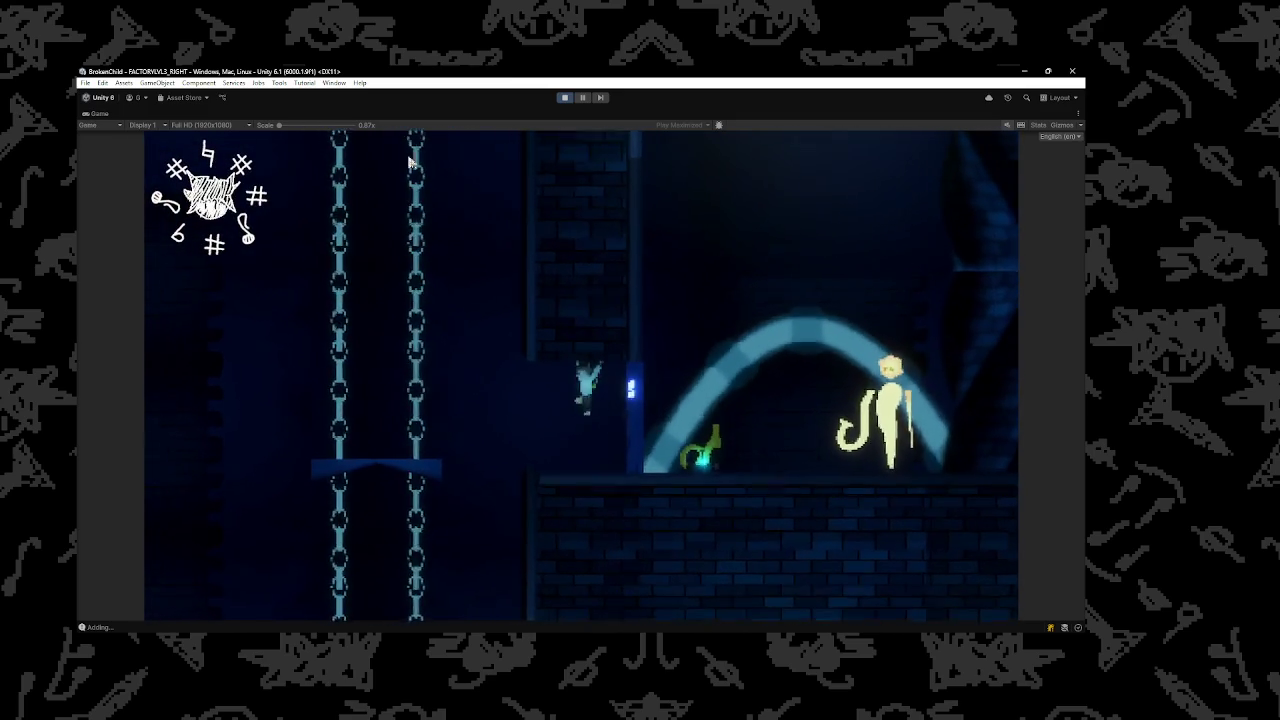
pyautogui.press('Left')
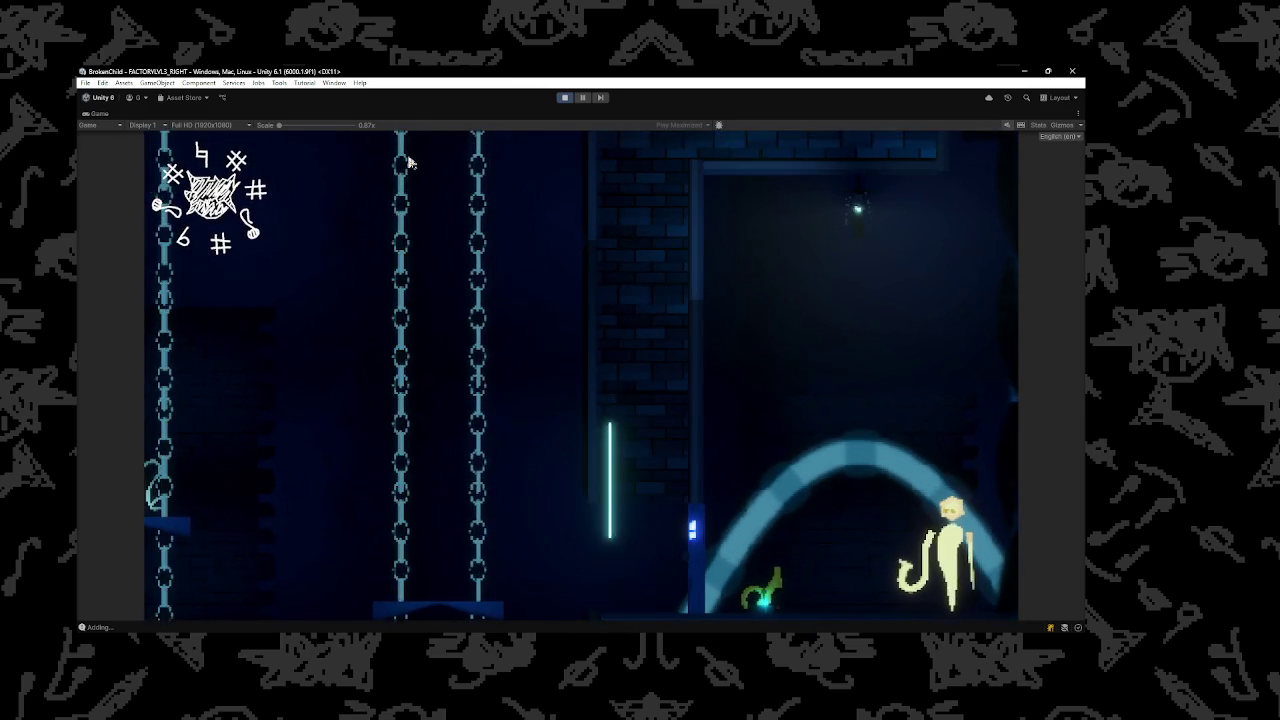
pyautogui.press('Right')
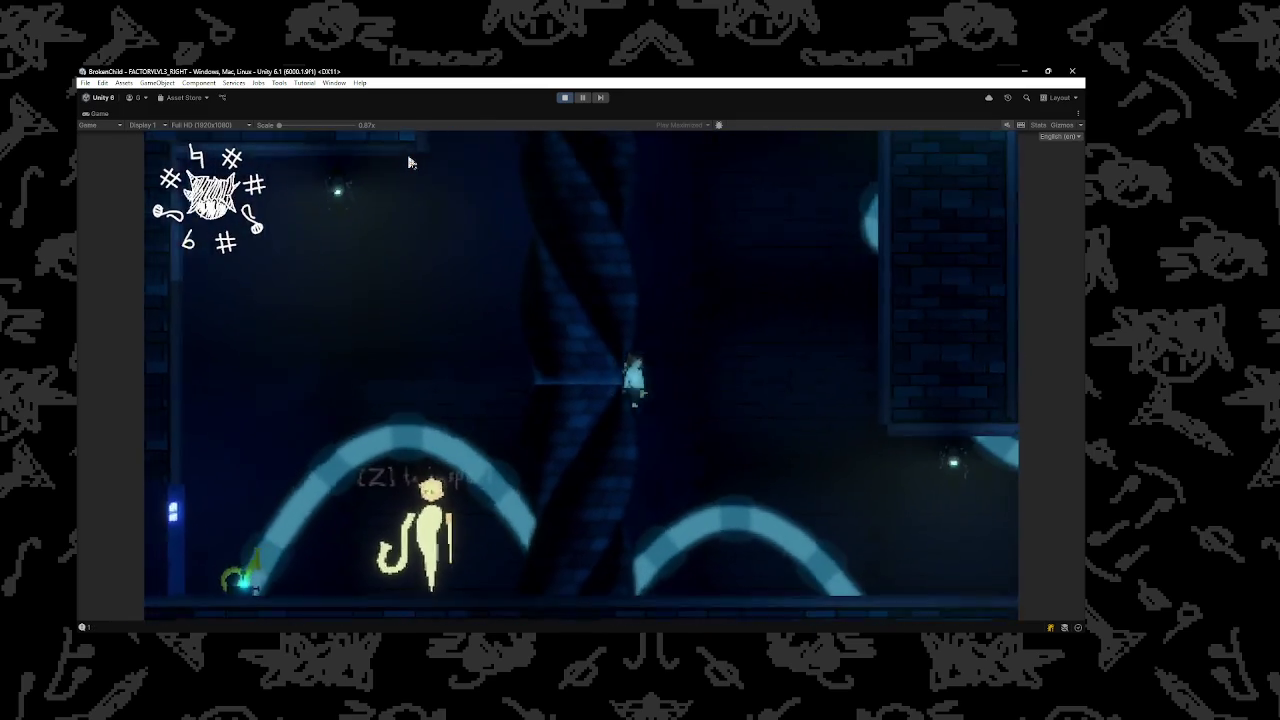
pyautogui.press('Right')
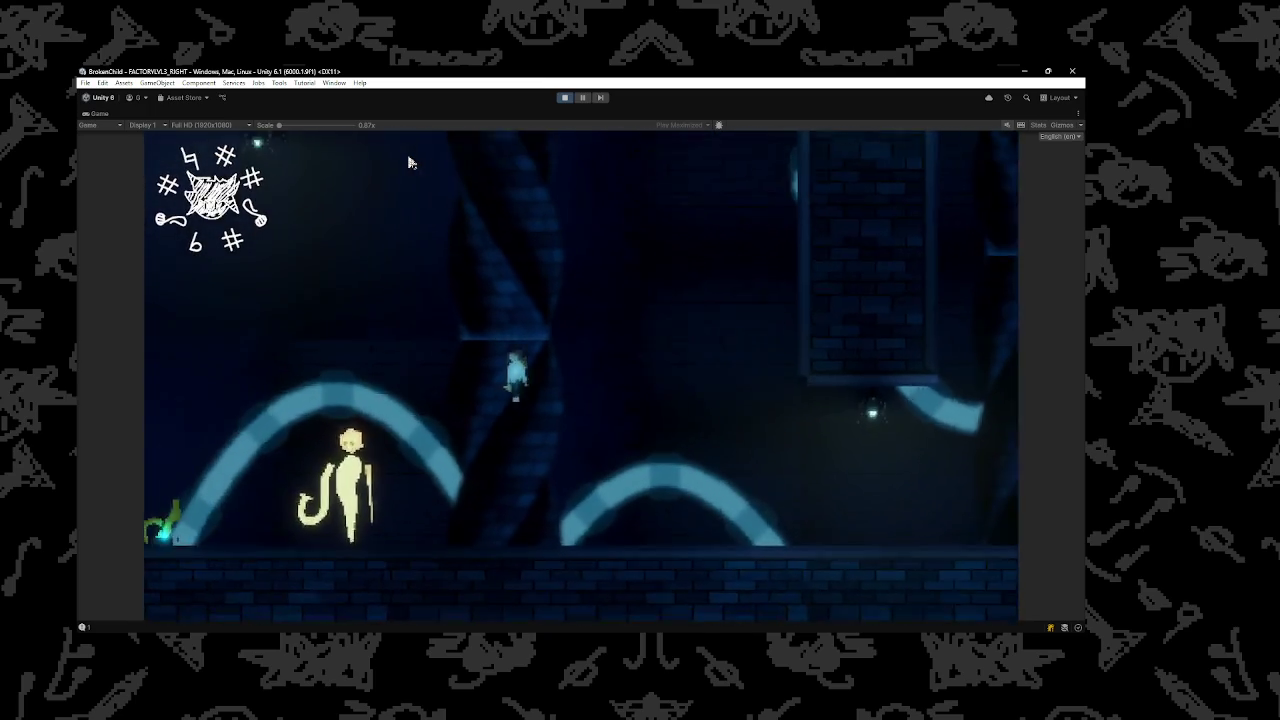
pyautogui.press('Left')
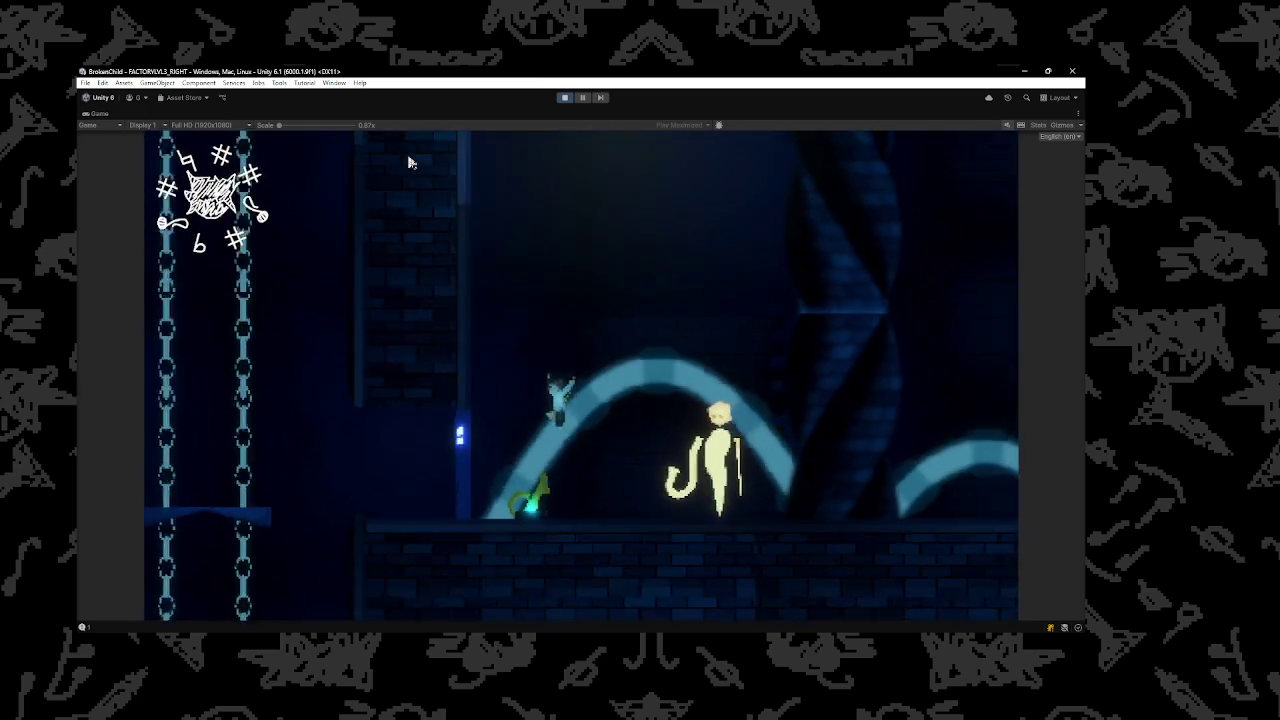
pyautogui.press('Left')
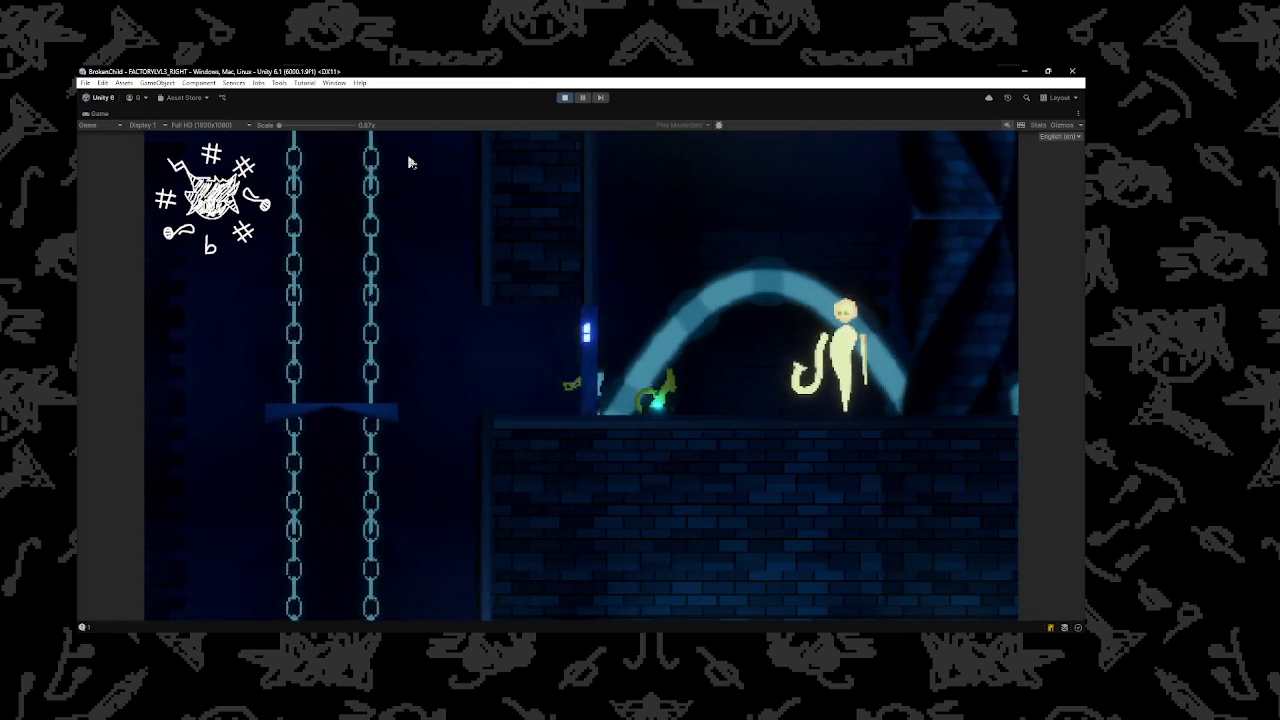
pyautogui.press('Left')
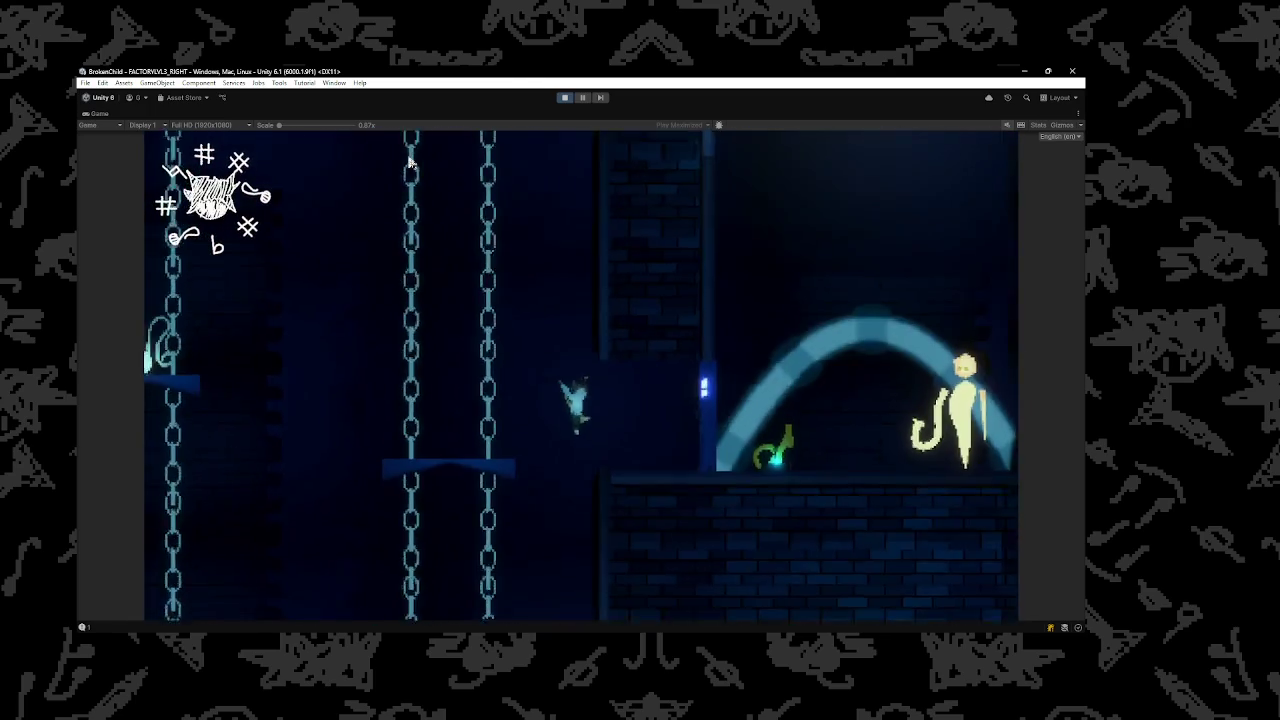
pyautogui.press('Right')
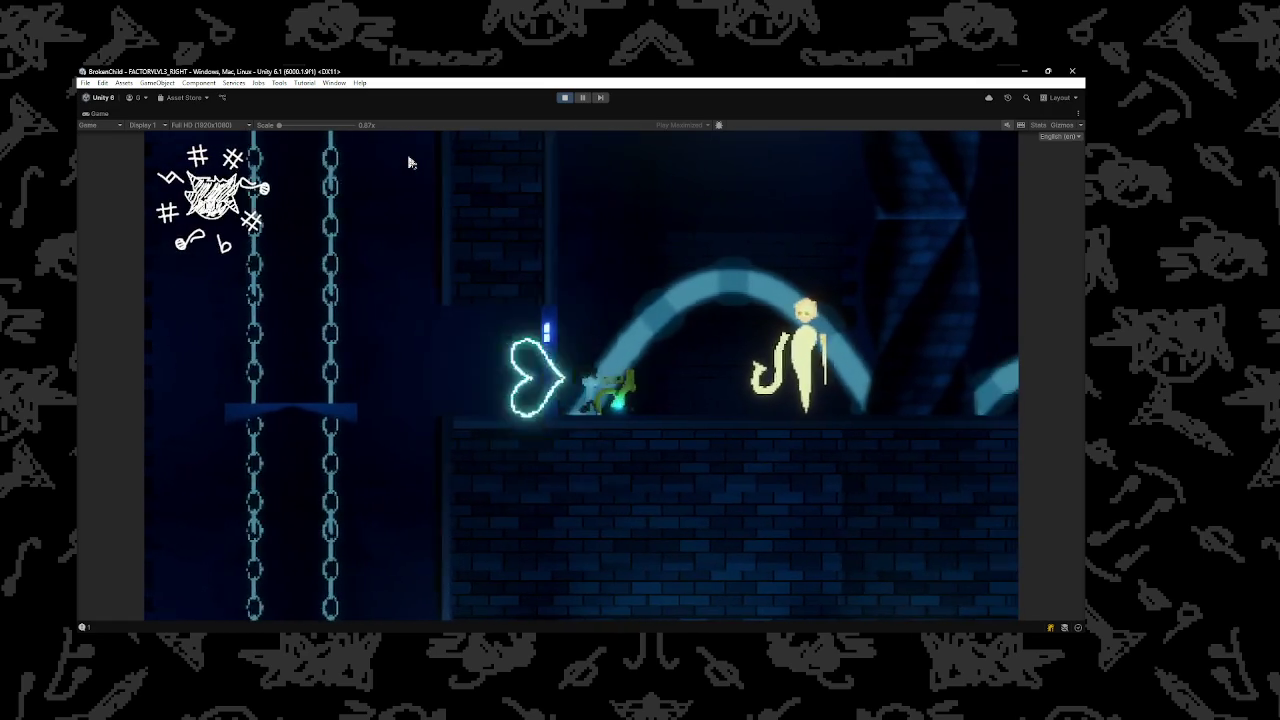
pyautogui.press('Left')
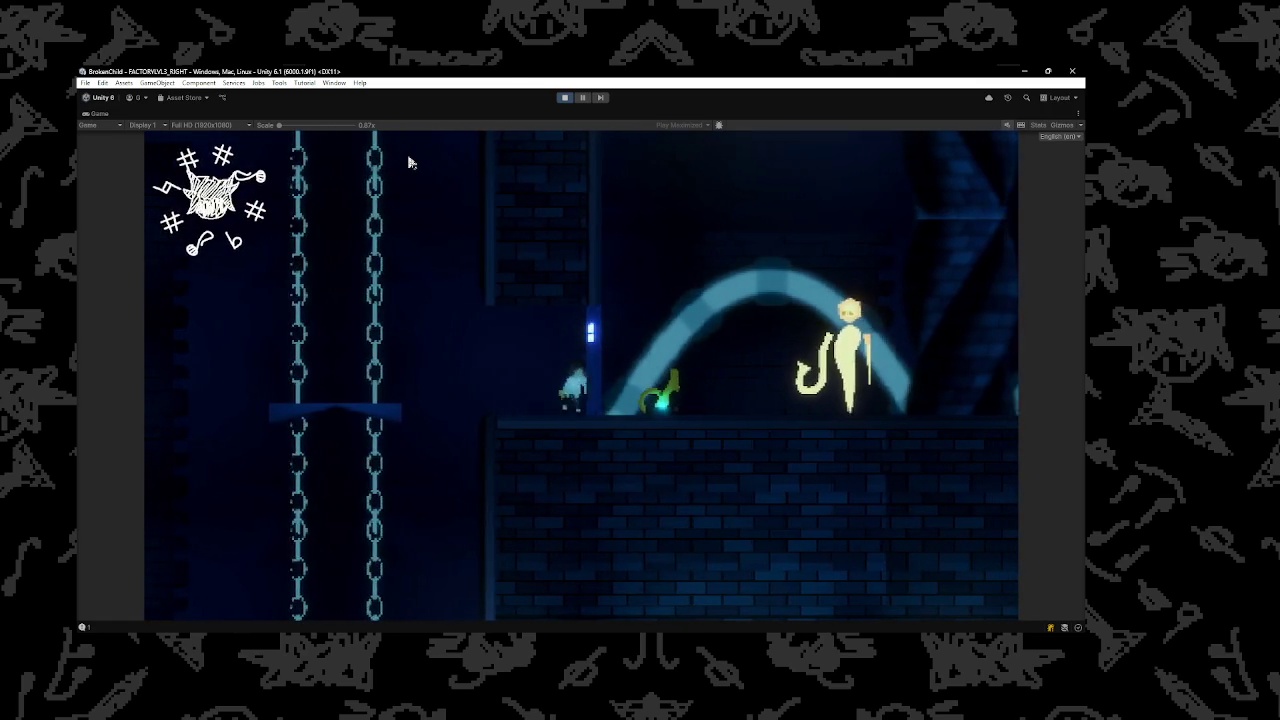
# Stop the game, frame the ghost and select the blue sign in the Scene view
pyautogui.click(565, 97)
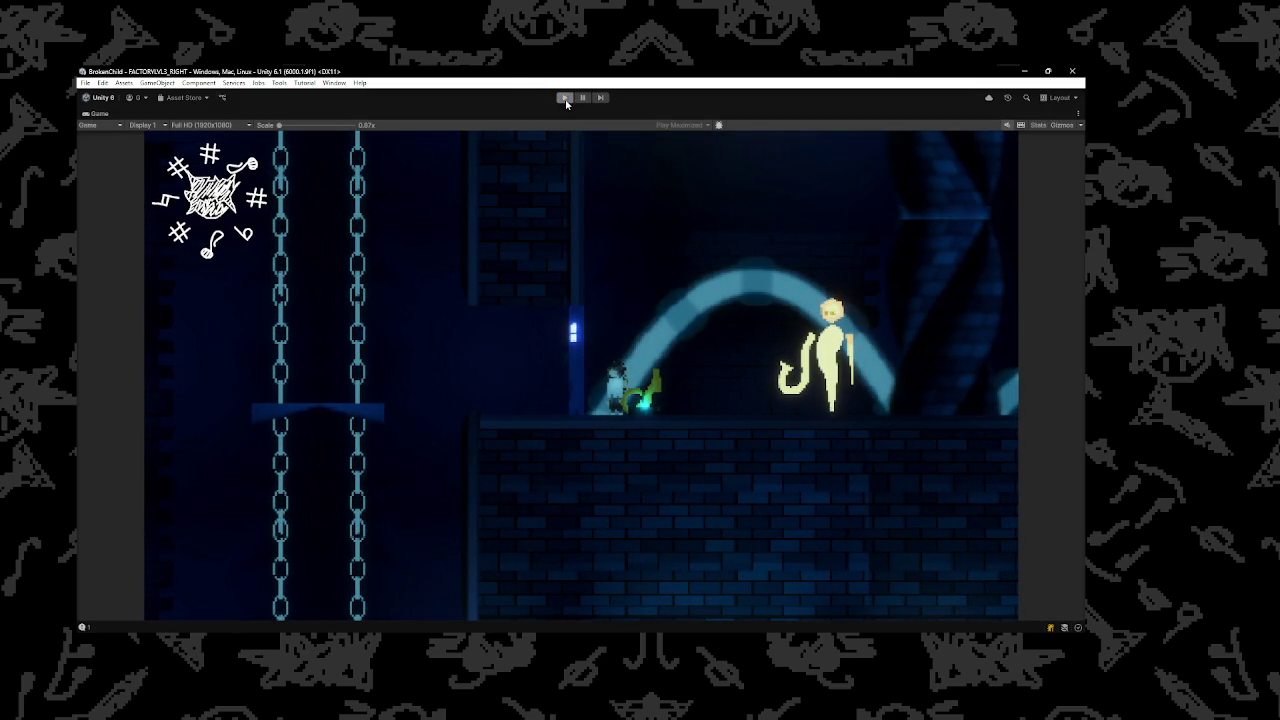
pyautogui.press('f')
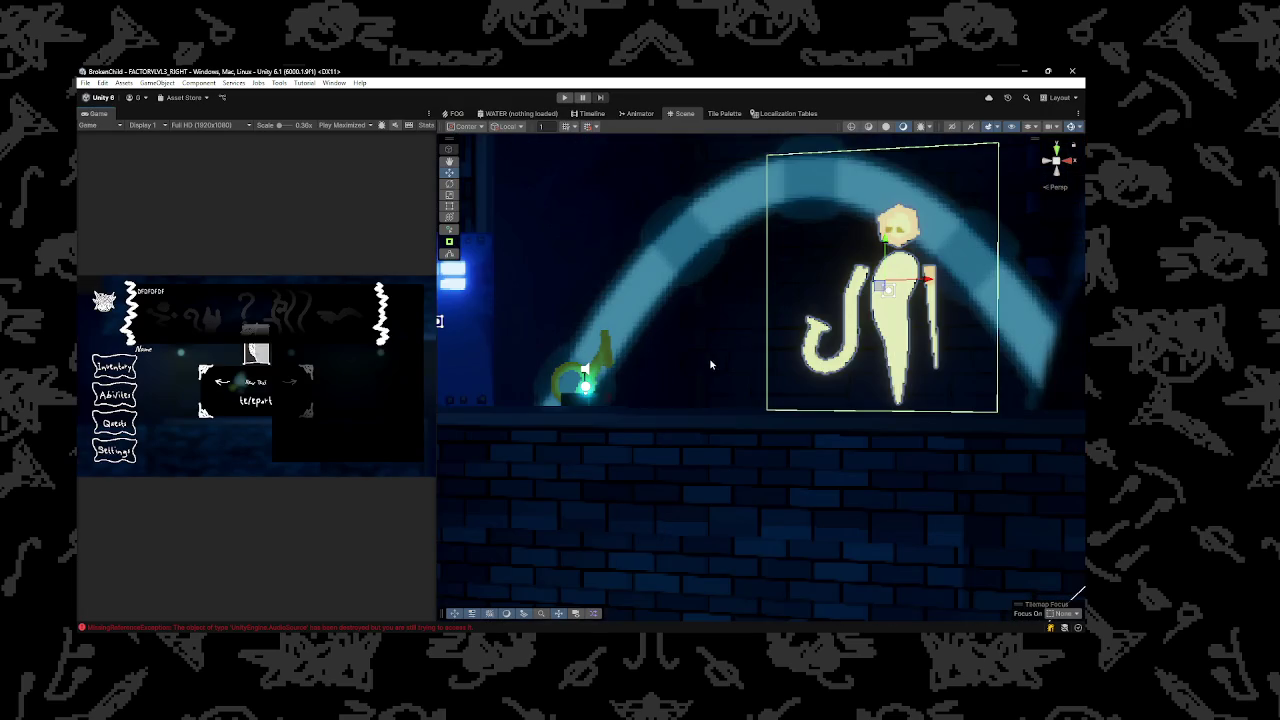
pyautogui.scroll(-3, 623, 348)
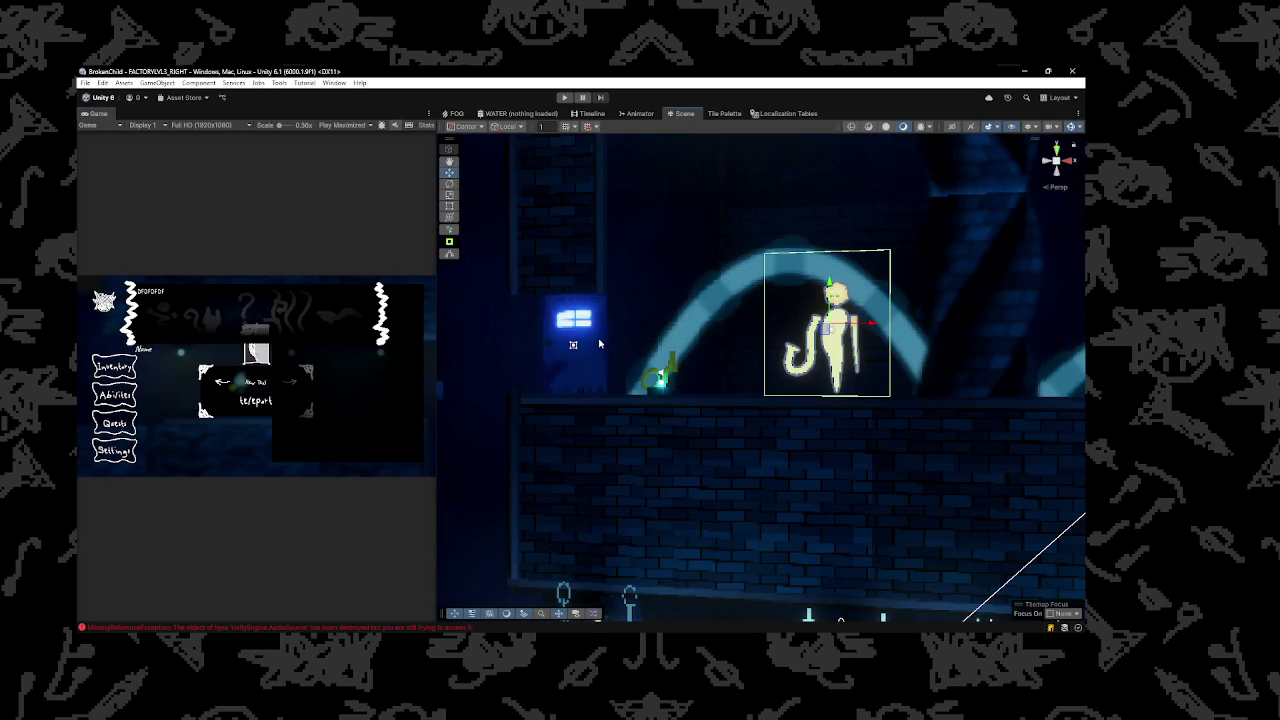
pyautogui.click(599, 344)
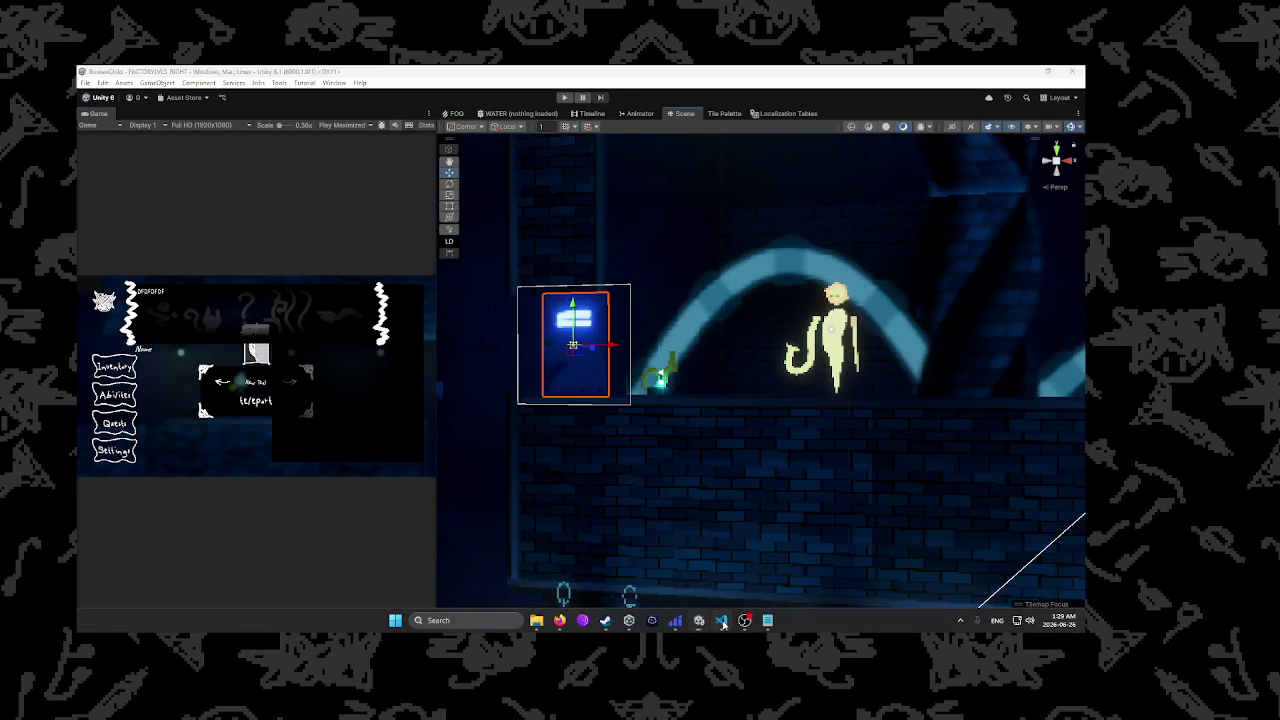
pyautogui.click(721, 621)
# Scroll through NotePuzzle.cs to the ID check in load()
pyautogui.scroll(15, 445, 260)
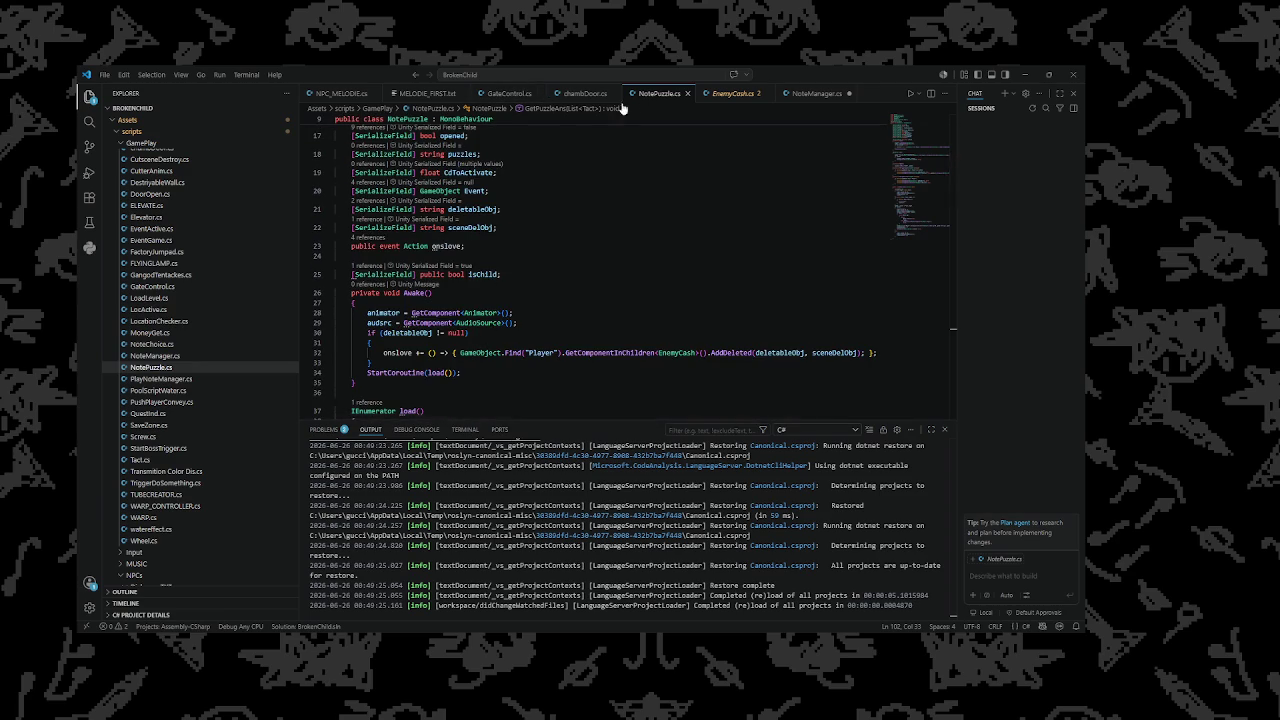
pyautogui.scroll(-1, 578, 238)
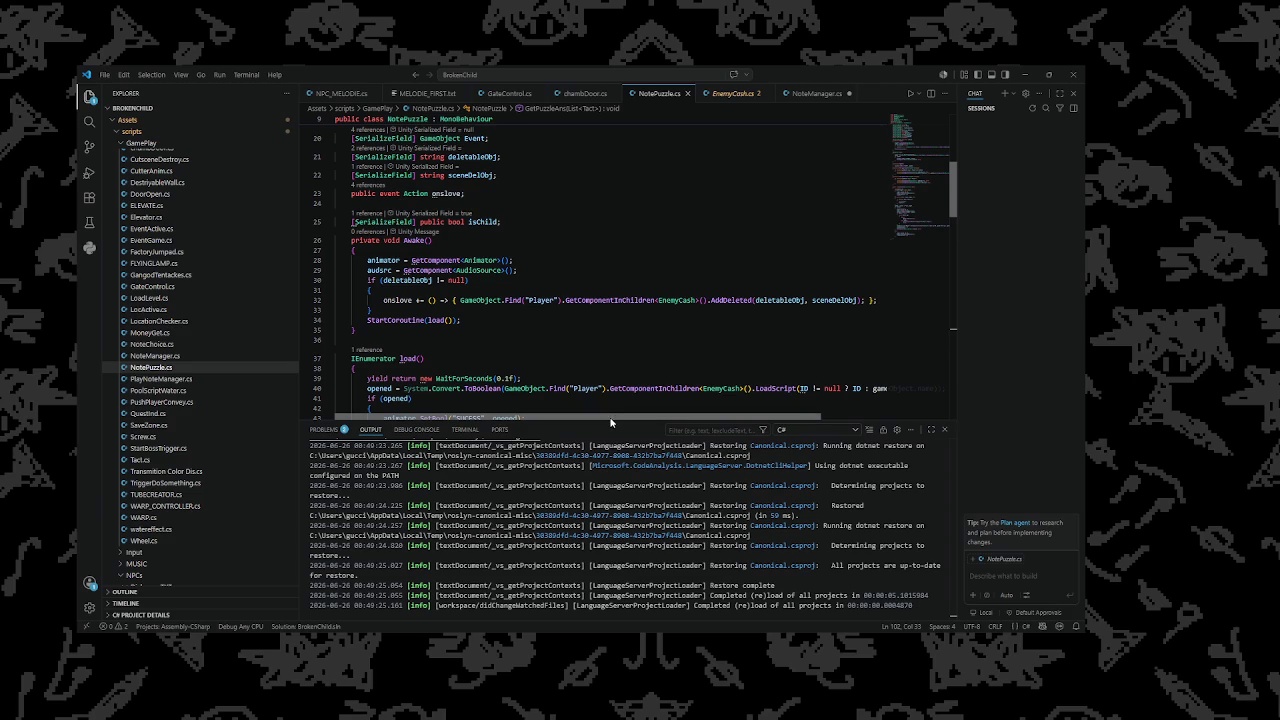
pyautogui.hscroll(2, 610, 422)
pyautogui.hscroll(-2, 560, 390)
pyautogui.scroll(-3, 442, 318)
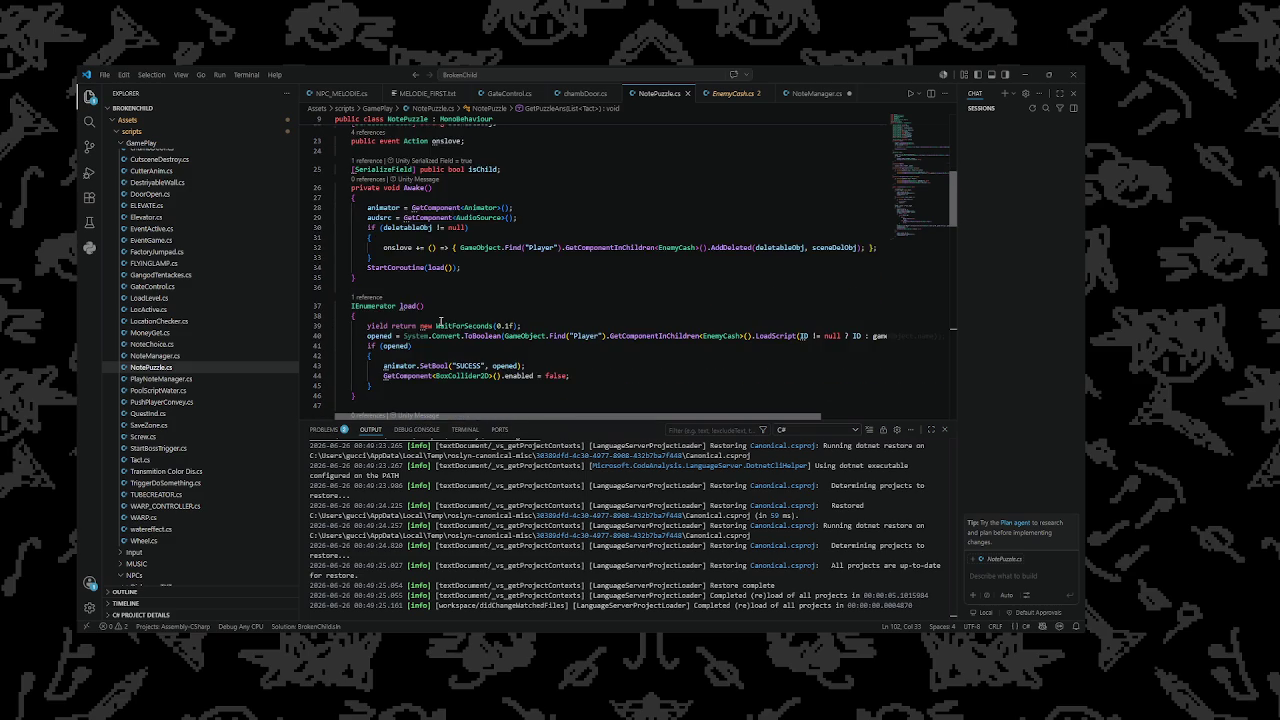
pyautogui.scroll(-1, 441, 321)
pyautogui.scroll(1, 441, 321)
pyautogui.moveTo(557, 419); pyautogui.dragTo(624, 417)
# Replace null with string.Empty in line 40's ID comparison, then minimize VS Code
pyautogui.doubleClick(757, 309)
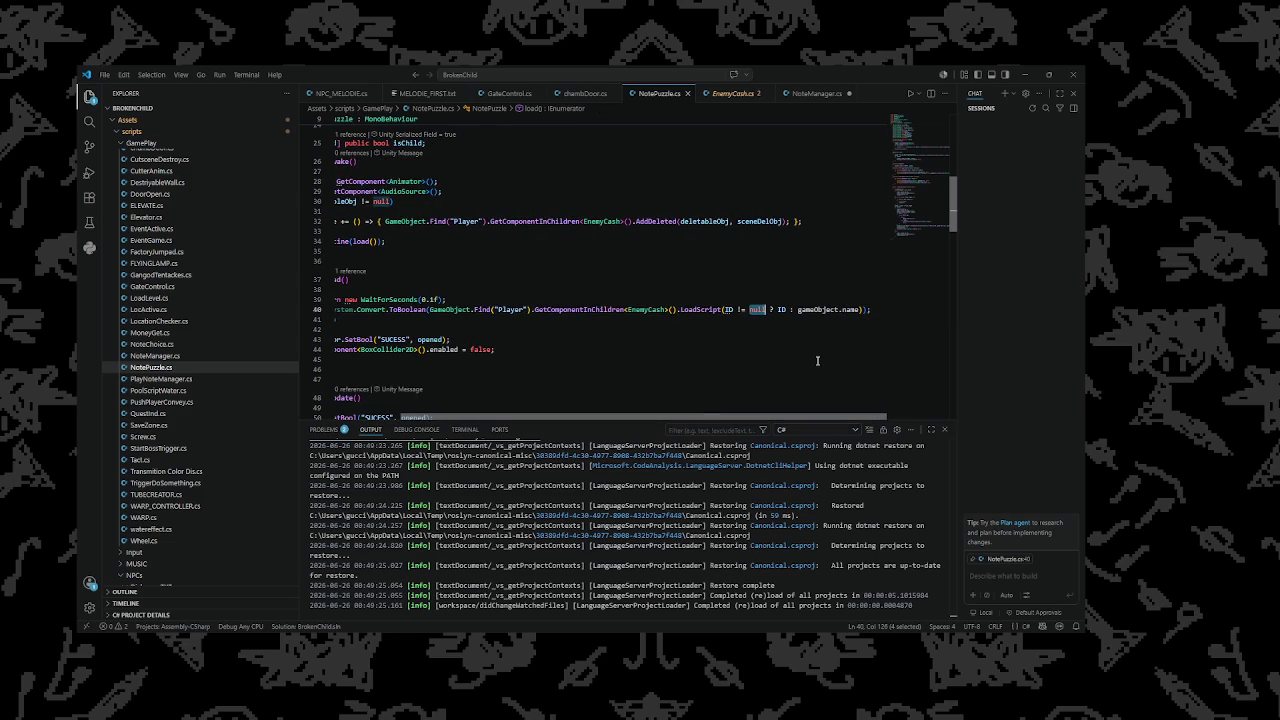
pyautogui.write('string.')
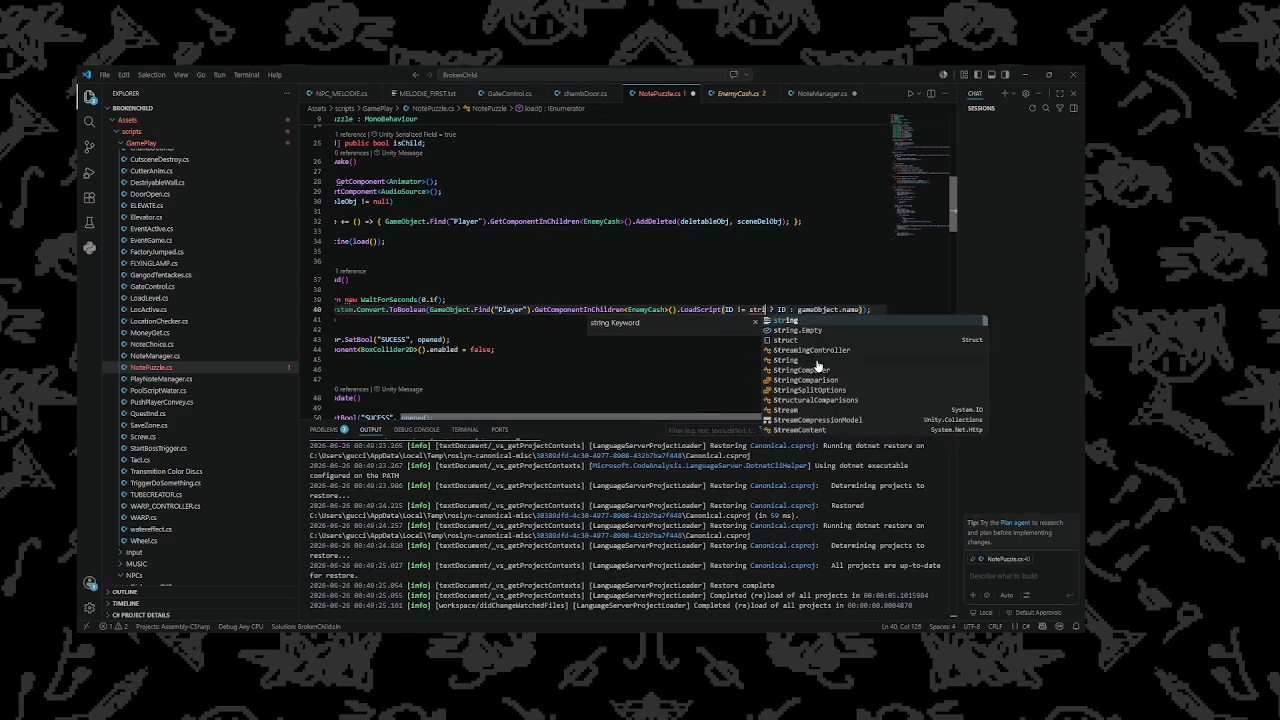
pyautogui.write('Em')
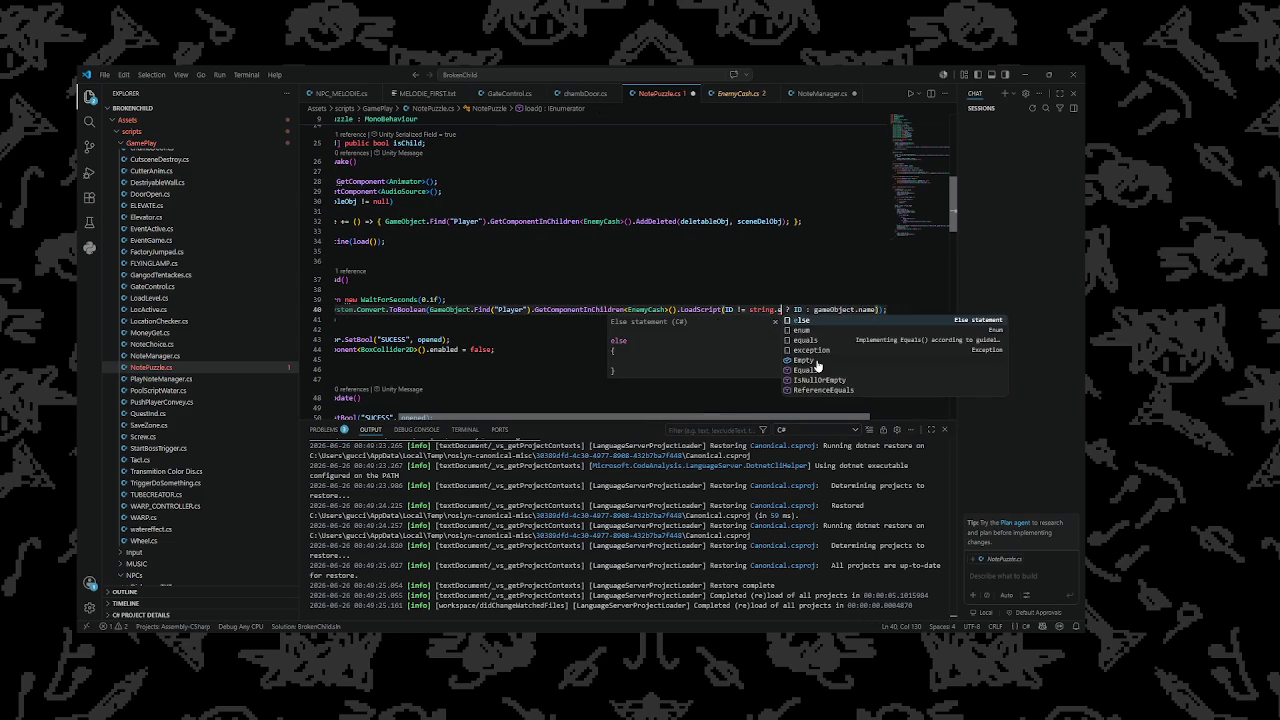
pyautogui.press('Tab')
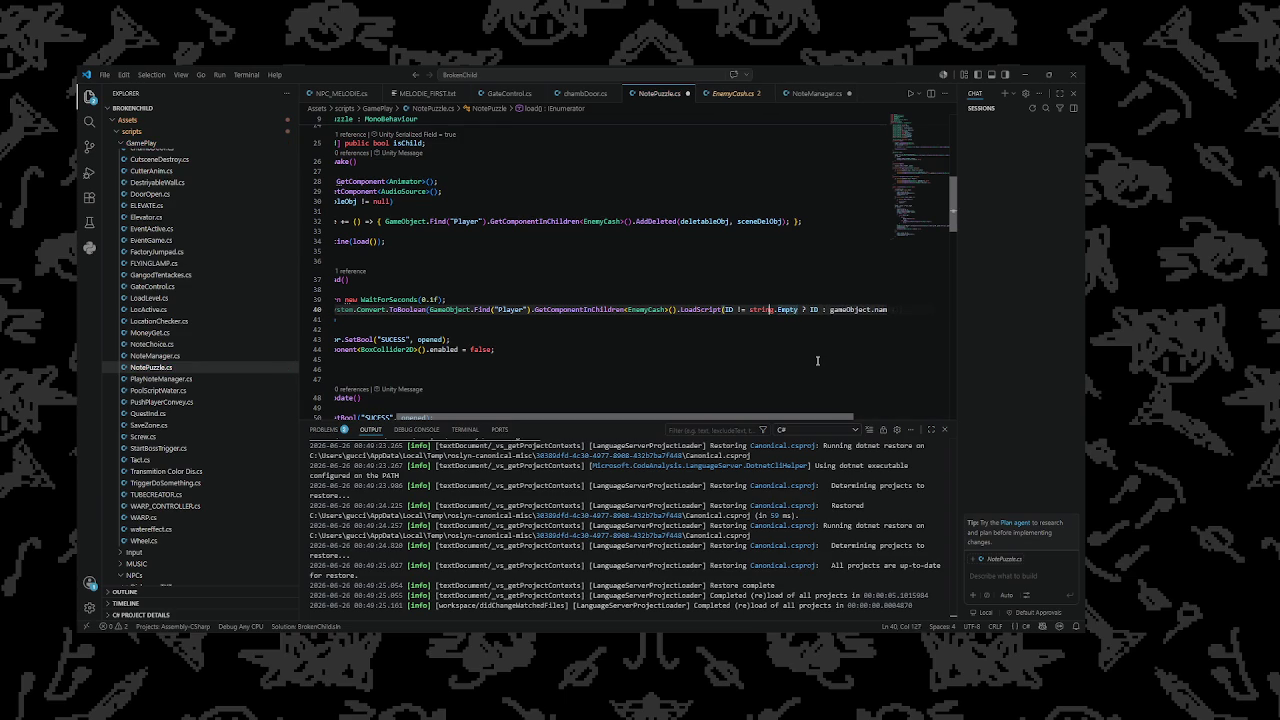
pyautogui.press('Down')
pyautogui.press('Down')
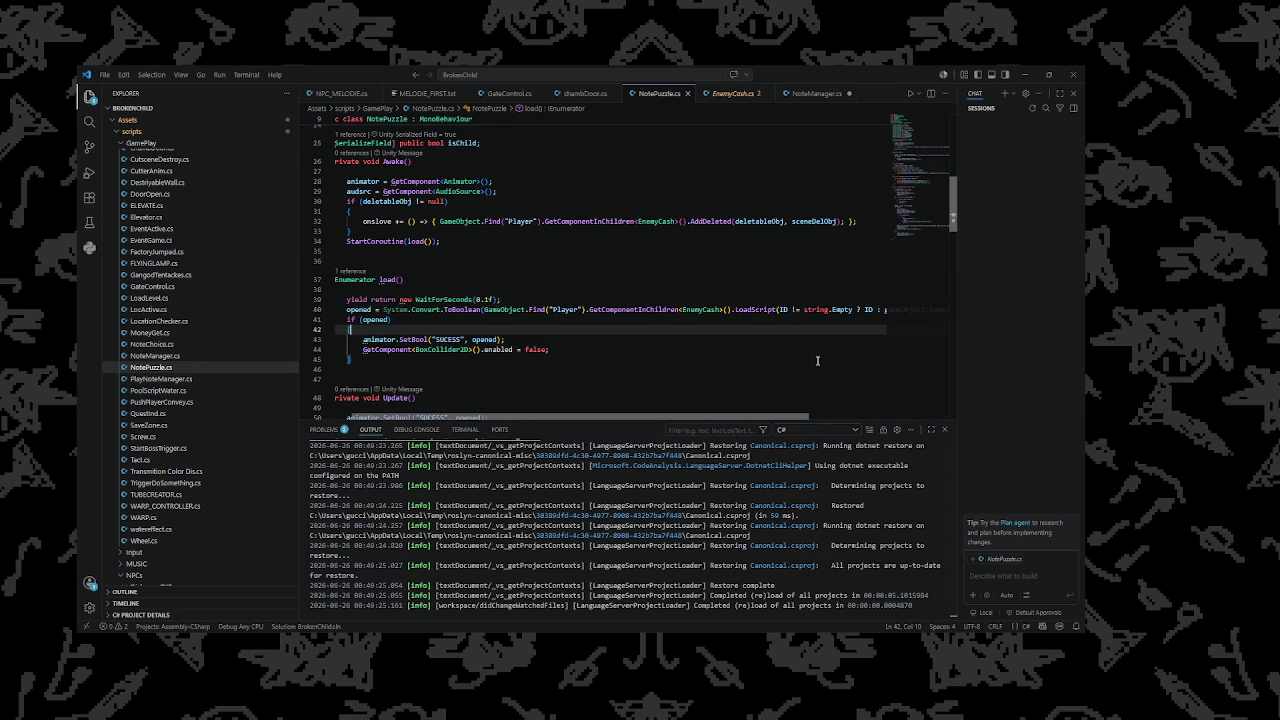
pyautogui.click(540, 280)
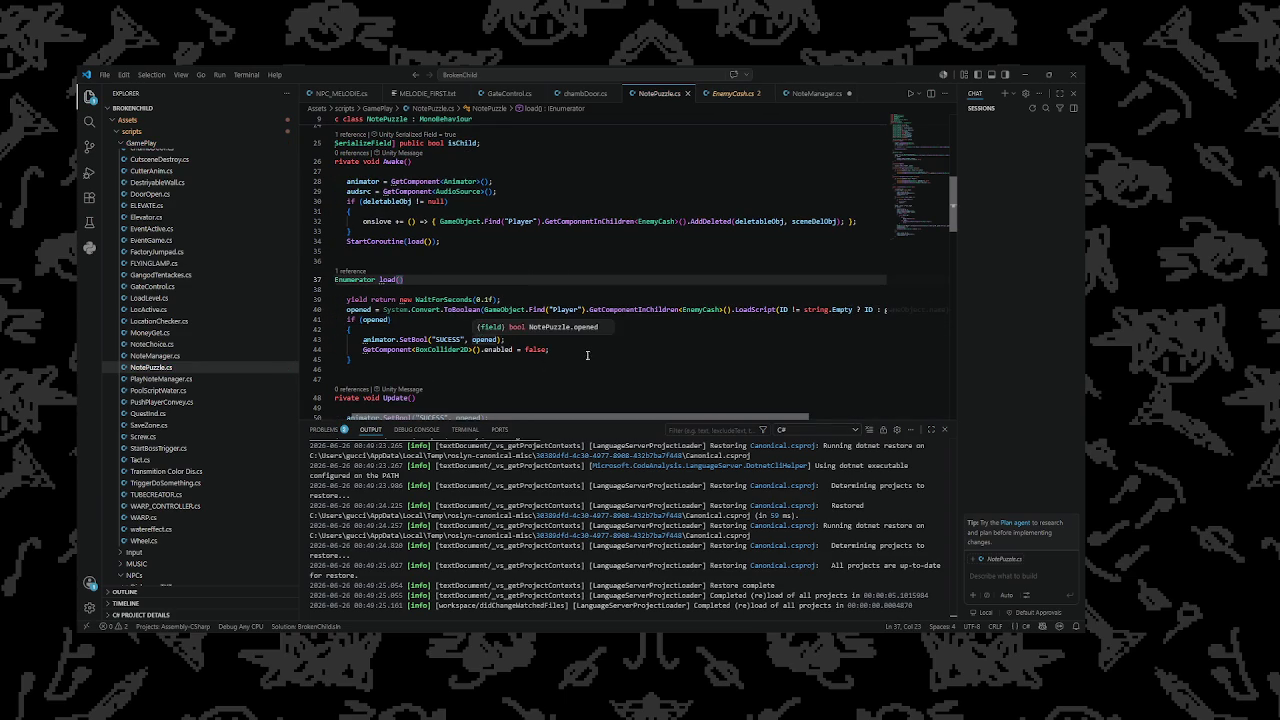
pyautogui.click(1025, 74)
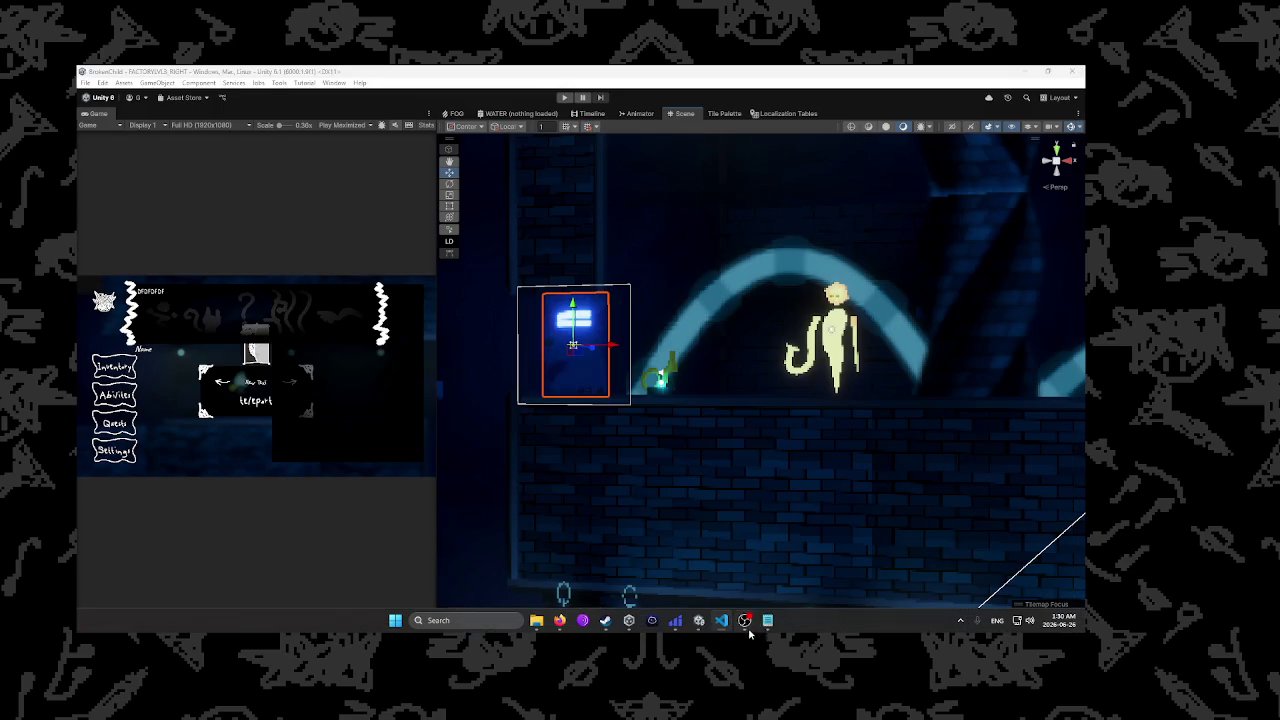
# After Unity reloads the scripts, check the refilled 19PersDat save in Notepad, then return to NotePuzzle.cs
pyautogui.moveTo(722, 620)
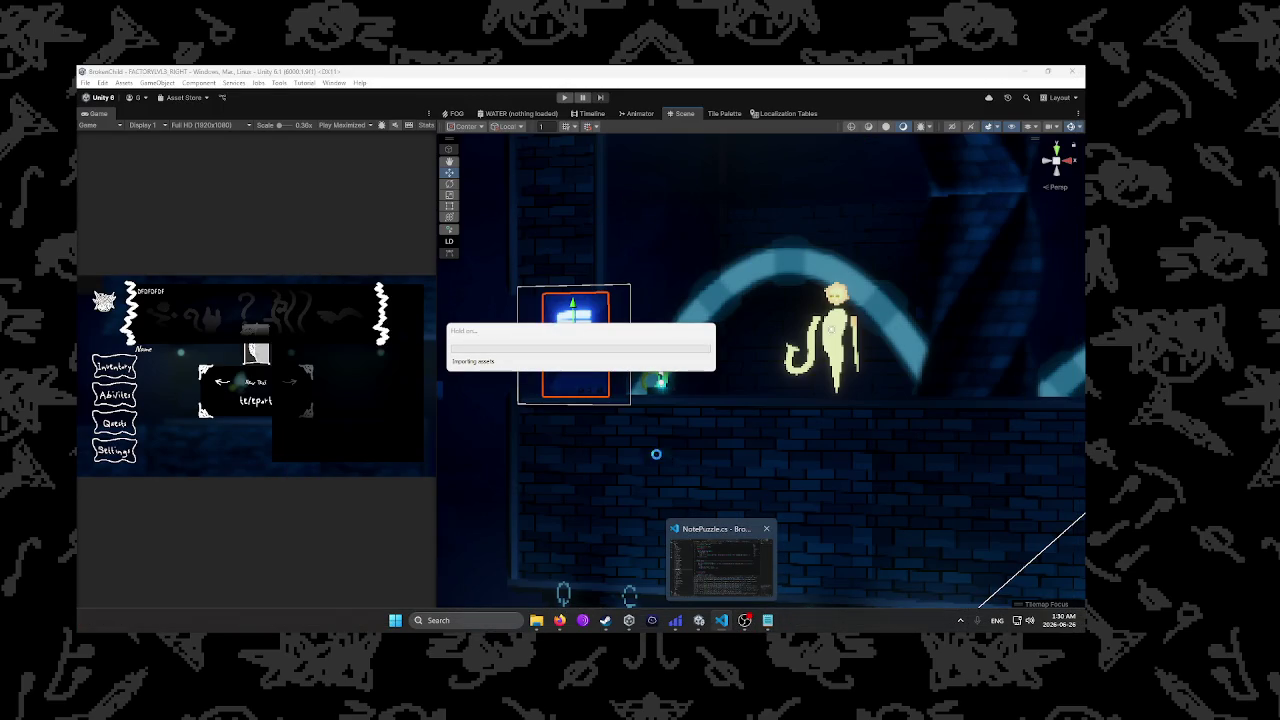
pyautogui.moveTo(767, 614)
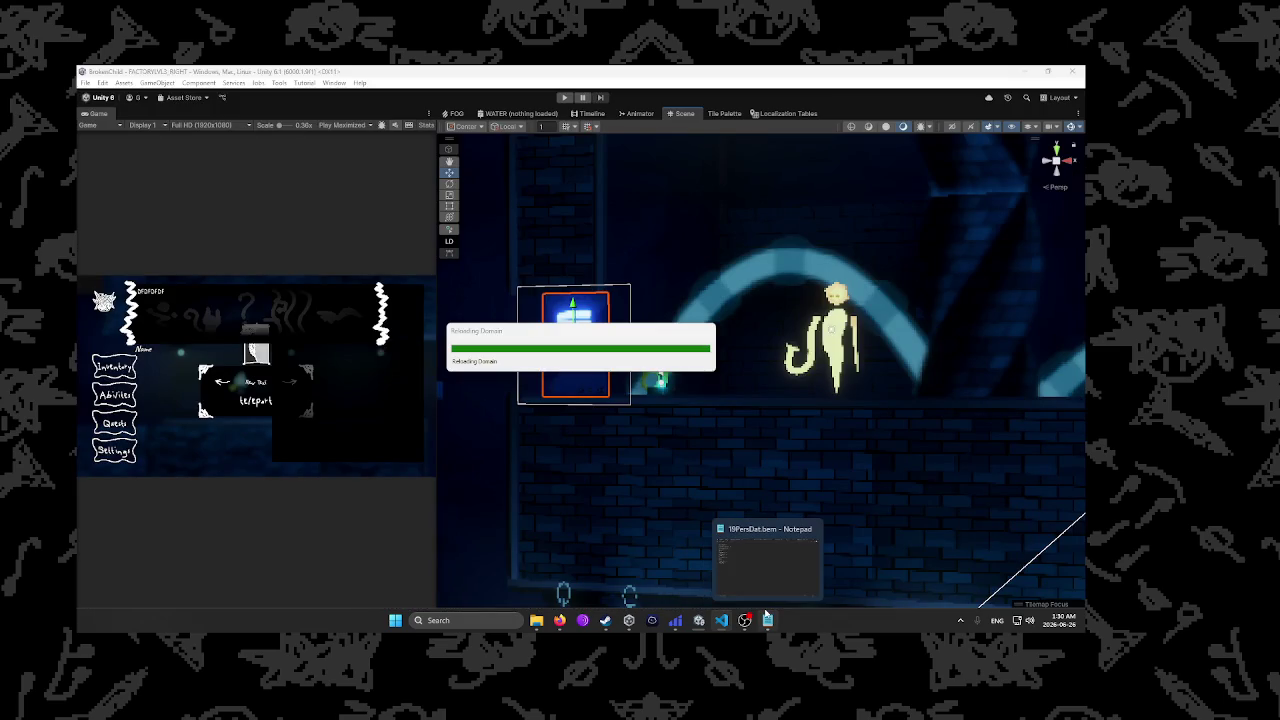
pyautogui.click(780, 571)
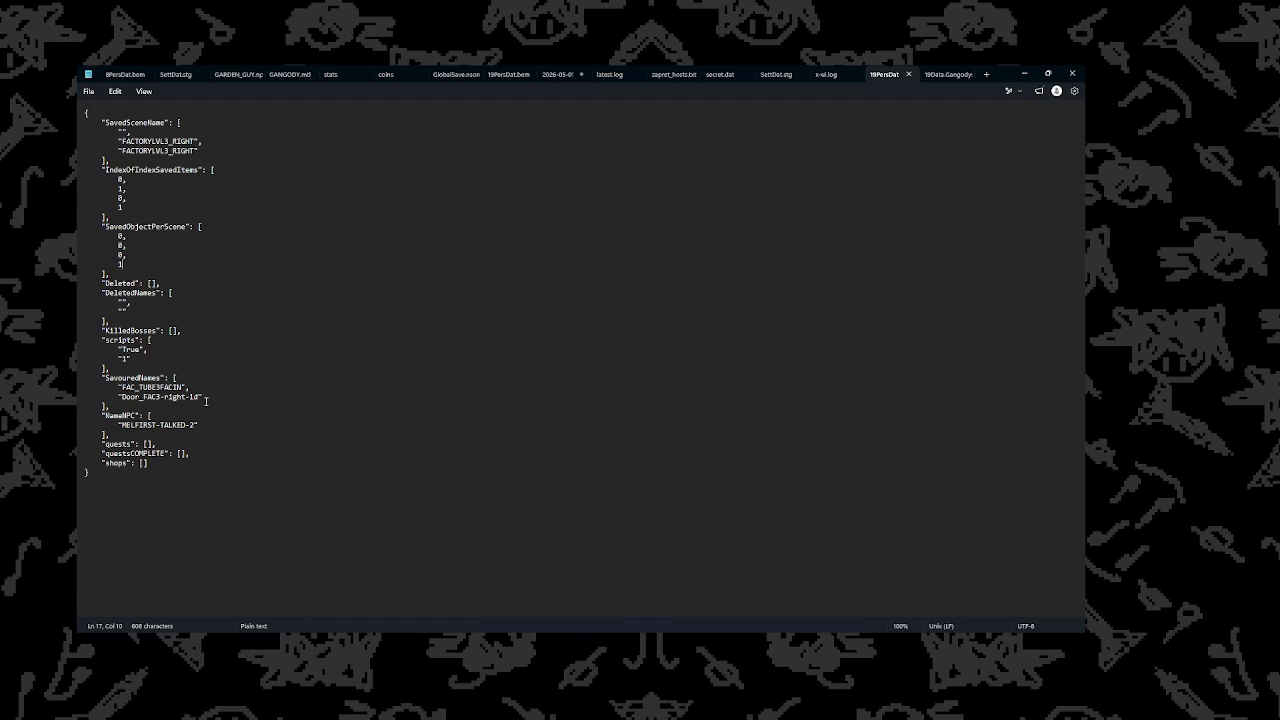
pyautogui.click(1025, 72)
pyautogui.click(731, 624)
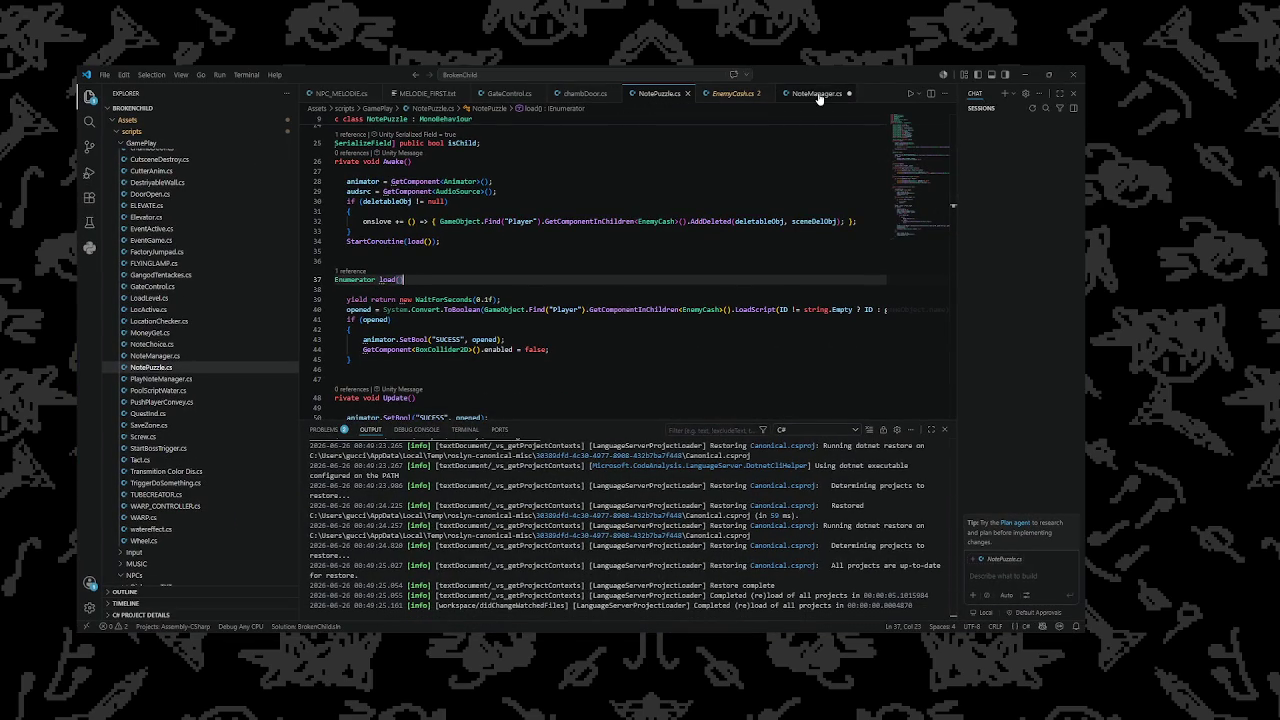
# Scroll through NotePuzzle.cs, glancing at NoteManager.cs and Unity, then minimize VS Code
pyautogui.moveTo(603, 628)
pyautogui.click(561, 621)
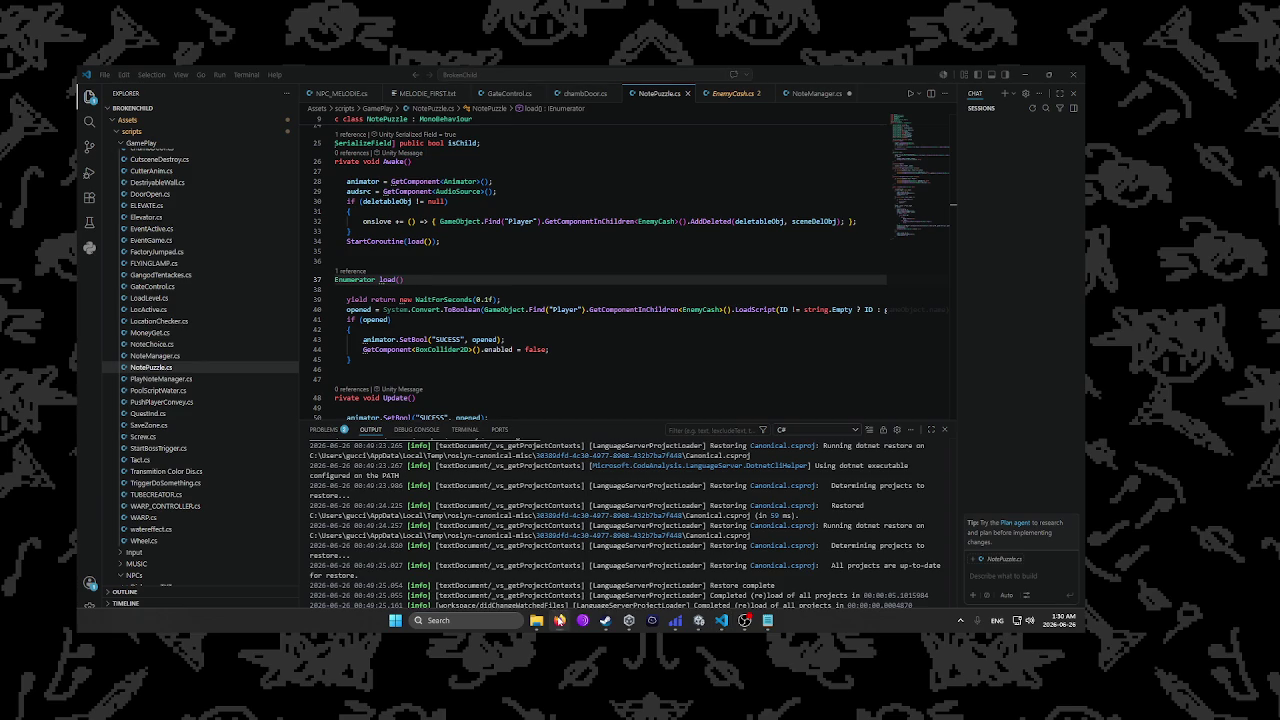
pyautogui.scroll(4, 529, 117)
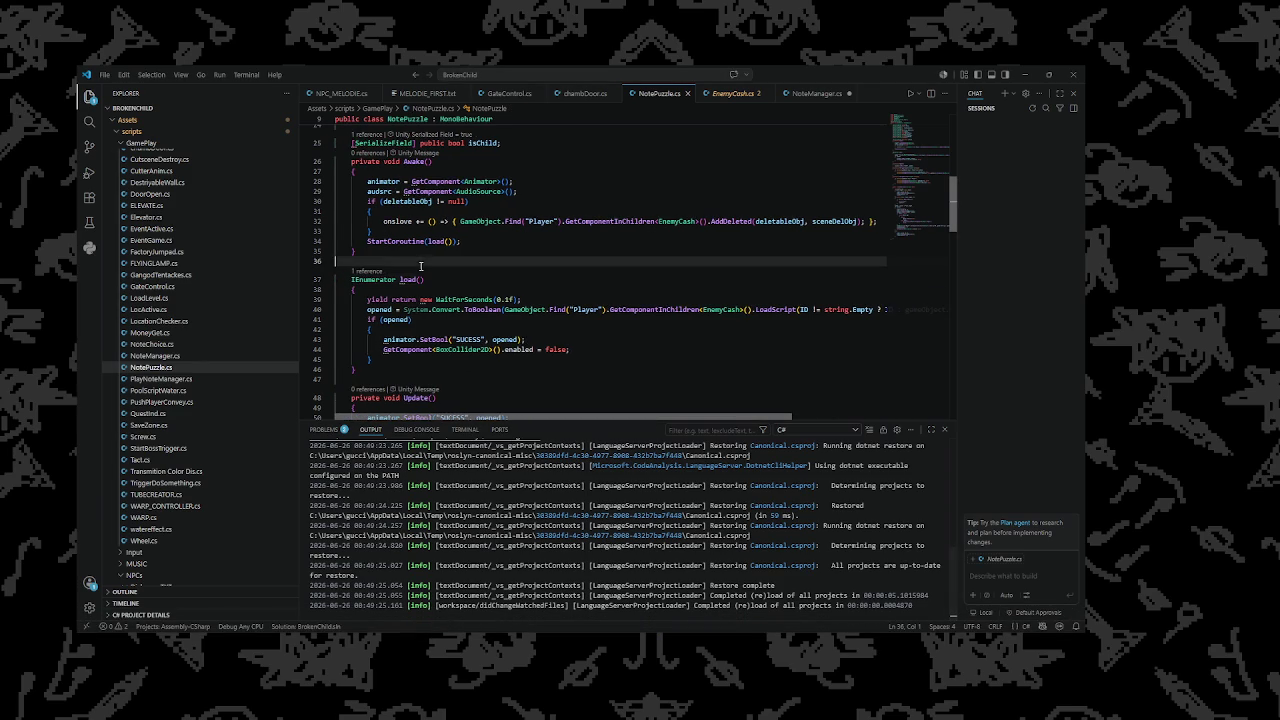
pyautogui.click(800, 93)
pyautogui.click(660, 93)
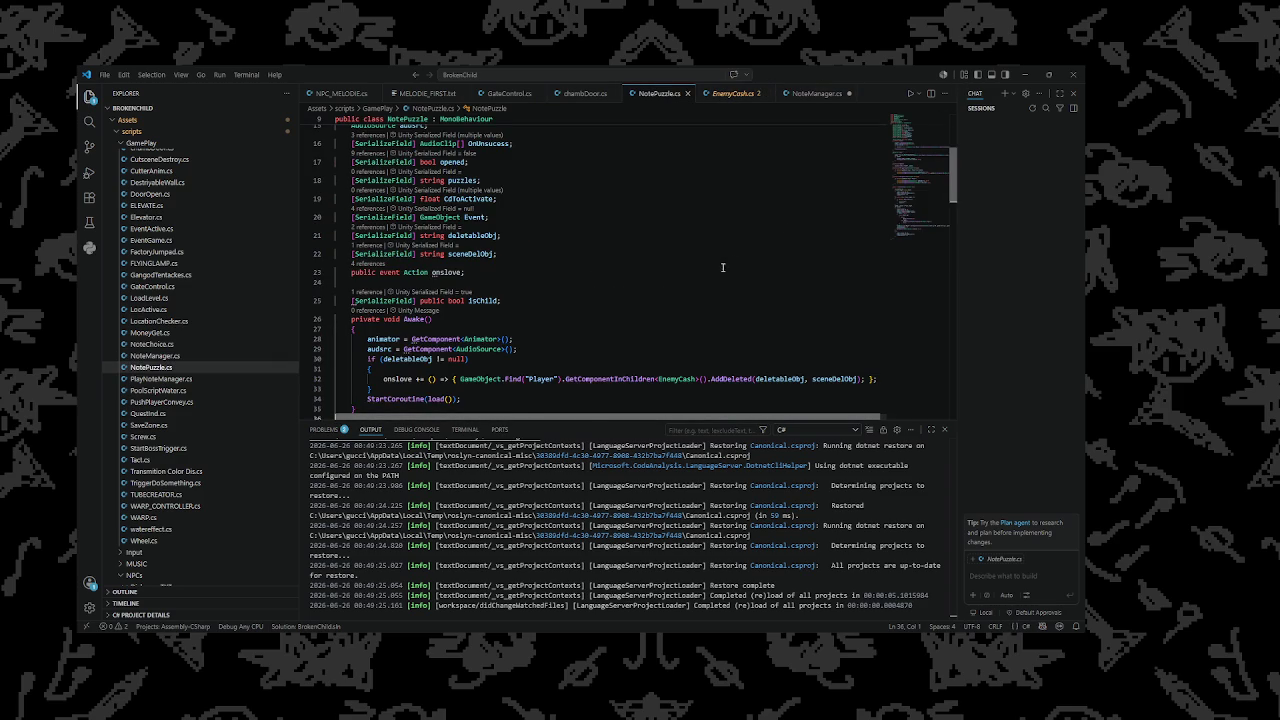
pyautogui.scroll(-1, 734, 263)
pyautogui.hotkey('alt', 'Tab')
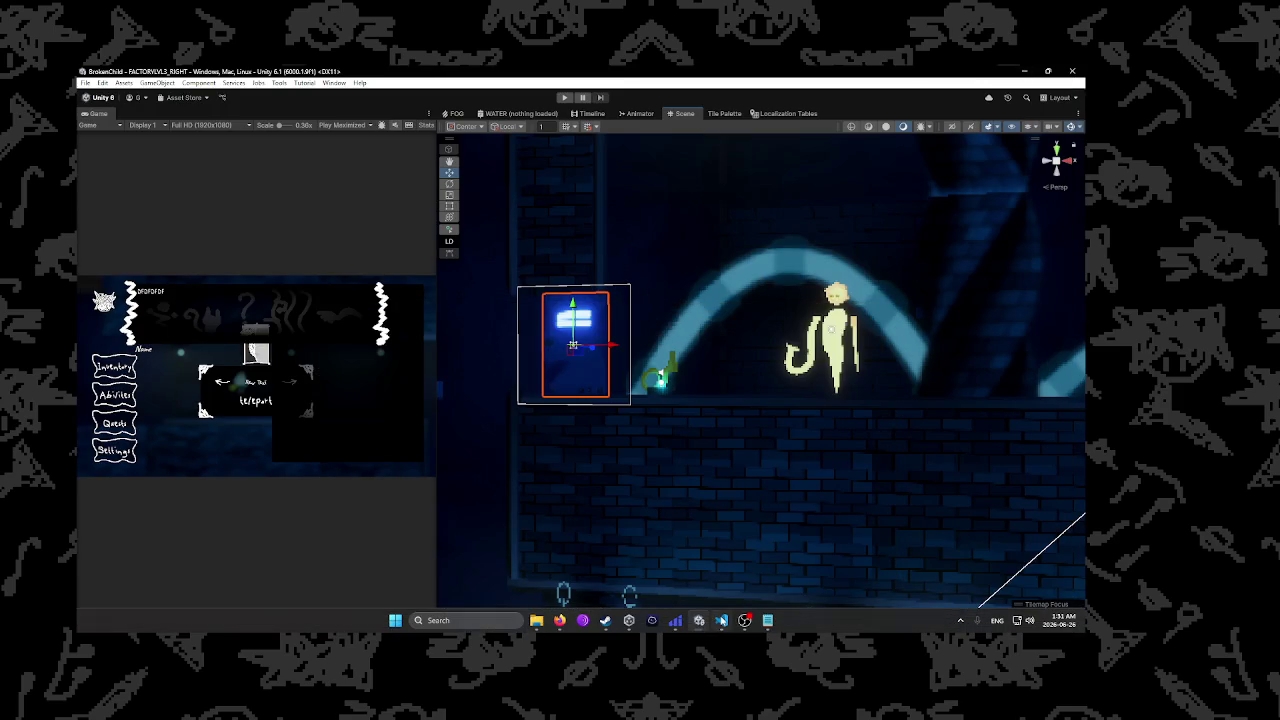
pyautogui.click(698, 621)
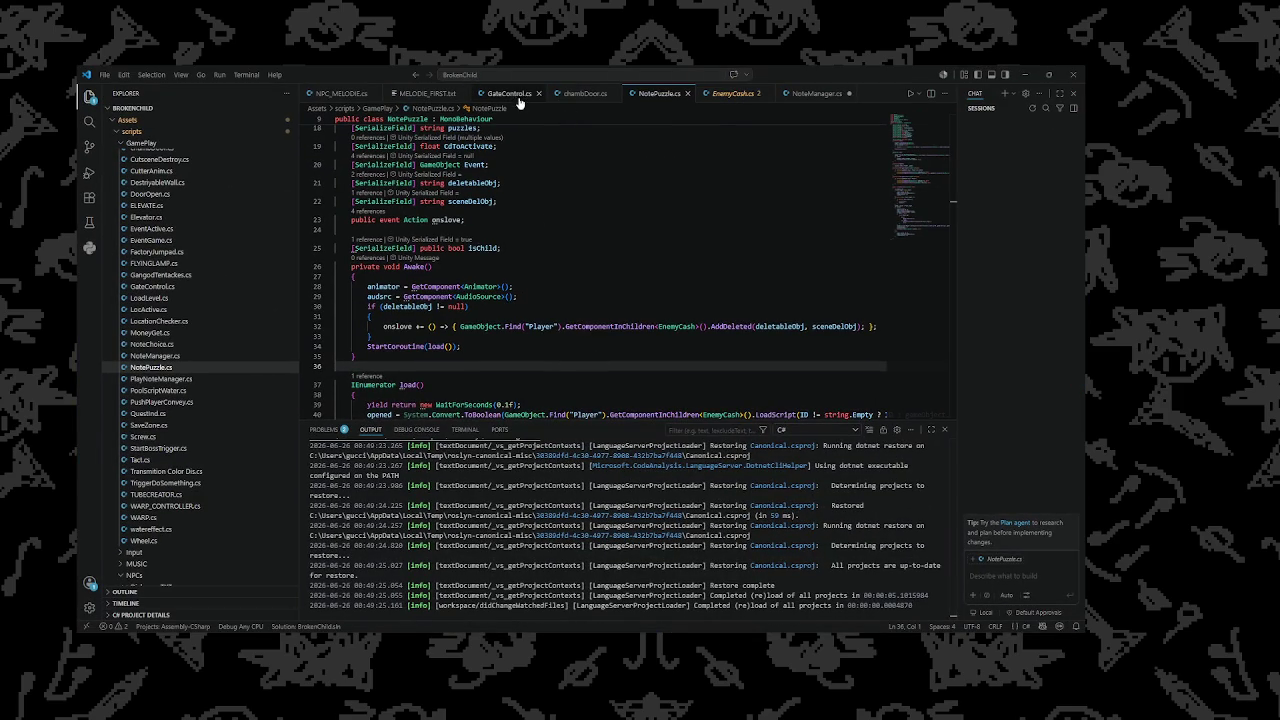
pyautogui.click(1024, 74)
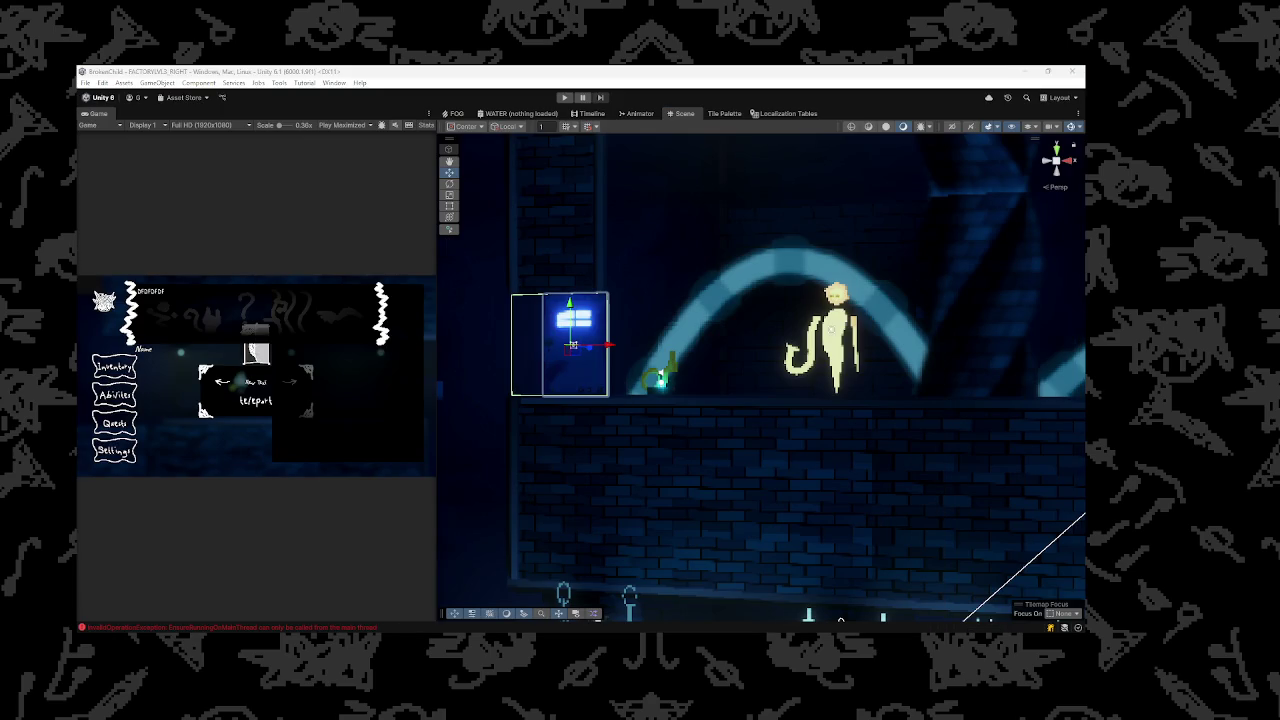
# Zoom into the door Animator's Close and Open states, then open NoteManager.cs in VS Code
pyautogui.click(638, 113)
pyautogui.scroll(2, 641, 344)
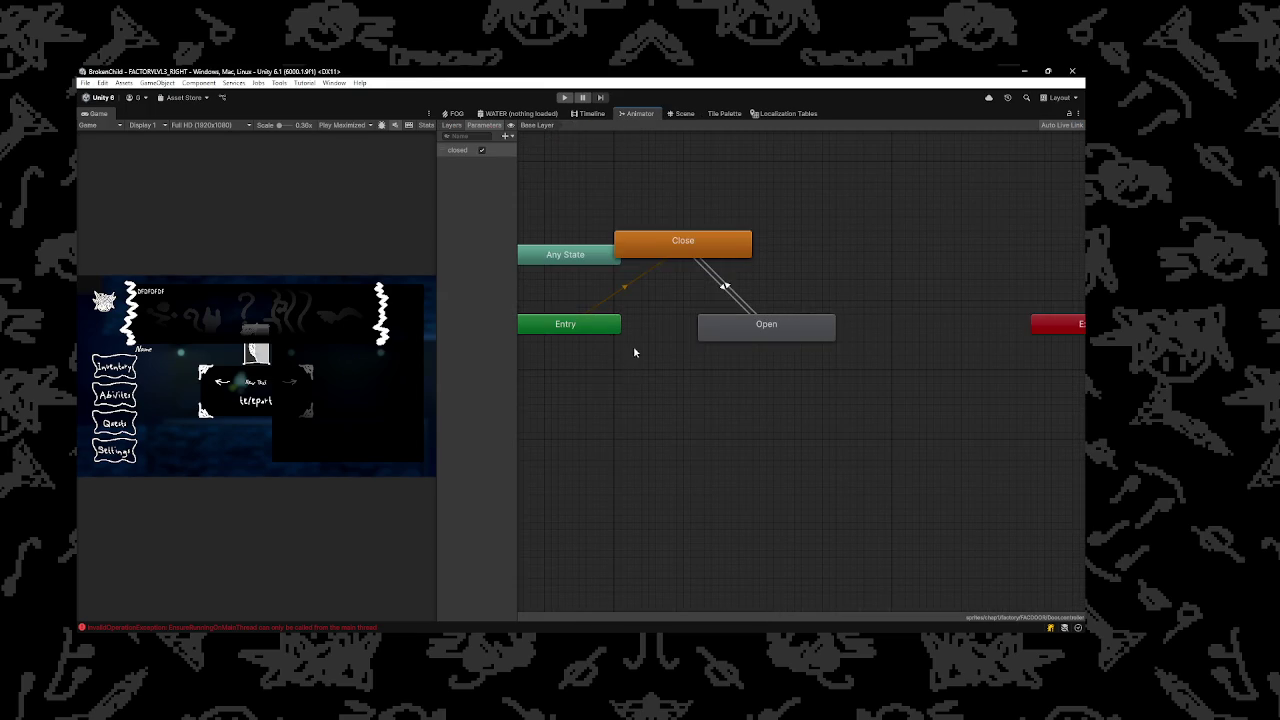
pyautogui.scroll(2, 654, 332)
pyautogui.moveTo(788, 636)
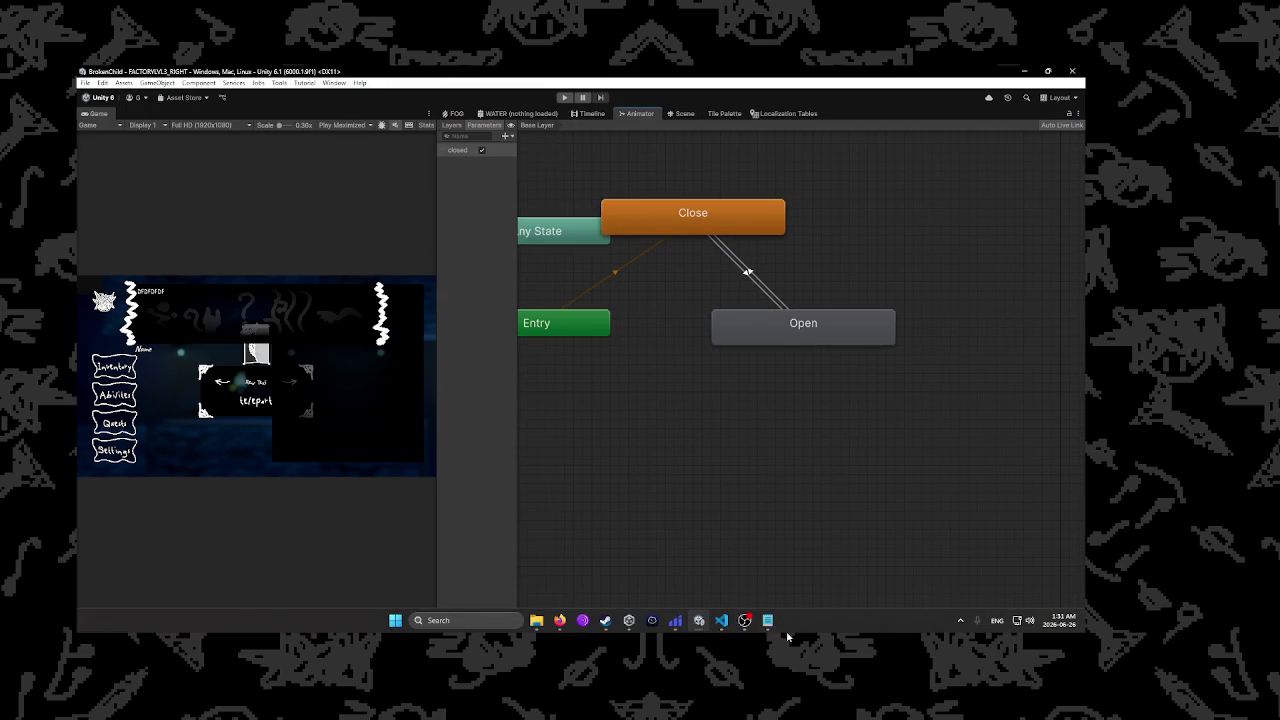
pyautogui.click(721, 620)
pyautogui.scroll(-3, 523, 190)
pyautogui.click(790, 97)
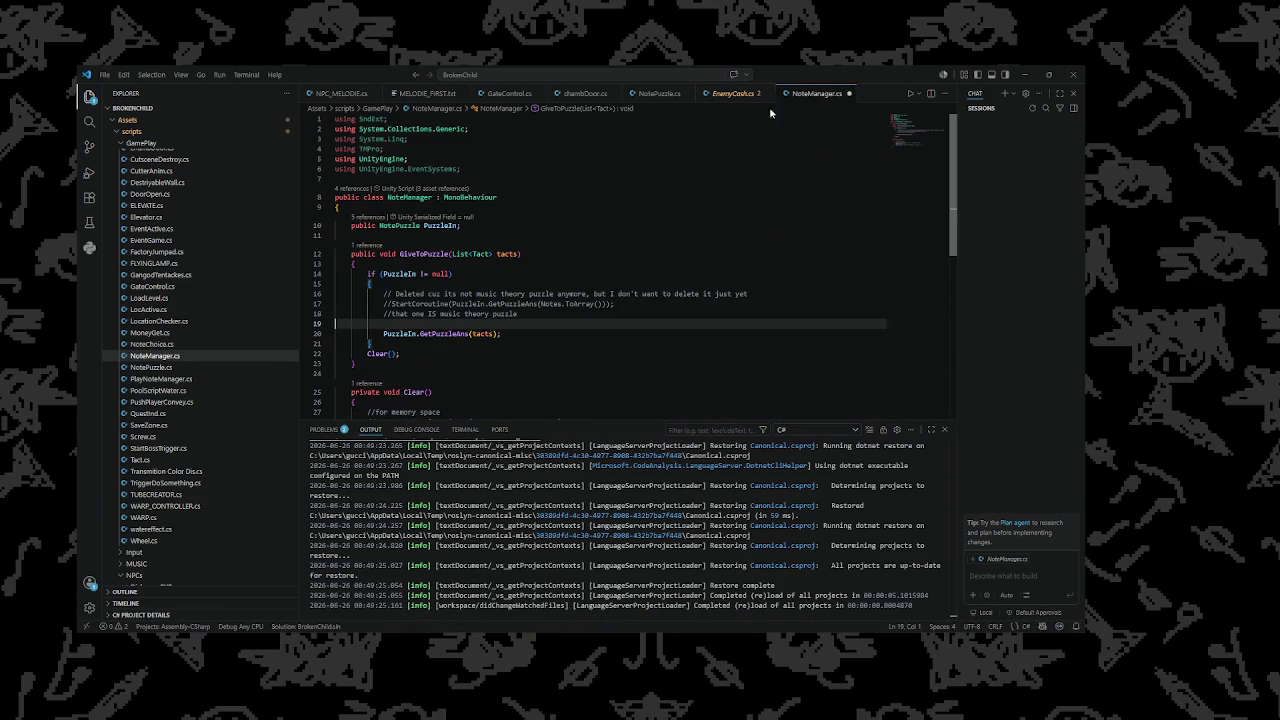
# Compare the NPC_MELODIE, GateControl and chambDoor scripts side by side in Visual Studio Code
pyautogui.click(340, 93)
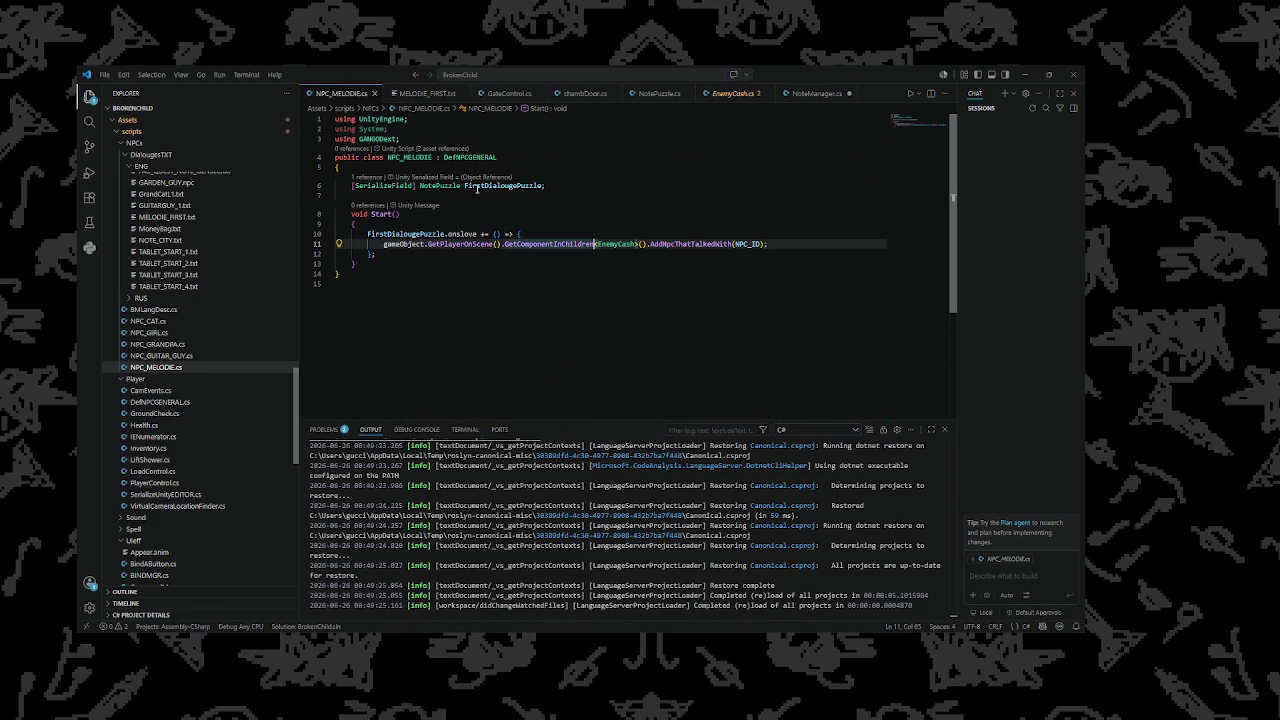
pyautogui.click(510, 93)
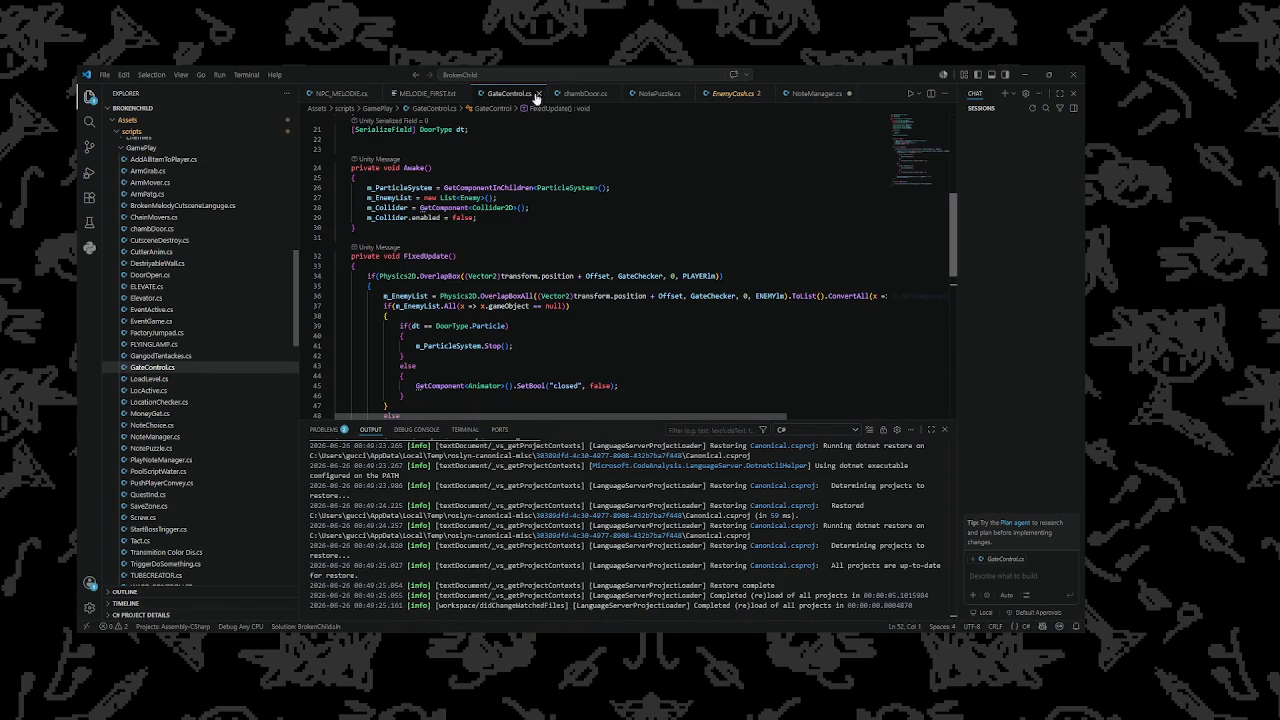
pyautogui.click(586, 94)
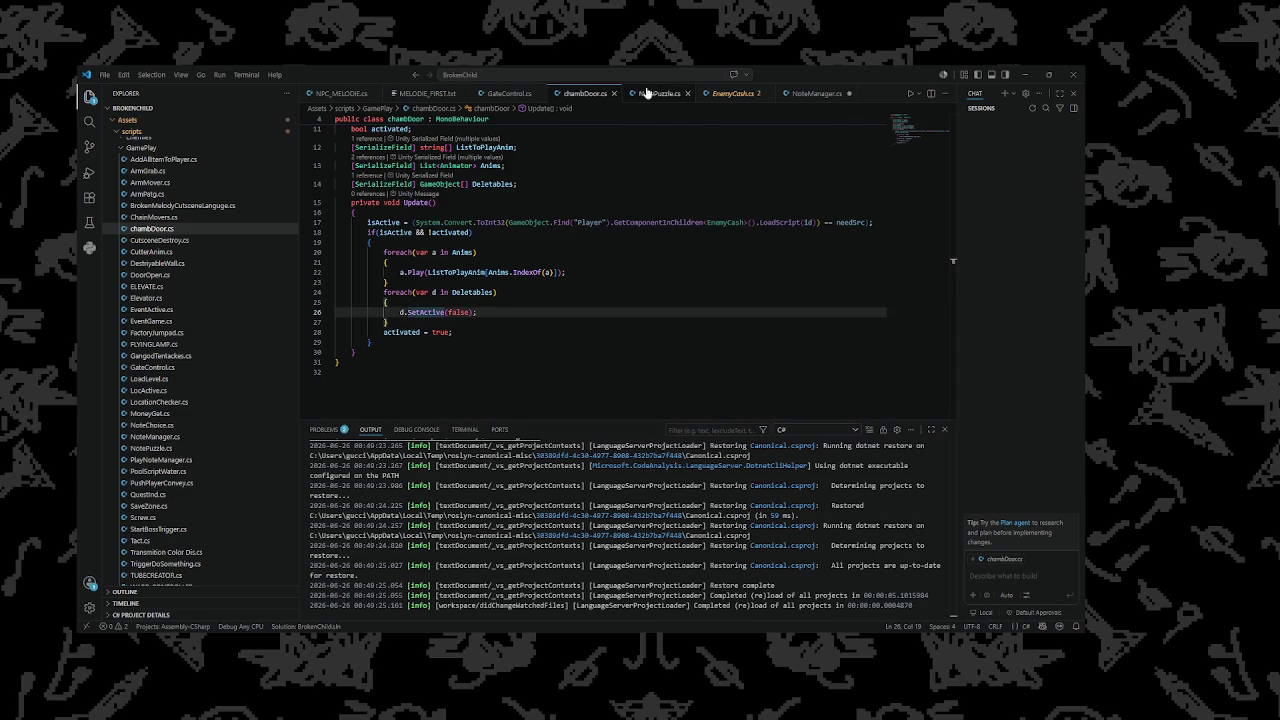
pyautogui.click(495, 92)
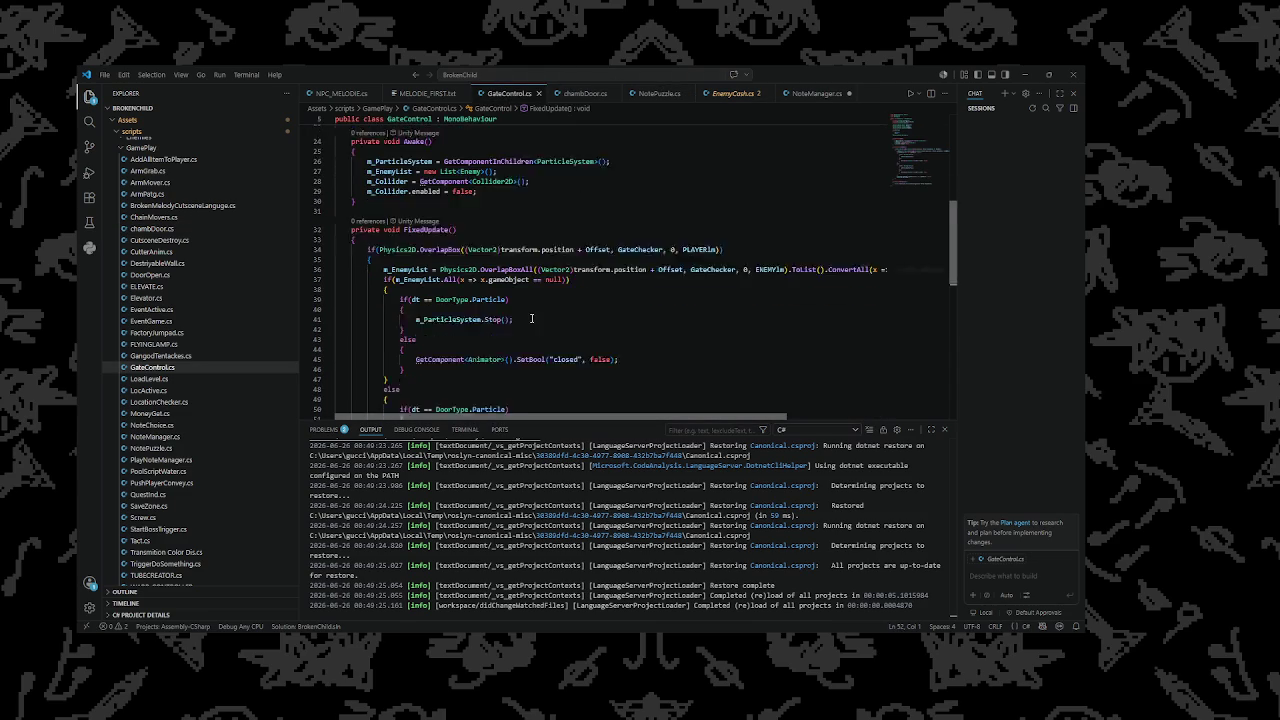
pyautogui.hotkey('ctrl', 'Tab')
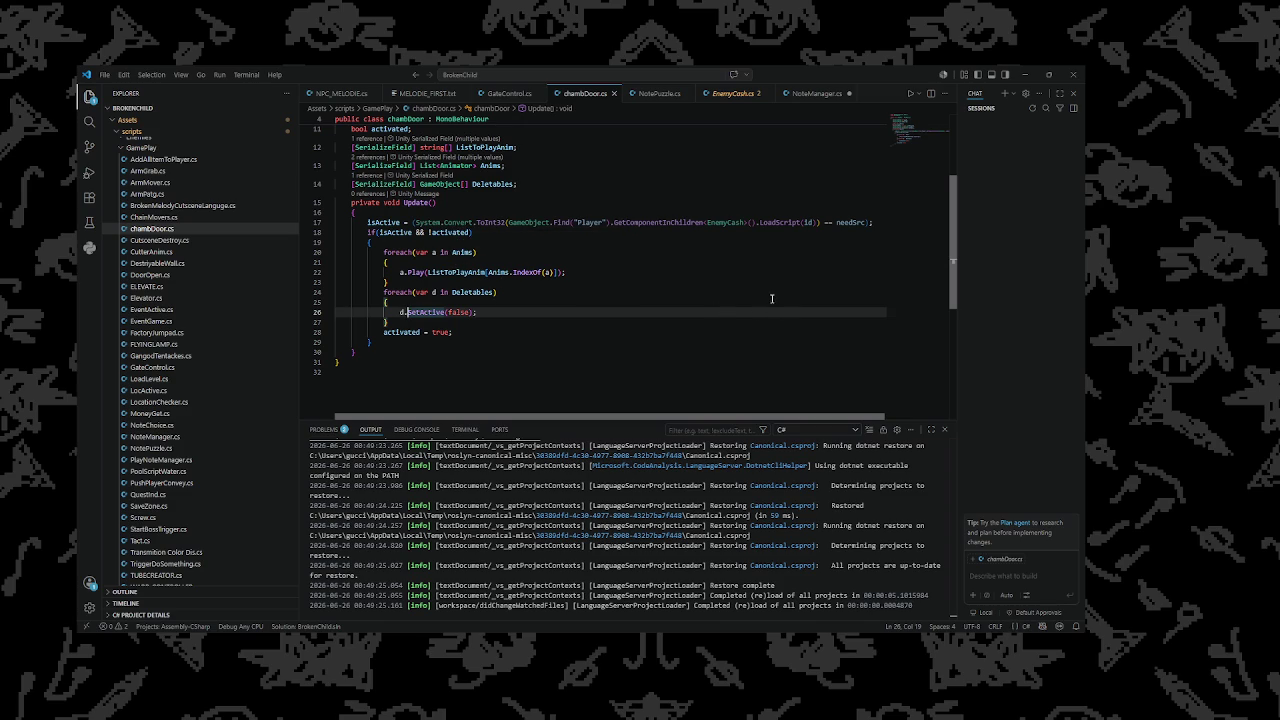
# Review chambDoor's d.SetActive(false) line in Update(), then return to Unity's door Animator
pyautogui.rightClick(662, 295)
pyautogui.press('Escape')
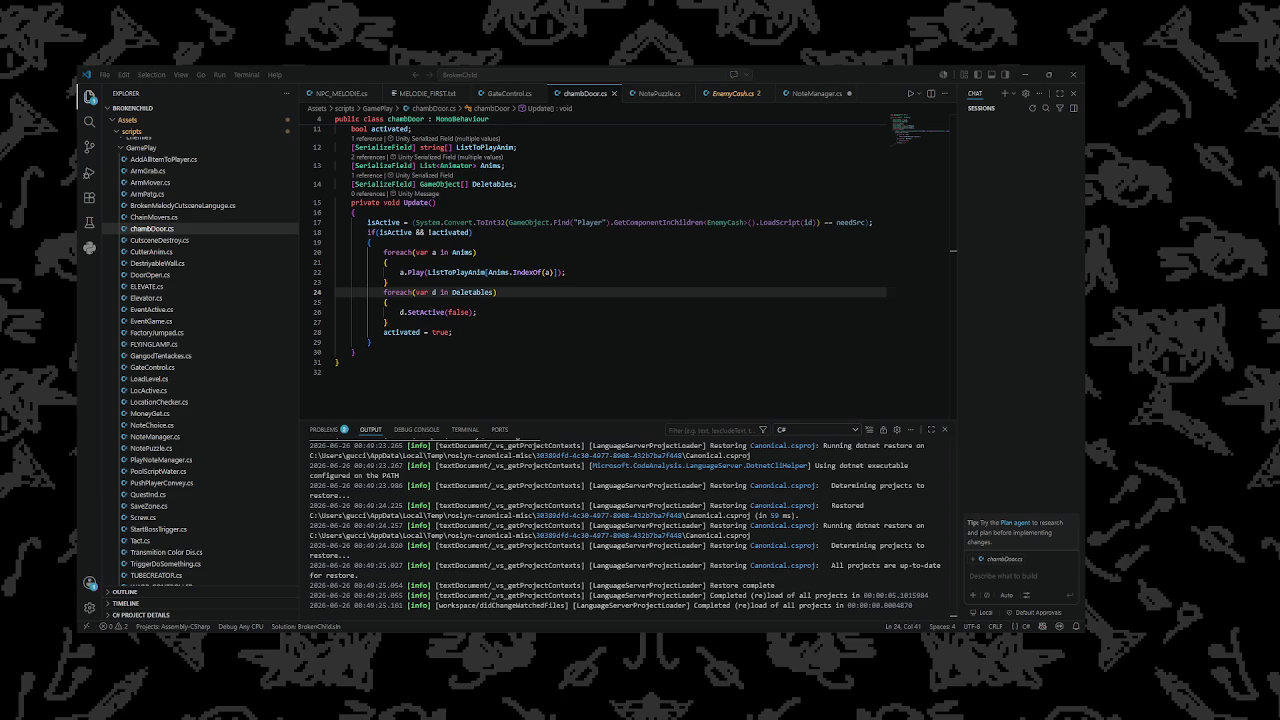
pyautogui.click(488, 311)
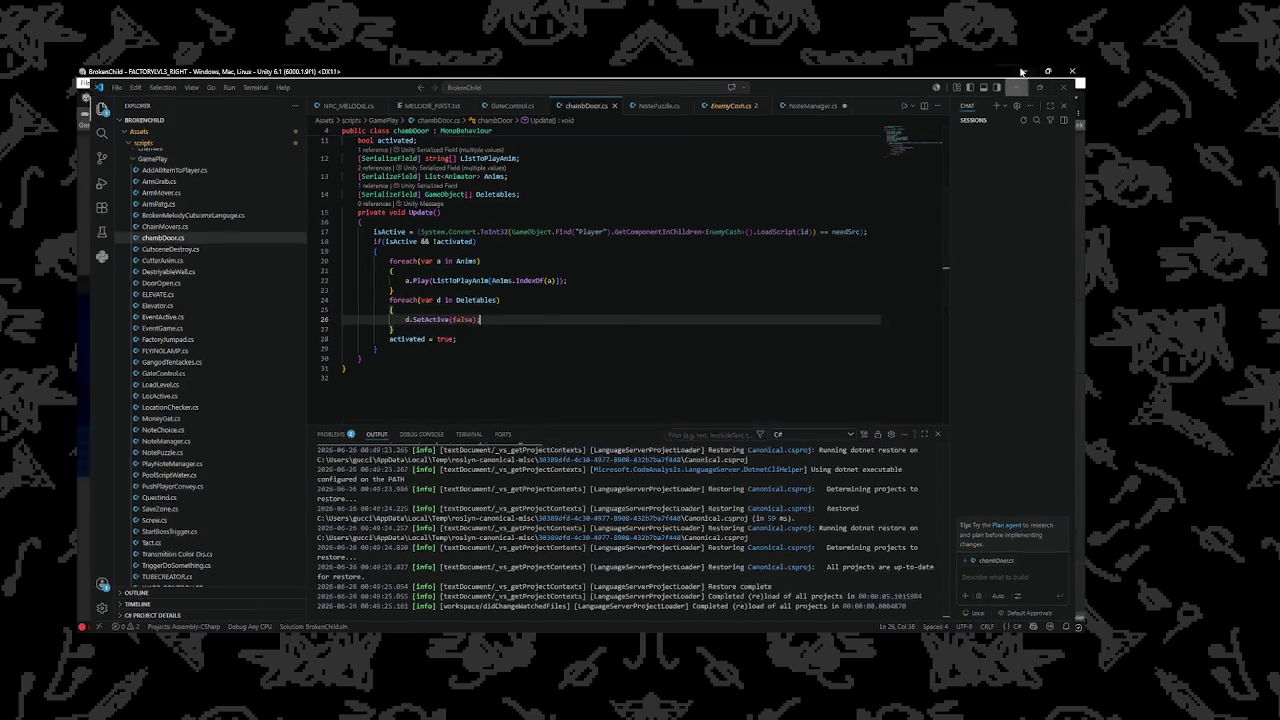
pyautogui.hotkey('alt', 'Tab')
pyautogui.scroll(-3, 563, 147)
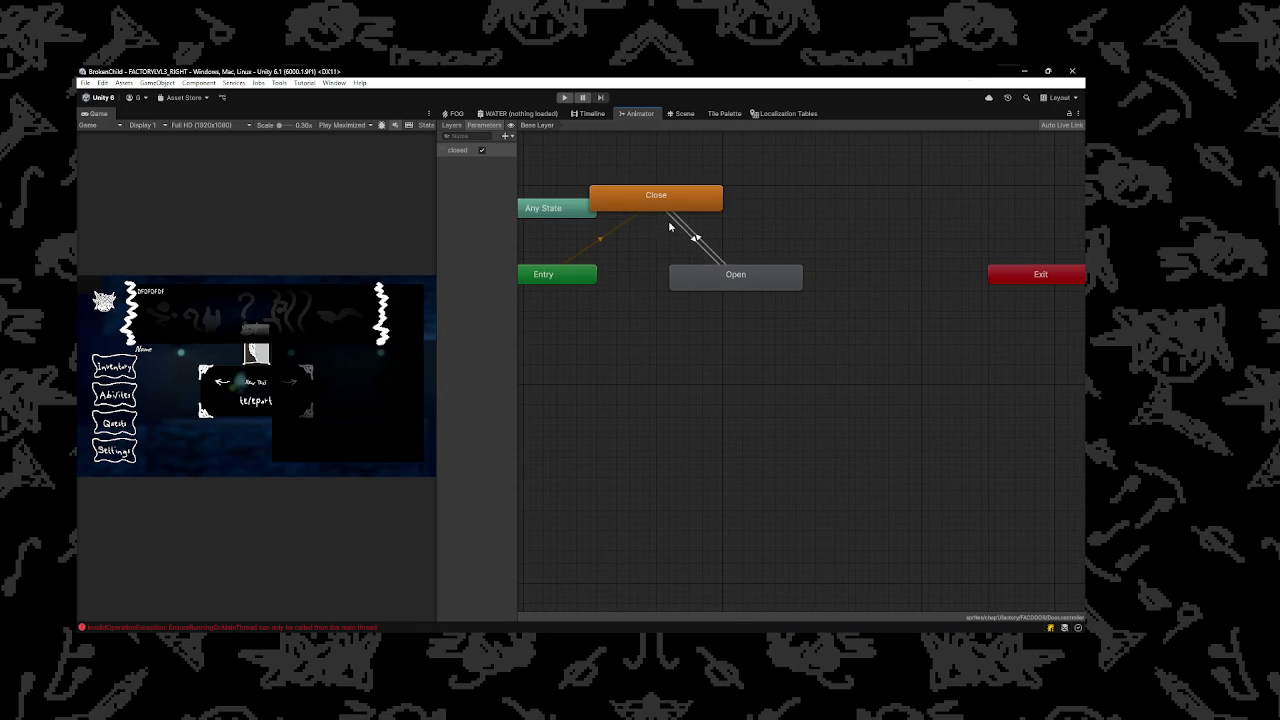
# Inspect the door Animator's Open state and its context options
pyautogui.click(730, 280)
pyautogui.rightClick(730, 280)
pyautogui.click(684, 283)
pyautogui.click(647, 283)
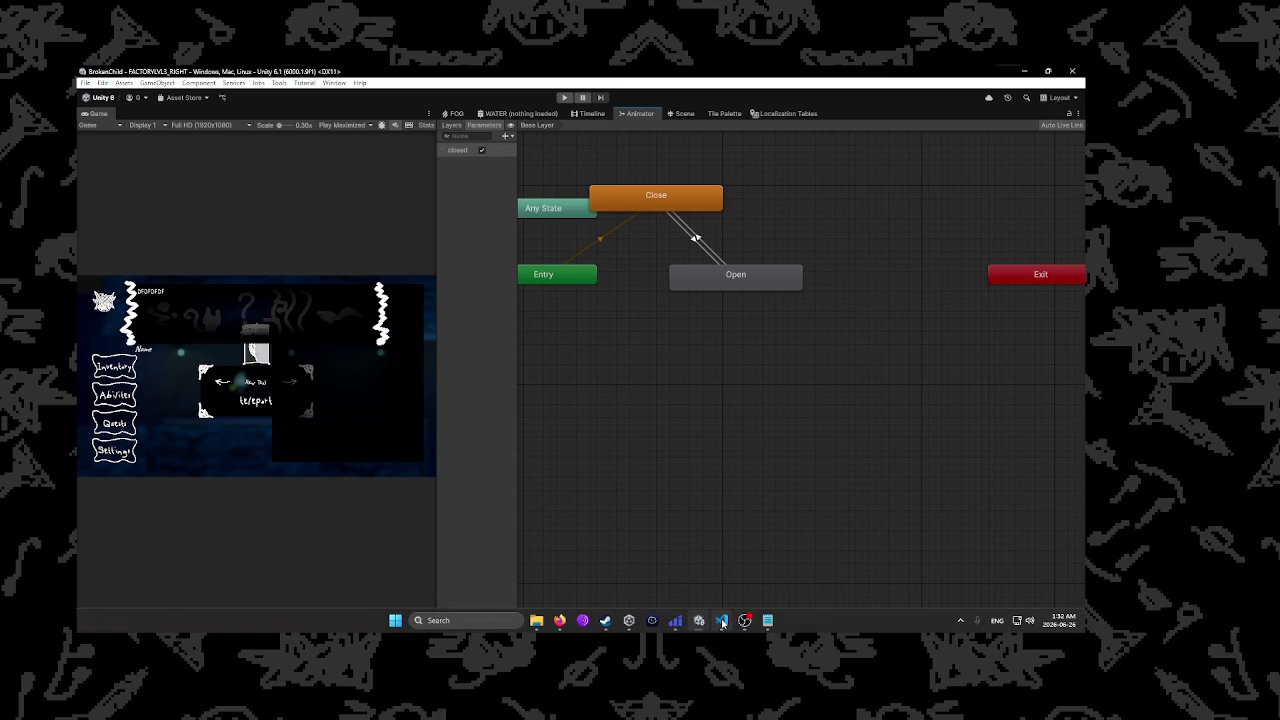
# Recheck the Play loop over ListToPlayAnim and Anims in chambDoor.cs, then go back to Unity
pyautogui.click(719, 620)
pyautogui.click(517, 294)
pyautogui.click(431, 261)
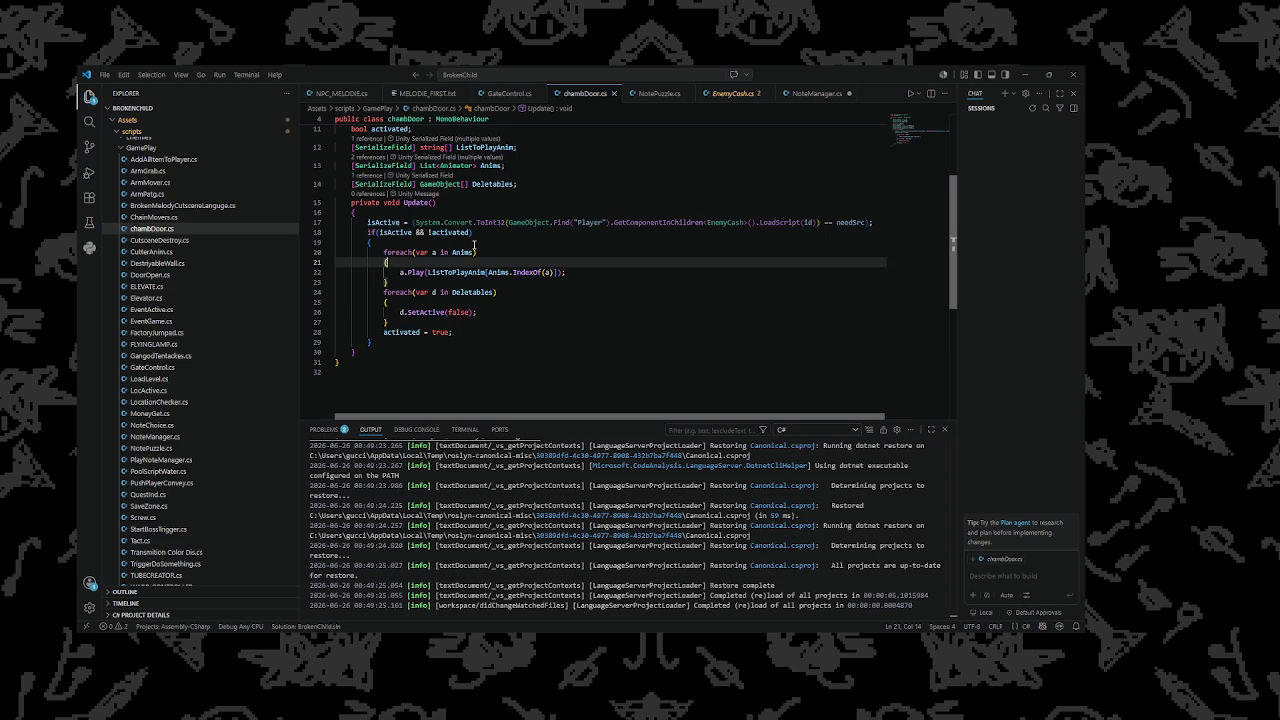
pyautogui.click(1025, 74)
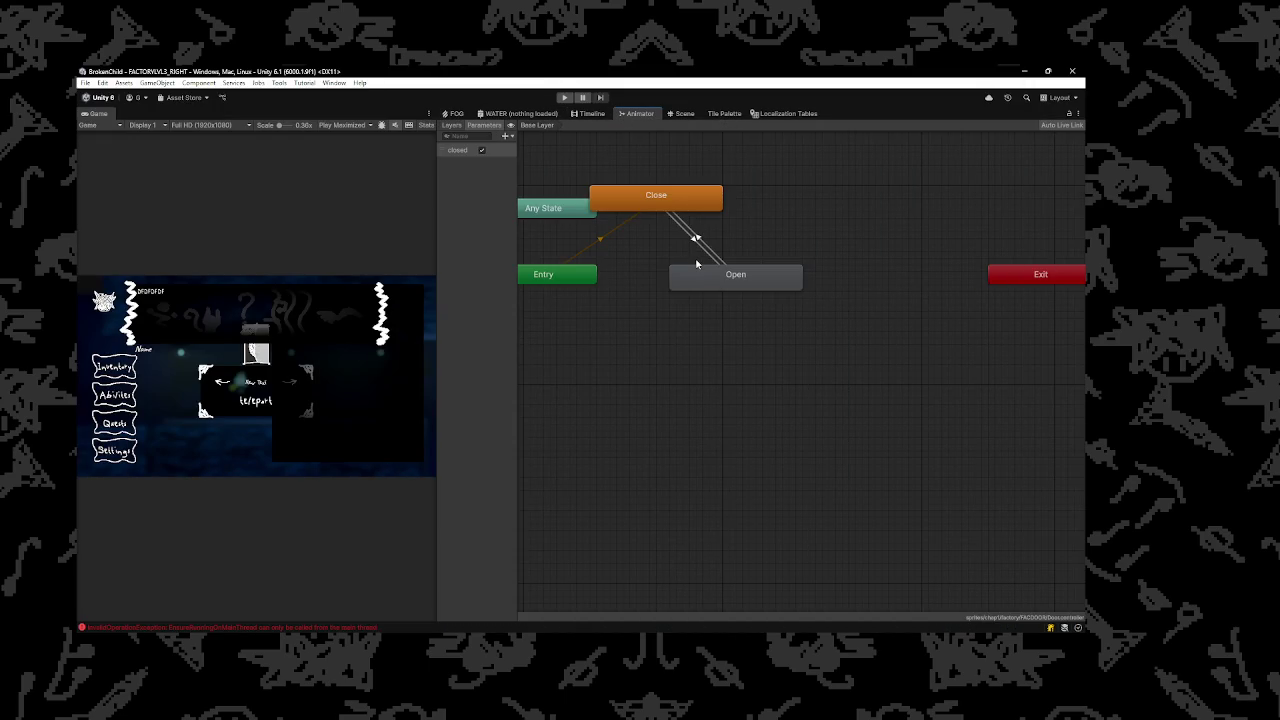
pyautogui.moveTo(770, 630)
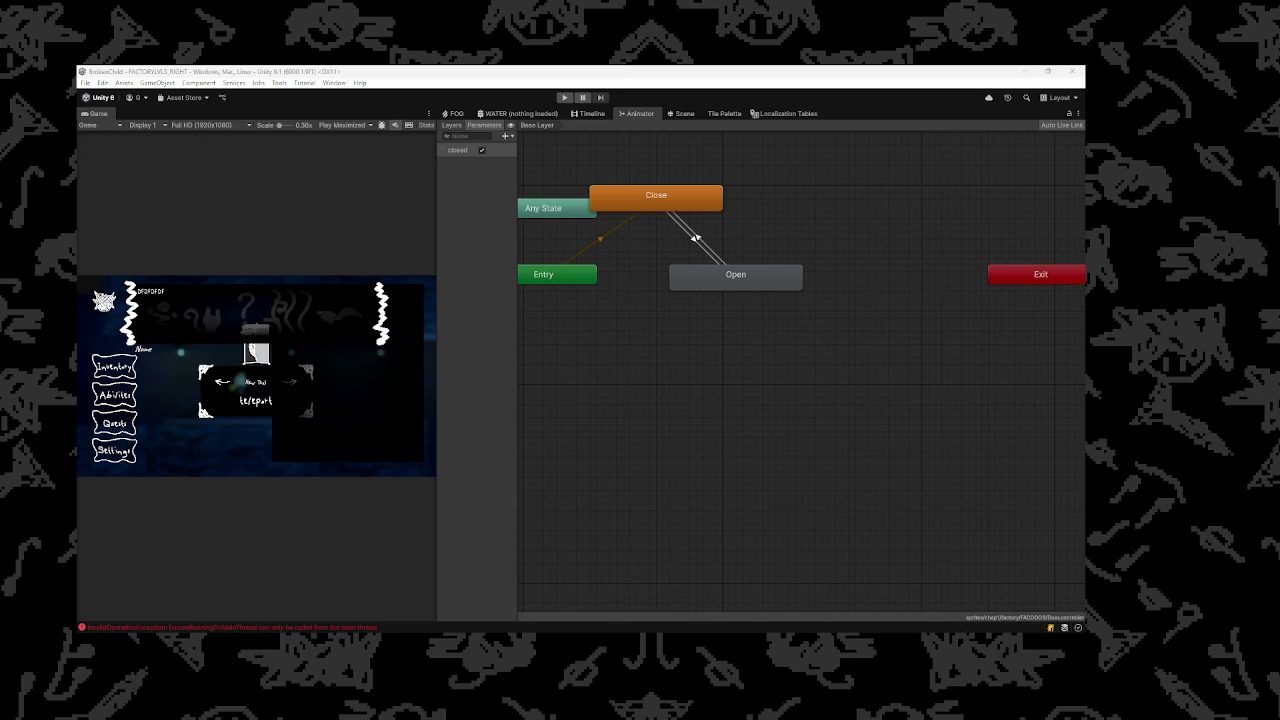
pyautogui.scroll(3, 561, 231)
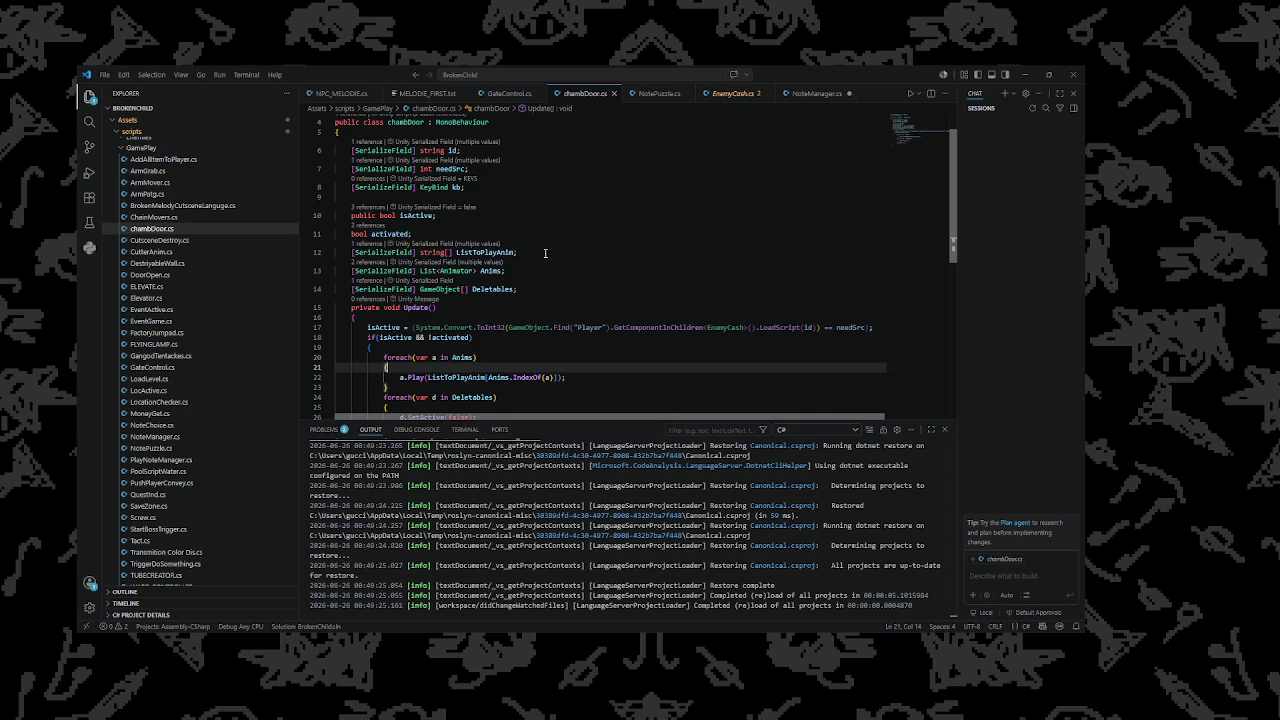
# Duplicate the foreach loop over Anims below the activation block
pyautogui.click(545, 253)
pyautogui.scroll(-2, 496, 300)
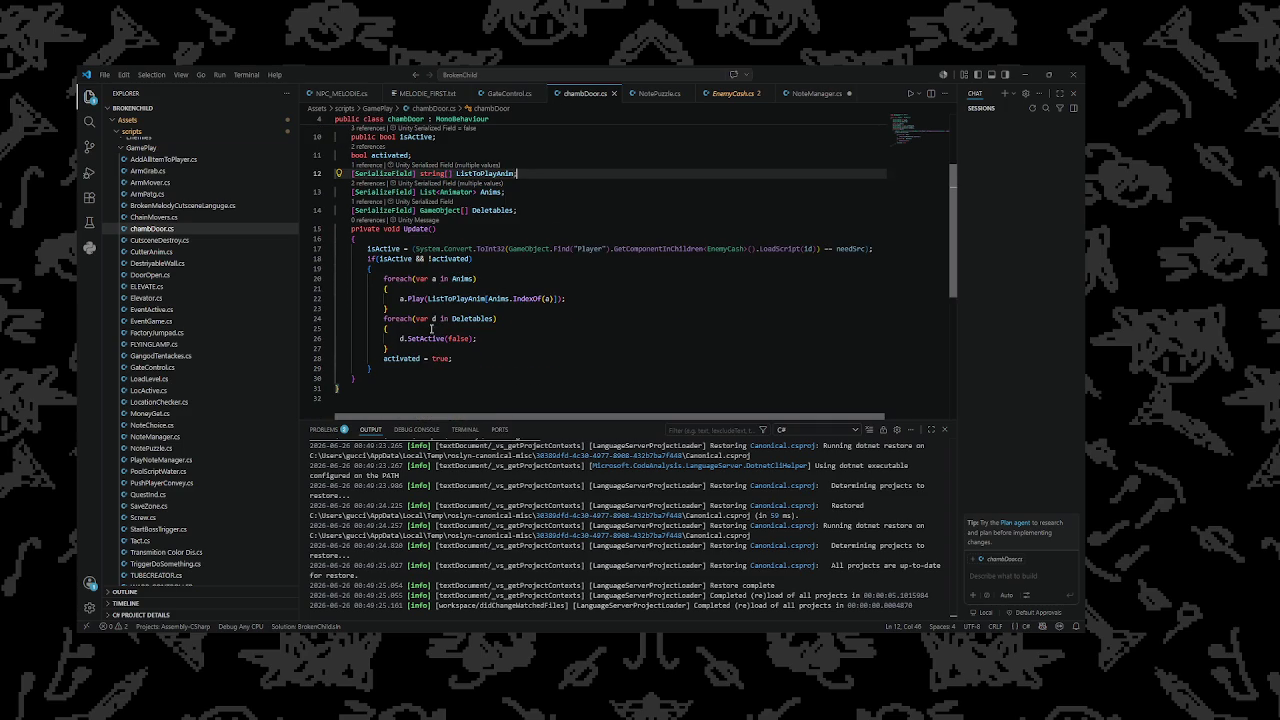
pyautogui.click(587, 302)
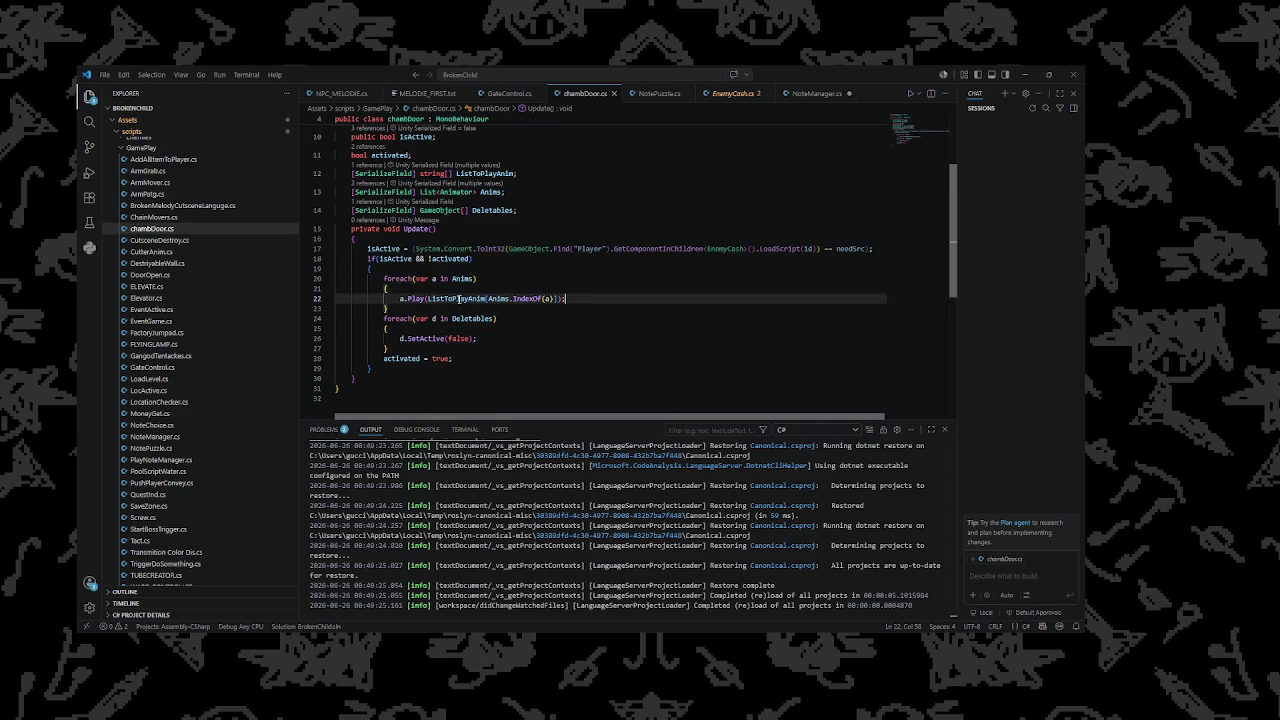
pyautogui.moveTo(400, 306); pyautogui.dragTo(384, 279)
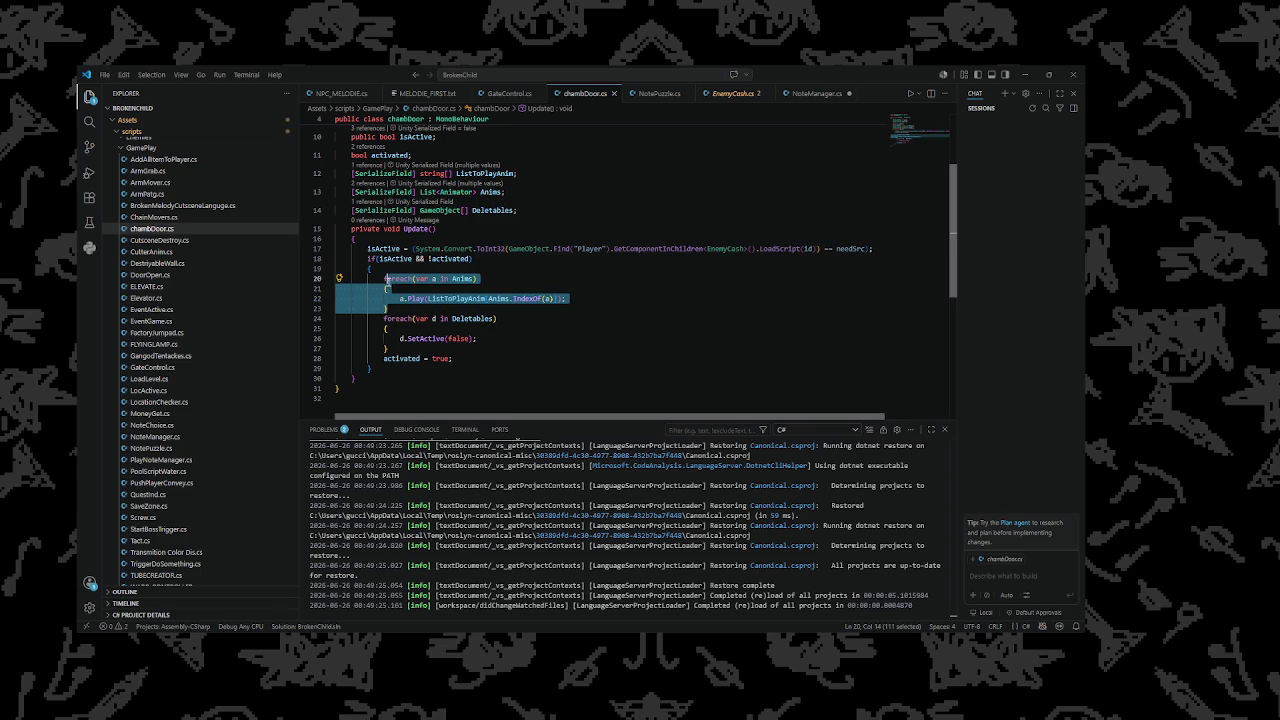
pyautogui.click(385, 370)
pyautogui.press('Return')
pyautogui.write('v')
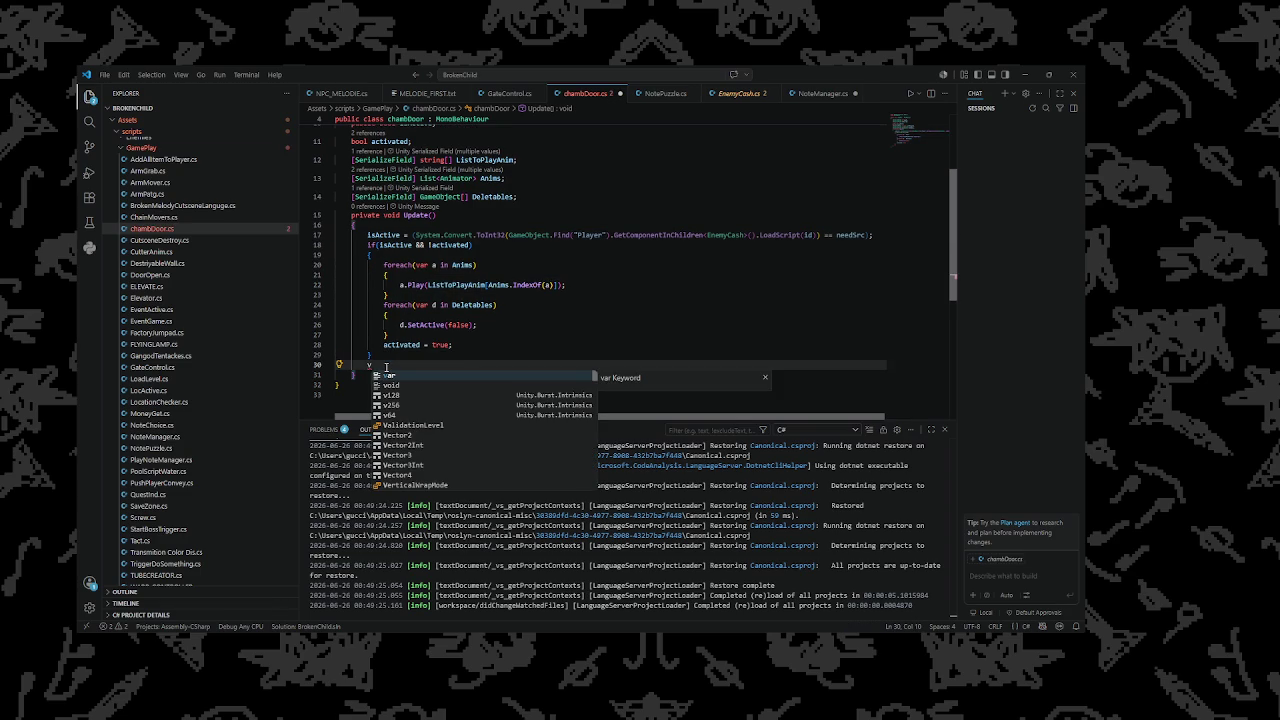
pyautogui.press('BackSpace')
pyautogui.write('foreach(var a in Anims)             {                 a.Play(ListToPlayAnim[Anims.IndexOf(a)]);             }')
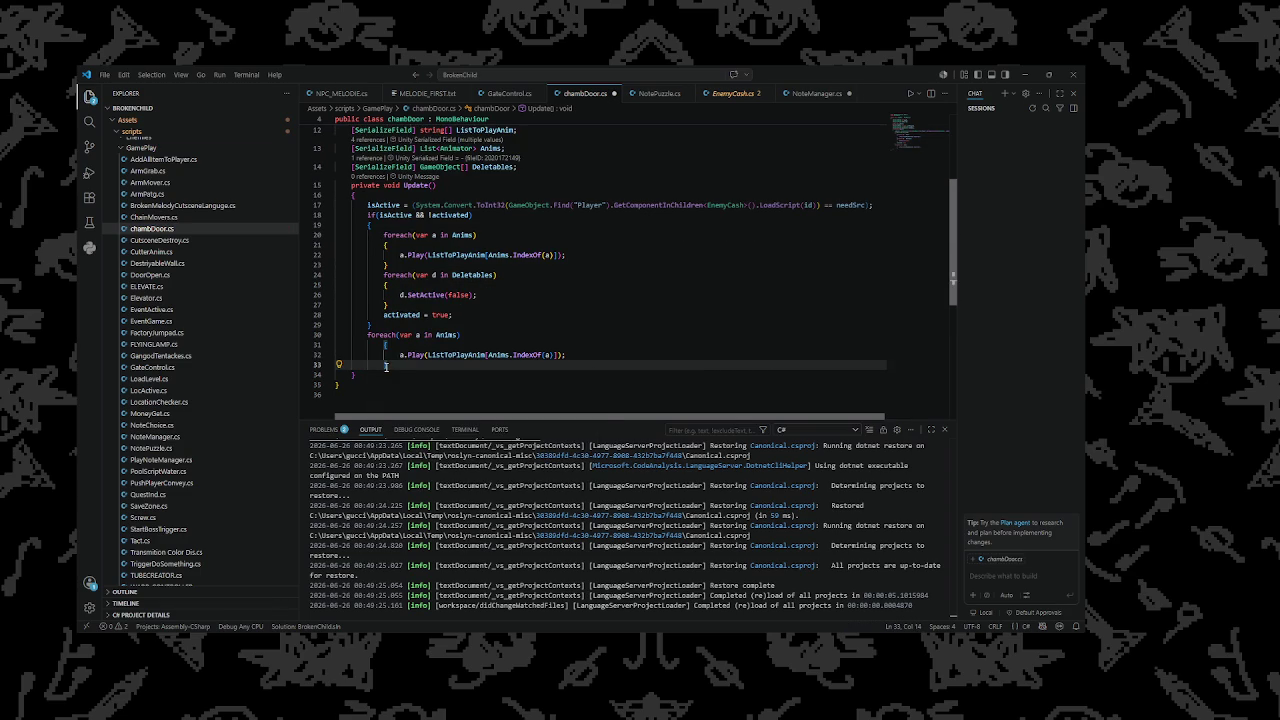
# Replace the copied a.Play line with an empty if() and select the ListToPlayAnim lookup
pyautogui.write('}')
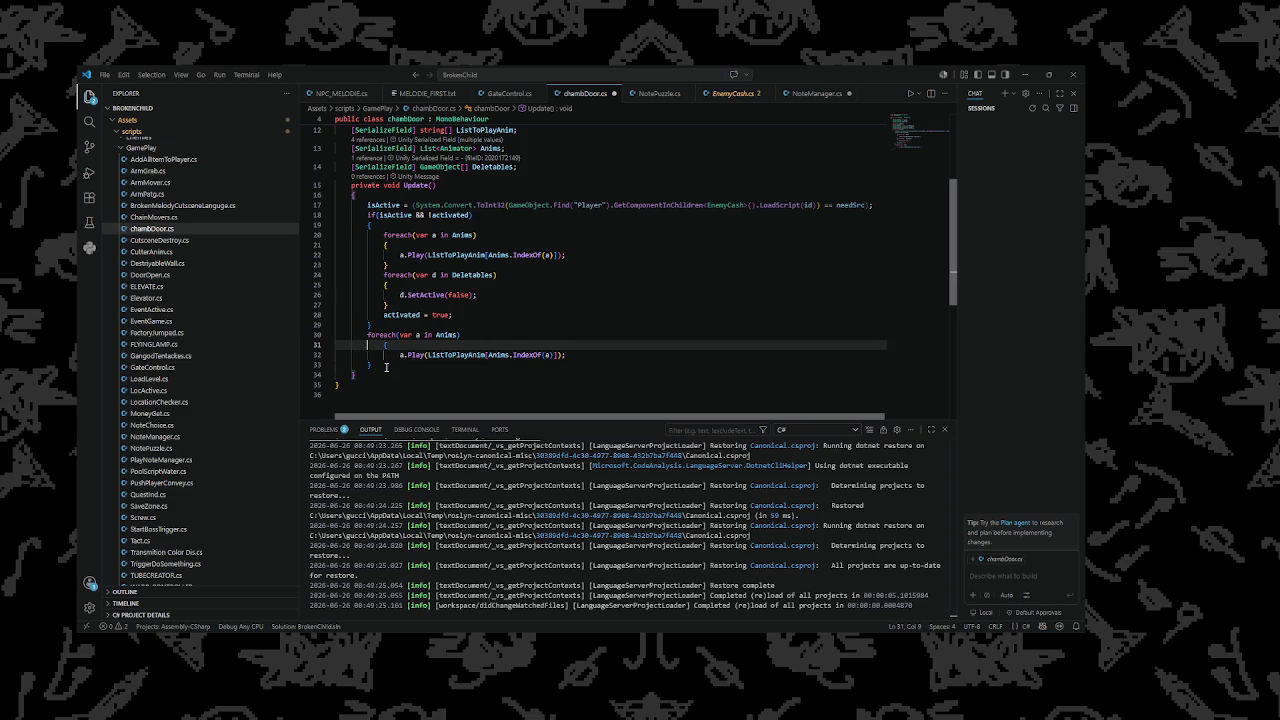
pyautogui.press('Up')
pyautogui.press('Right')
pyautogui.press('Right')
pyautogui.press('Right')
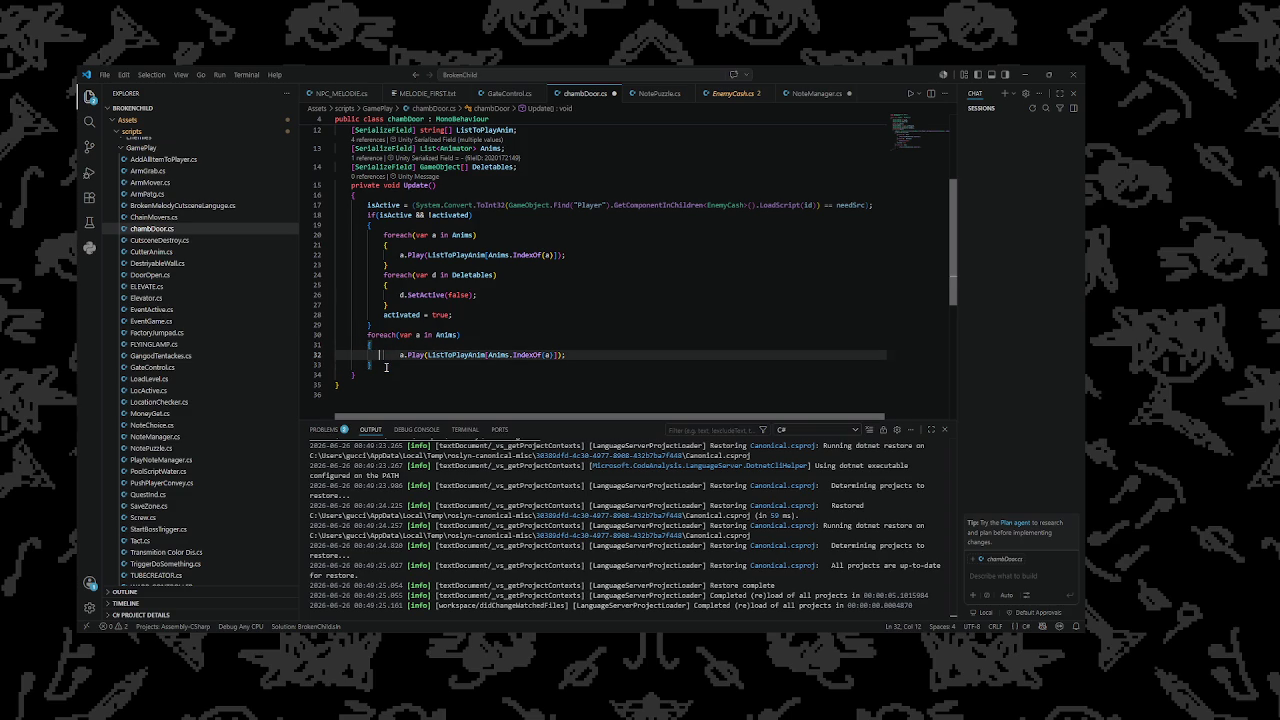
pyautogui.press('BackSpace')
pyautogui.press('BackSpace')
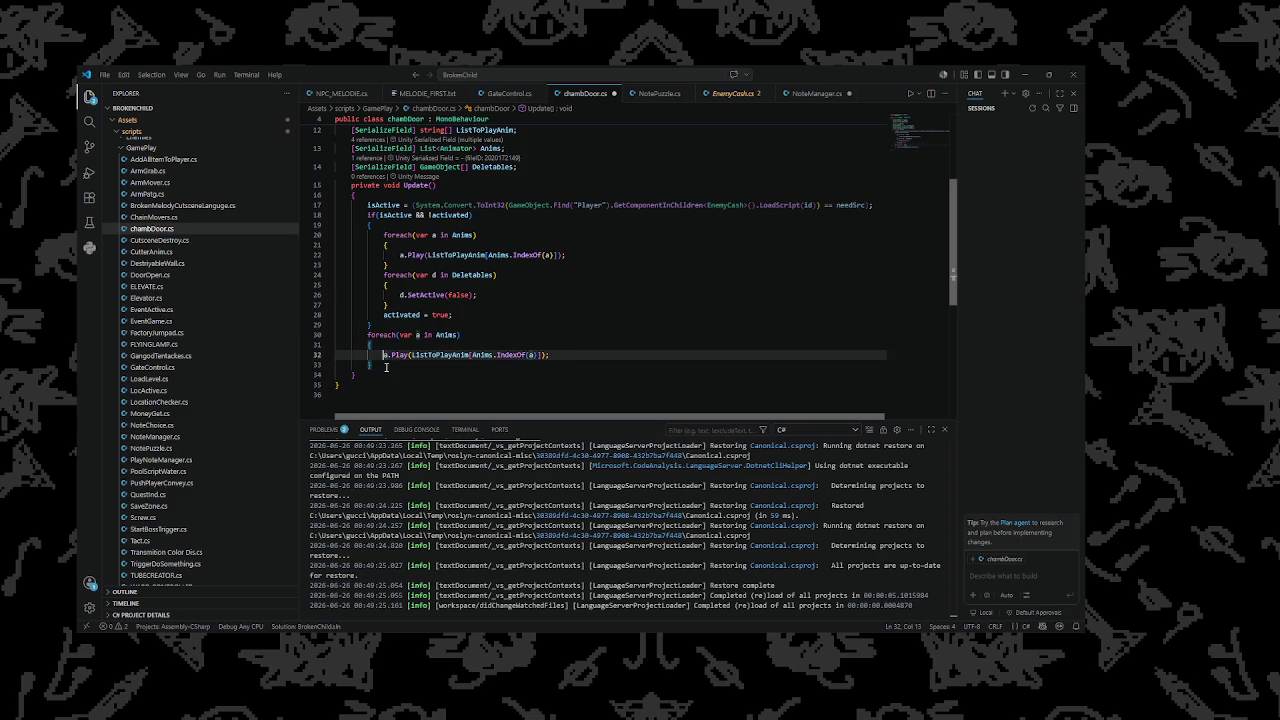
pyautogui.hotkey('shift', 'Home')
pyautogui.press('Left')
pyautogui.hotkey('shift', 'Right')
pyautogui.hotkey('shift', 'Right')
pyautogui.hotkey('shift', 'Right')
pyautogui.hotkey('shift', 'Right')
pyautogui.hotkey('shift', 'Right')
pyautogui.hotkey('shift', 'Right')
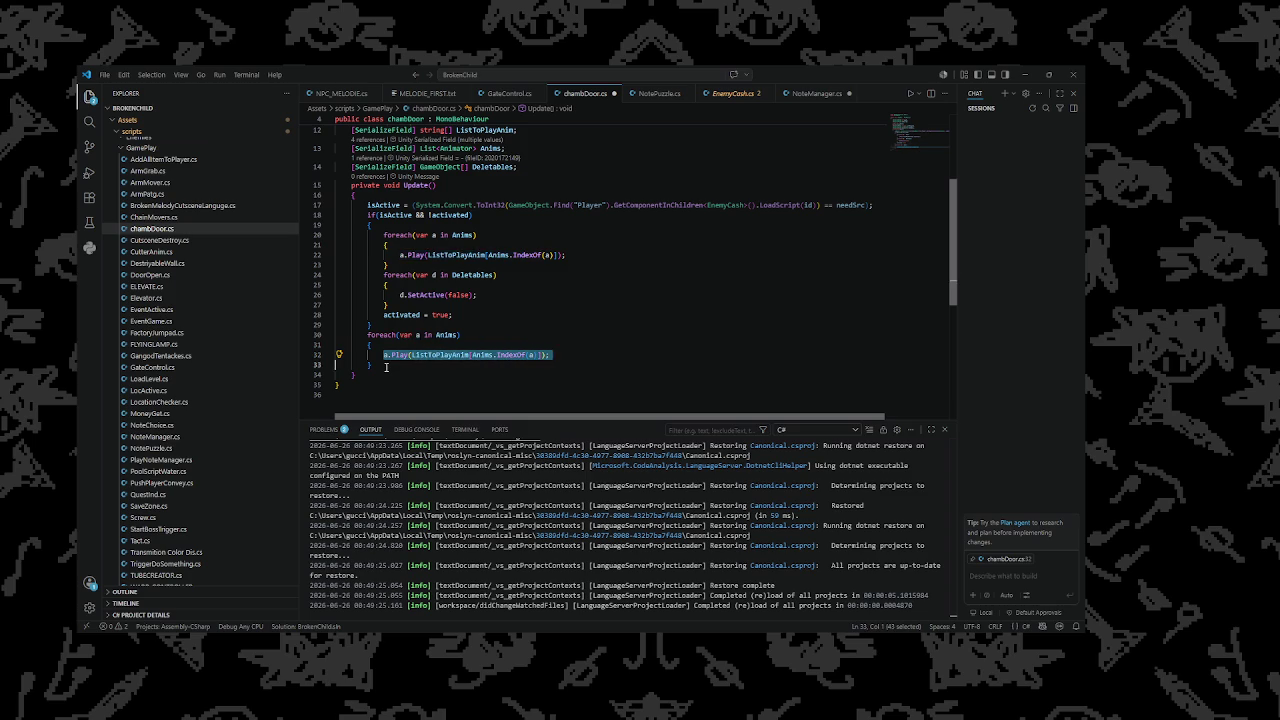
pyautogui.press('BackSpace')
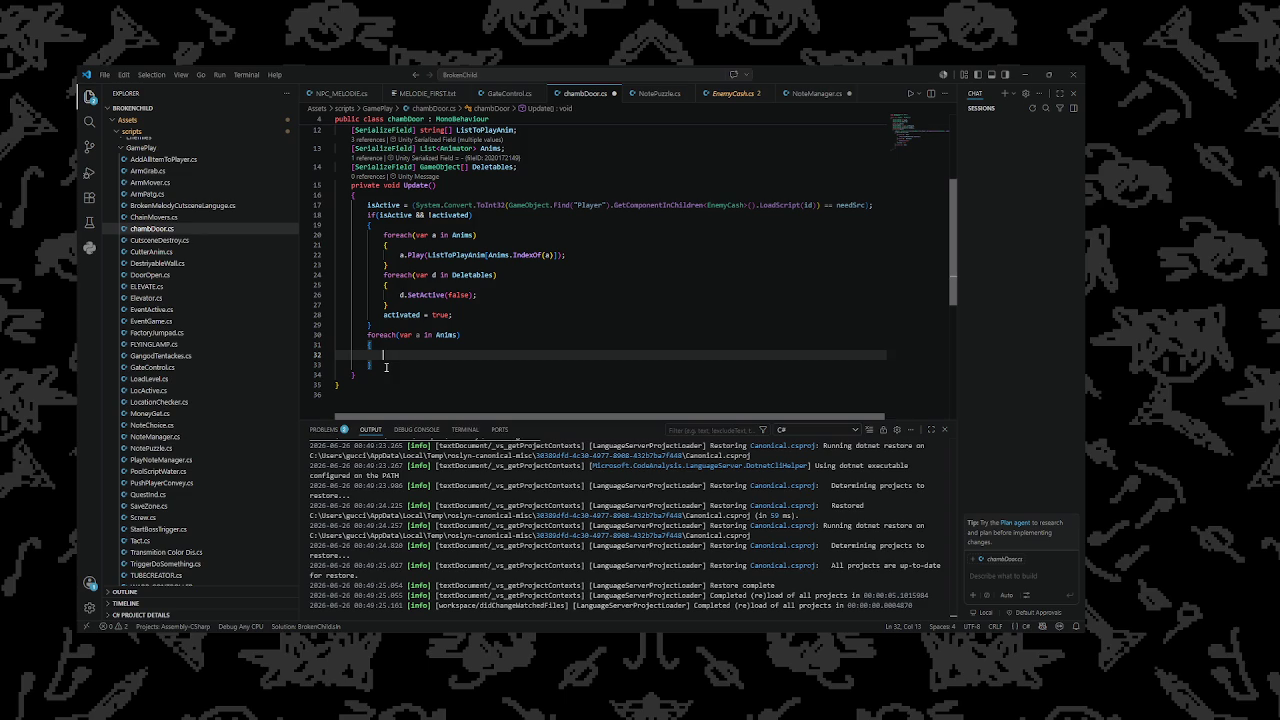
pyautogui.write('if(')
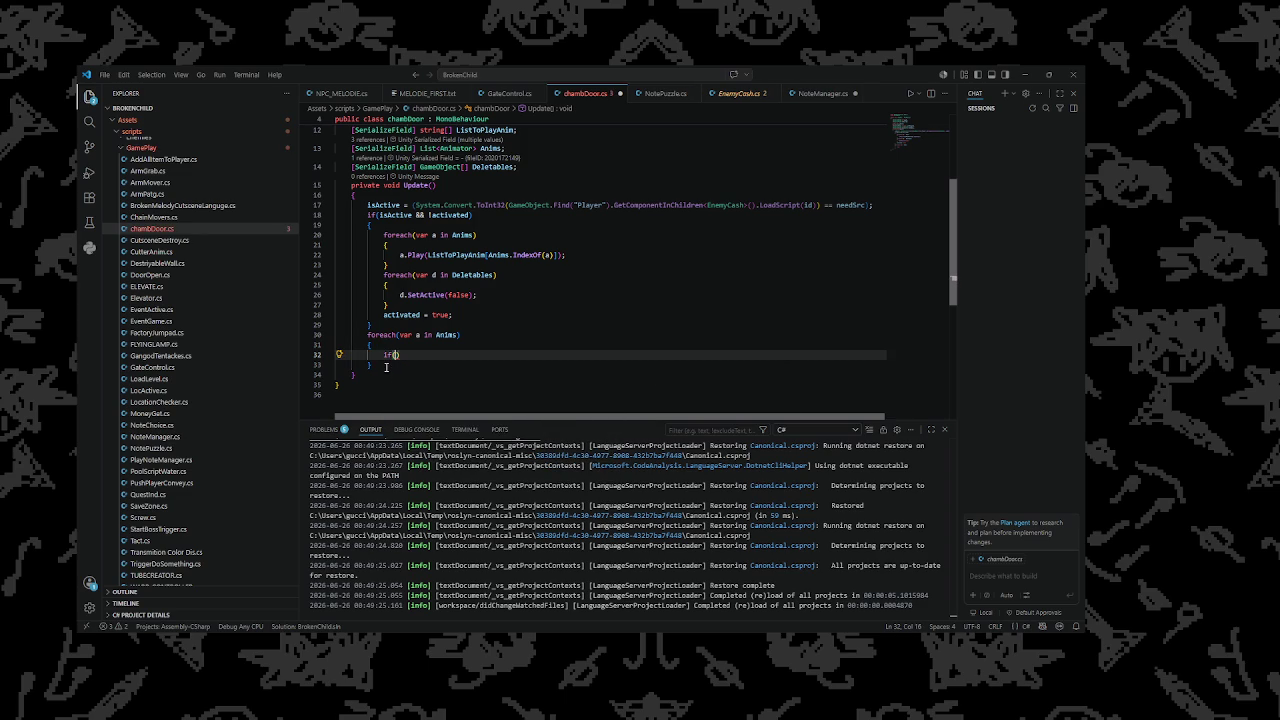
pyautogui.write('a.Play(ListToPlayAnim[Anims.IndexOf(a)]);')
pyautogui.hotkey('ctrl', 'z')
pyautogui.moveTo(428, 254); pyautogui.dragTo(556, 254)
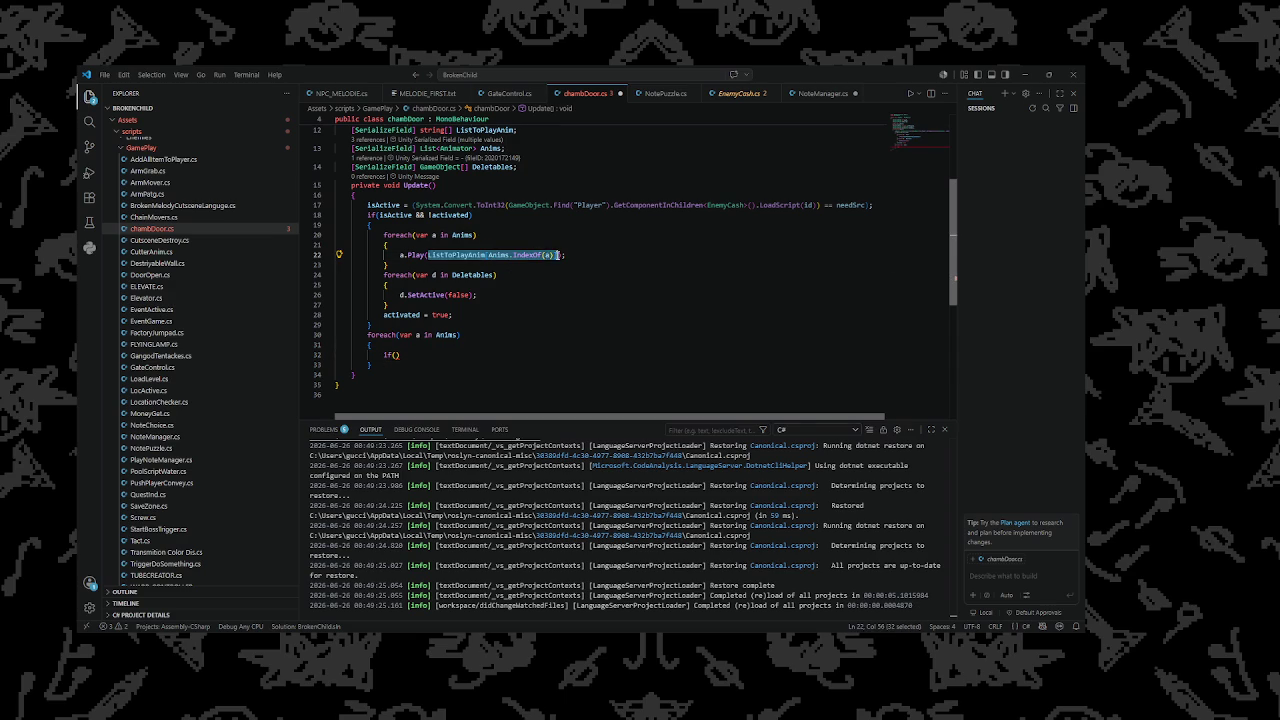
# Set the if condition to ListToPlayAnim[Anims.IndexOf(a)] == "[CHBOOL]" and open its body
pyautogui.hotkey('ctrl', 'c')
pyautogui.click(395, 355)
pyautogui.hotkey('ctrl', 'v')
pyautogui.write('== "[')
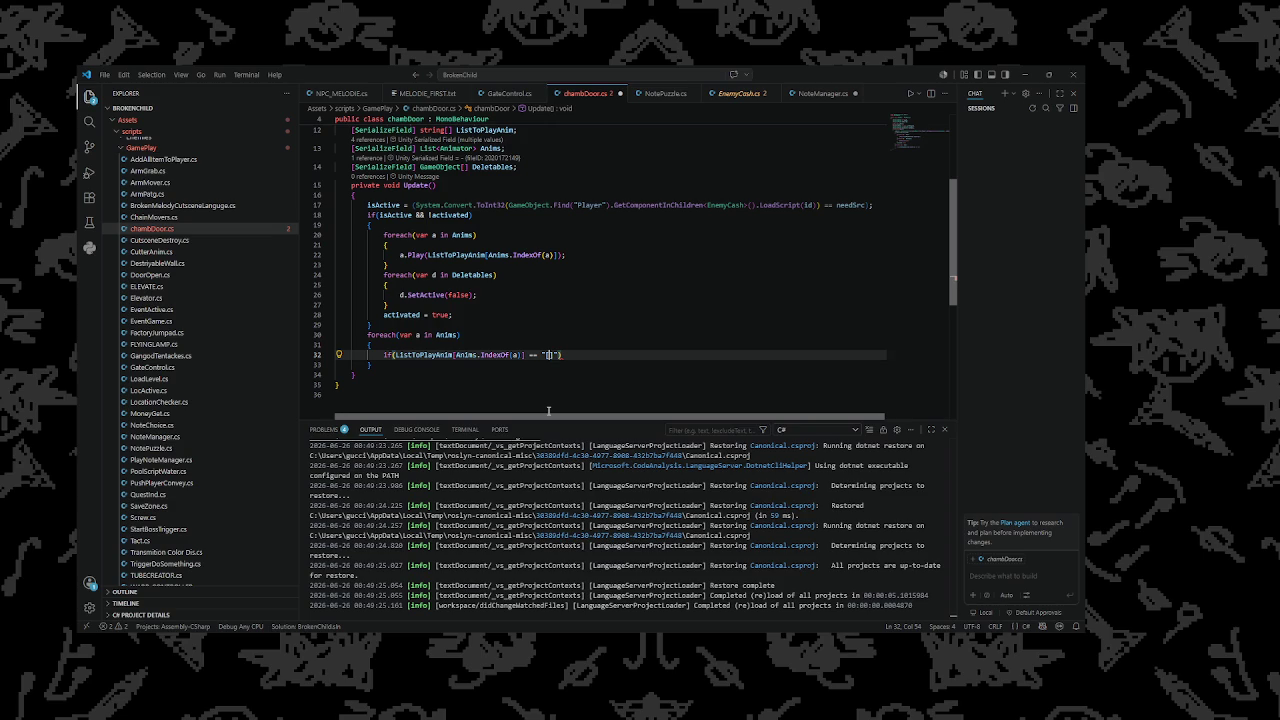
pyautogui.write('CHKD')
pyautogui.write('OOL')
pyautogui.press('Right')
pyautogui.press('Return')
pyautogui.write('{')
pyautogui.press('Return')
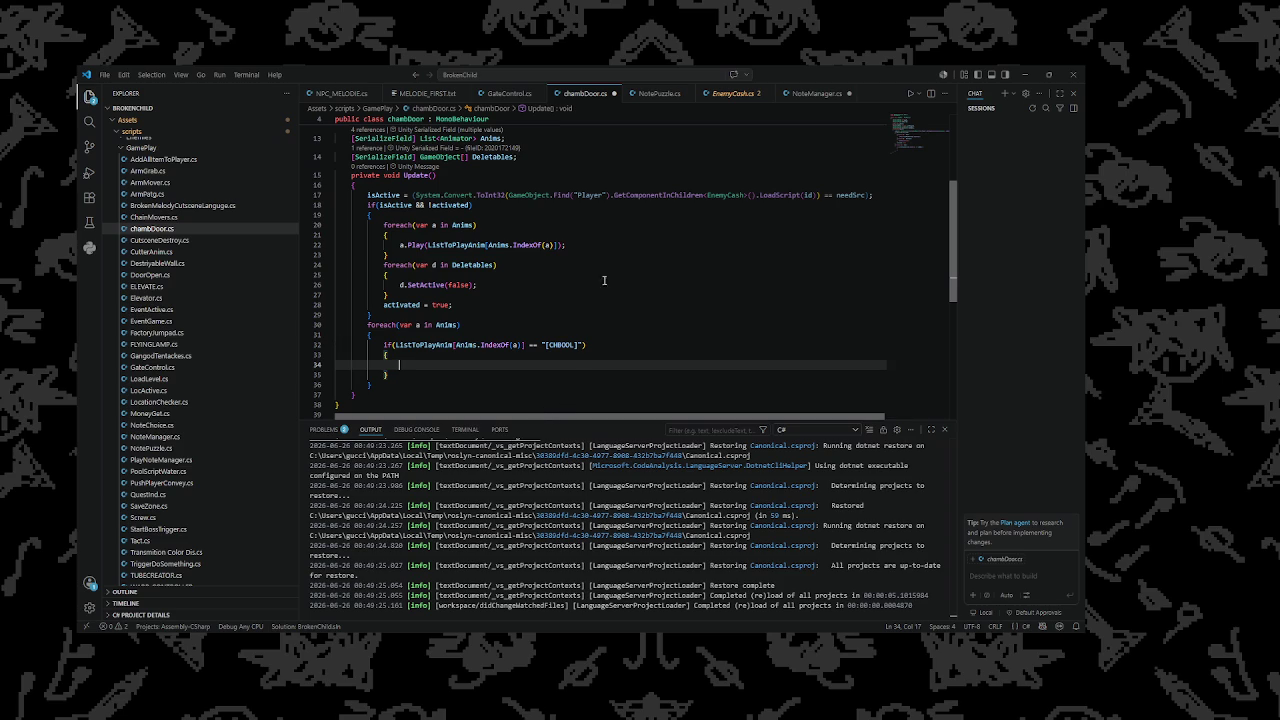
# Put the Play statement in the if body, changed to a.SetBool(..., isActive)
pyautogui.moveTo(566, 245); pyautogui.dragTo(400, 245)
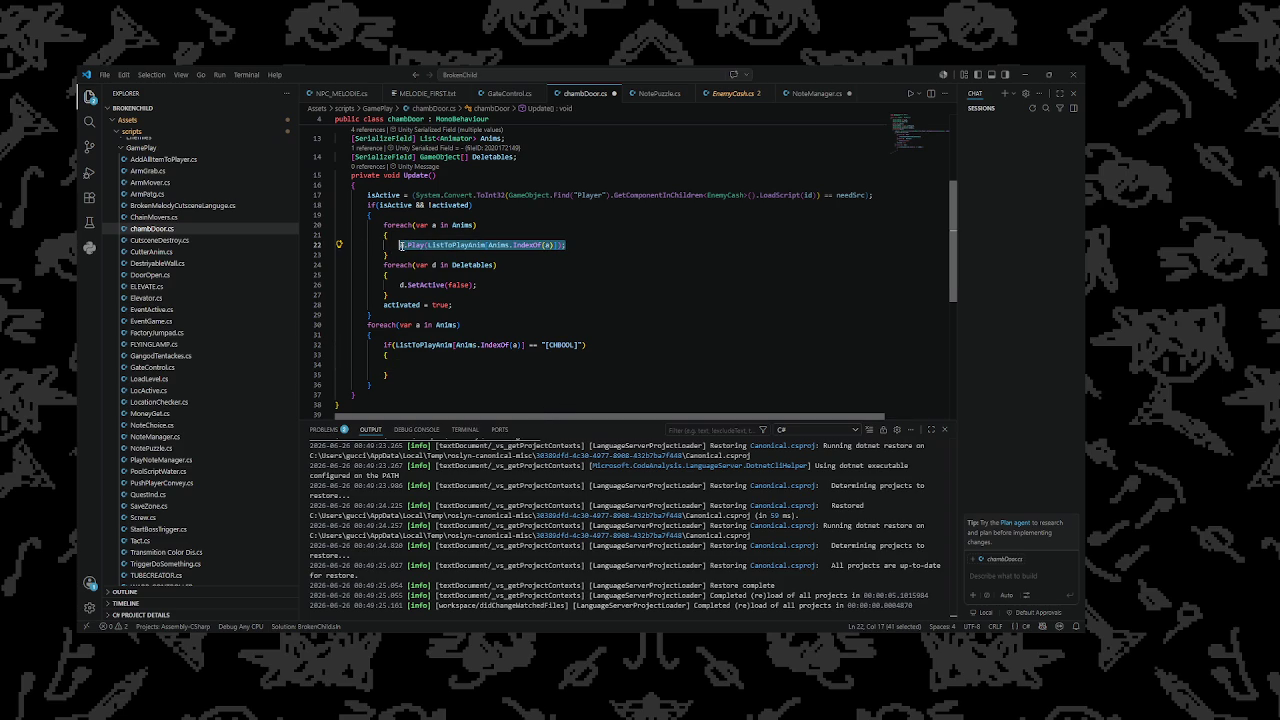
pyautogui.click(431, 368)
pyautogui.hotkey('ctrl', 'v')
pyautogui.doubleClick(416, 365)
pyautogui.write('Set')
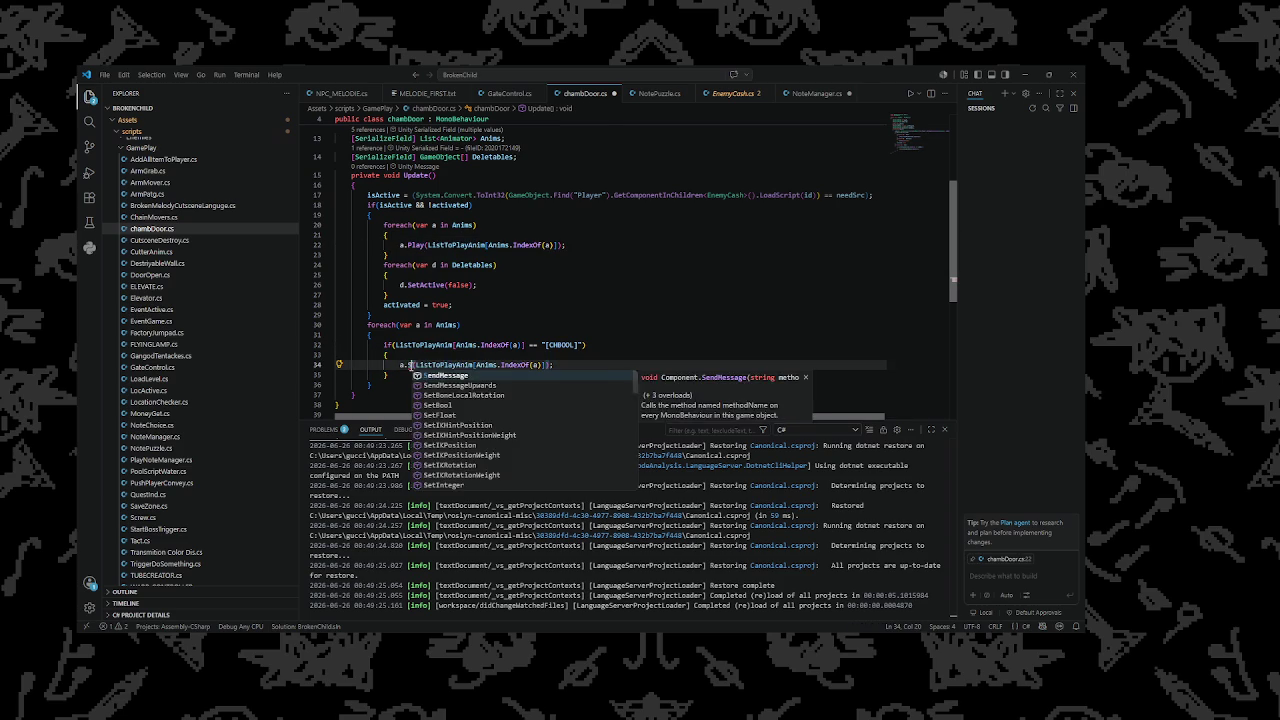
pyautogui.click(455, 385)
pyautogui.click(569, 365)
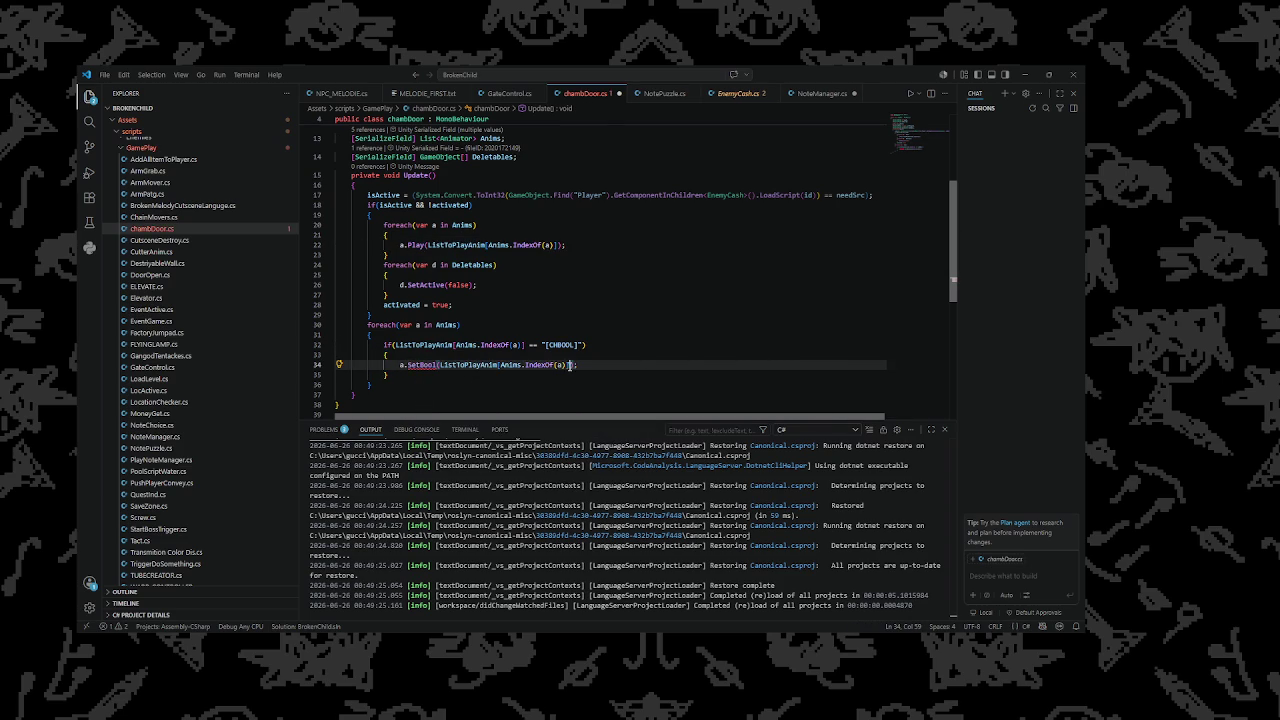
pyautogui.write(', ')
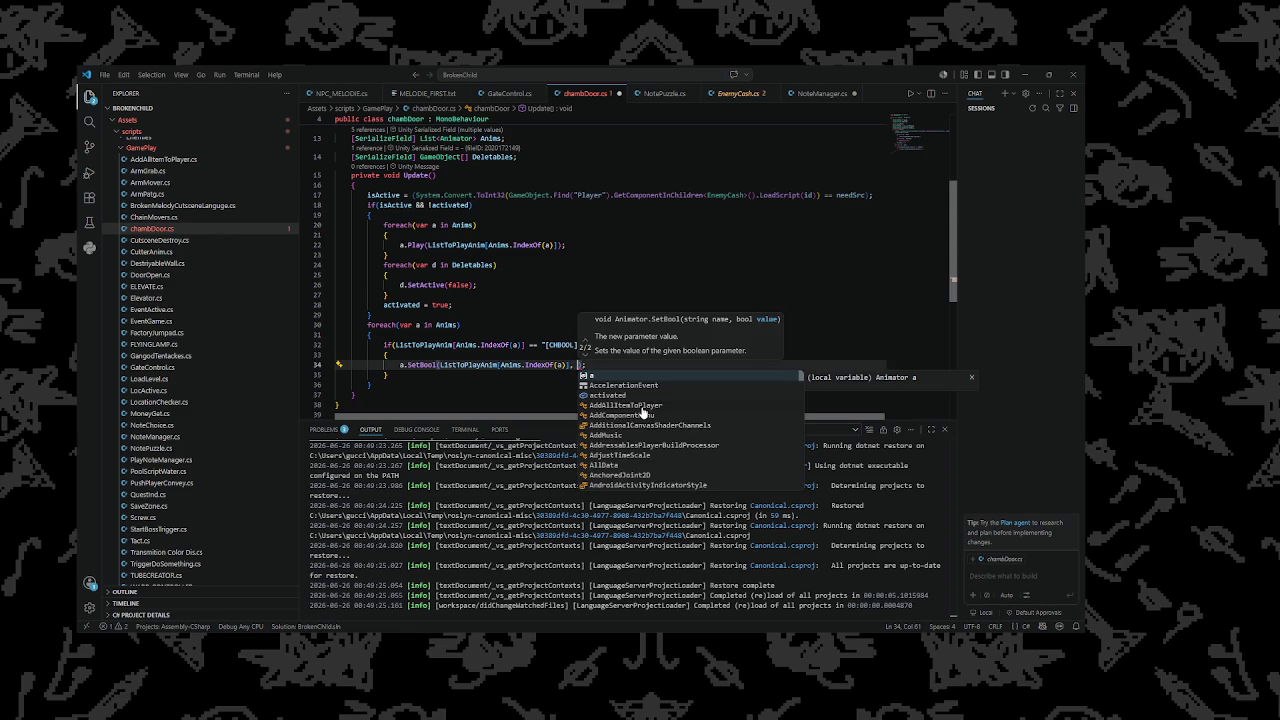
pyautogui.write('isActive')
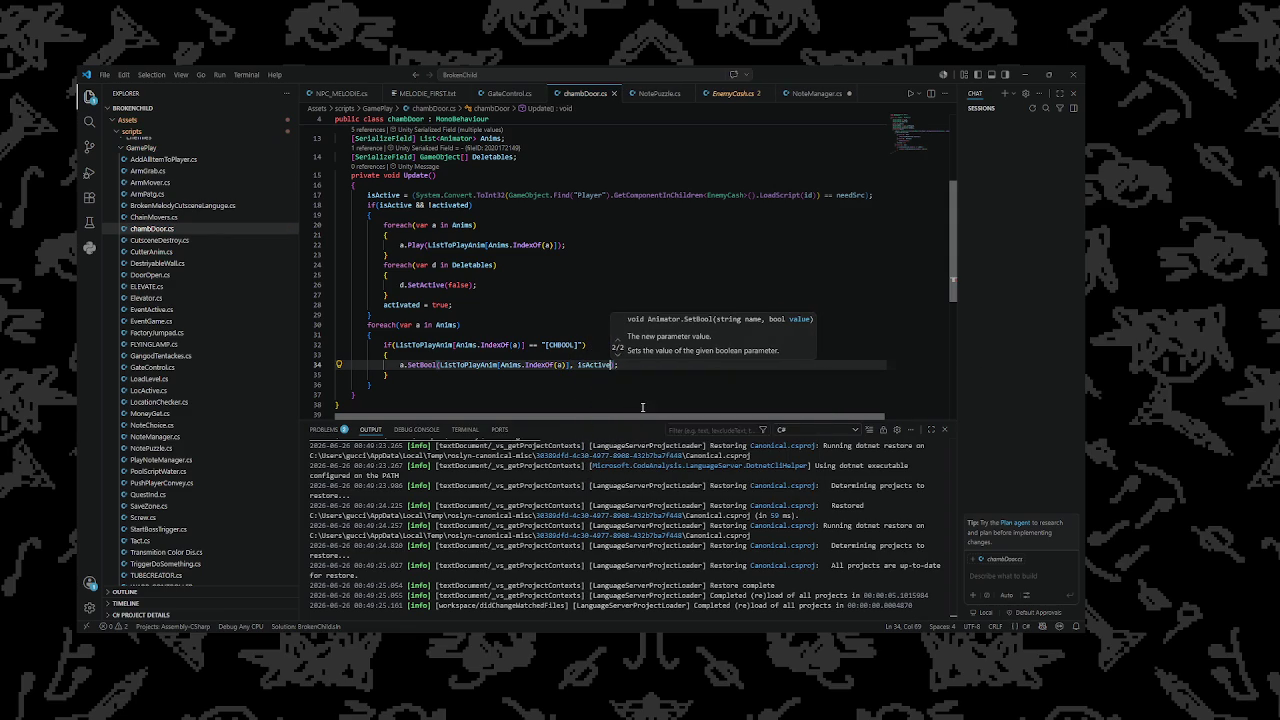
pyautogui.moveTo(604, 630)
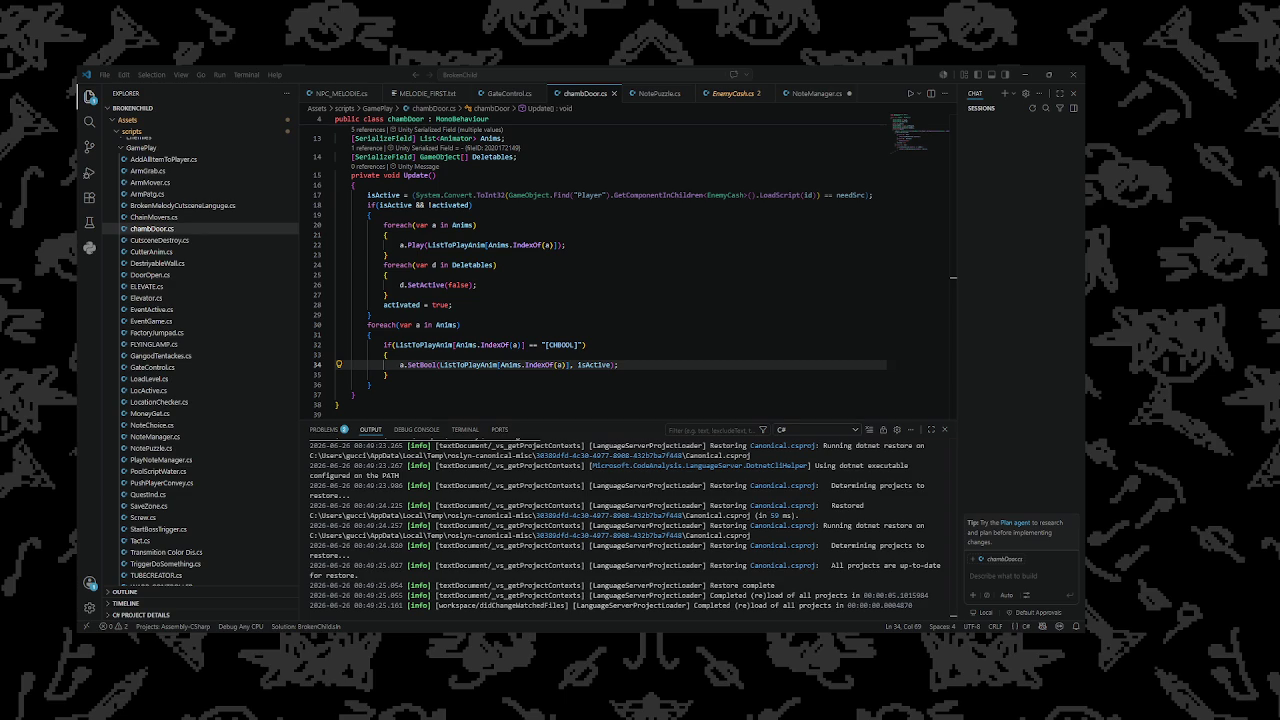
pyautogui.press('Up')
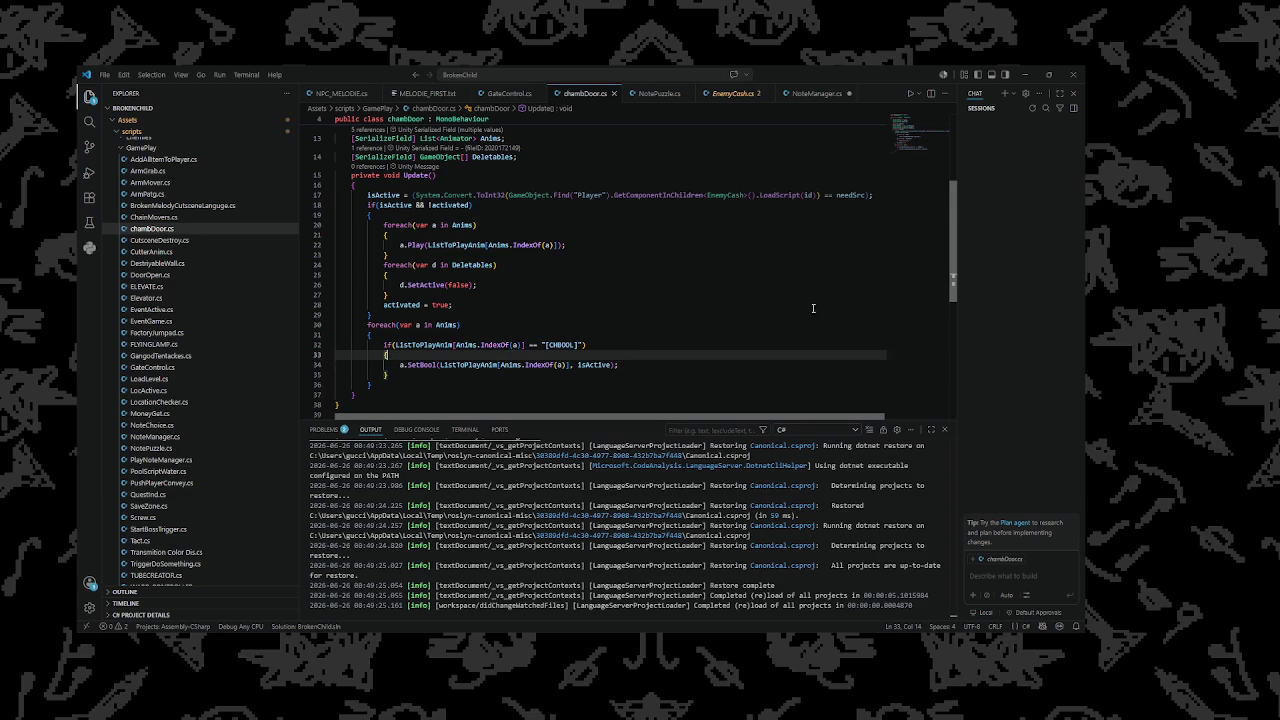
pyautogui.click(1028, 74)
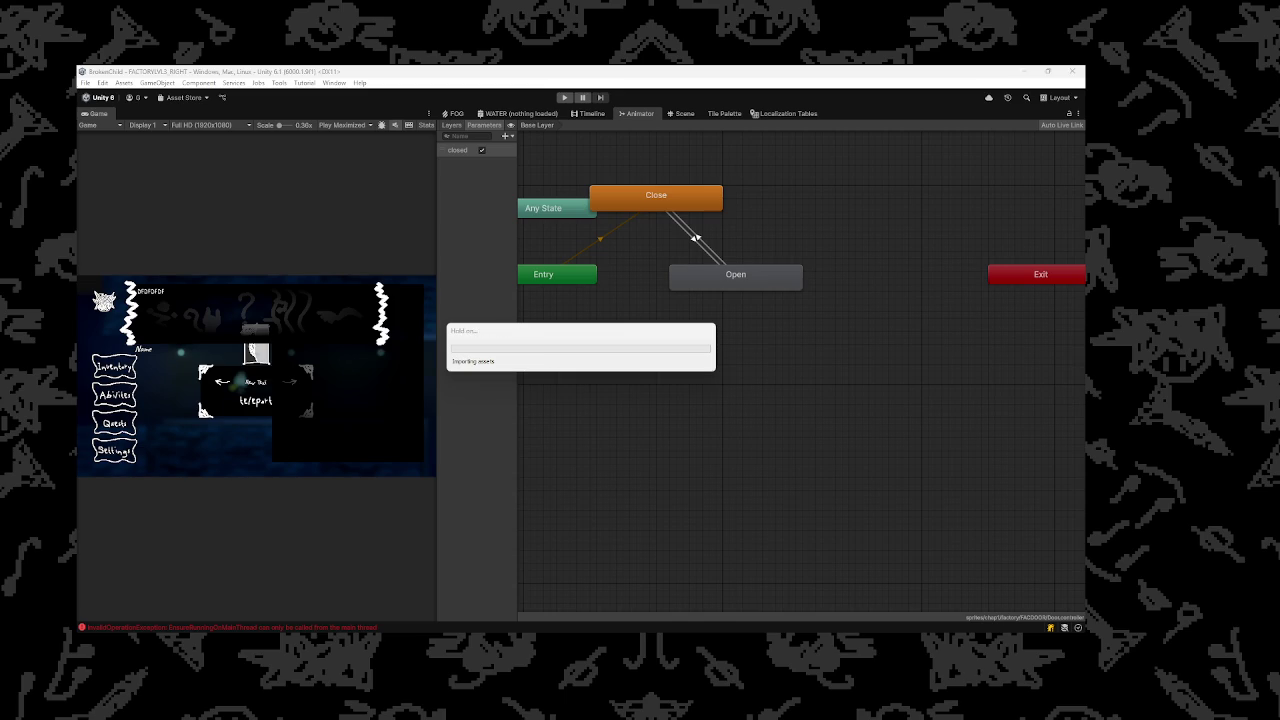
# Change the if condition to a .Contains check for "[CHBOOL]:" instead of equality
pyautogui.hotkey('alt', 'Tab')
pyautogui.click(578, 345)
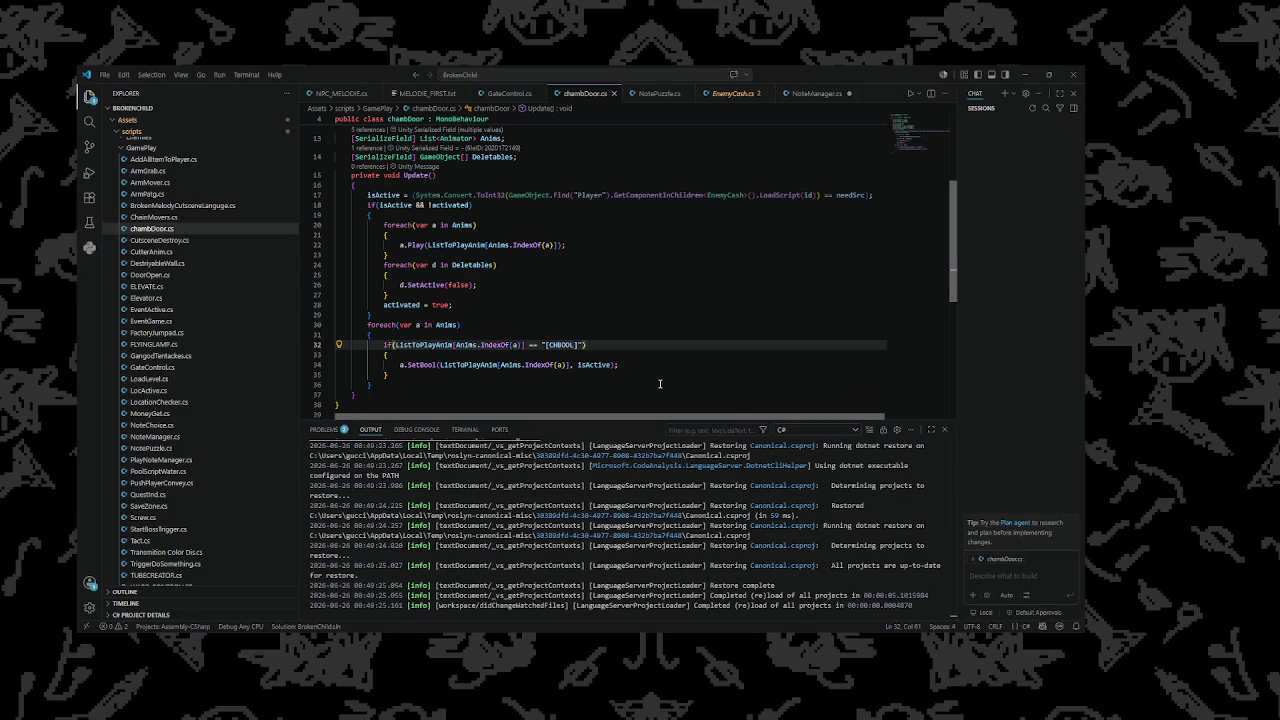
pyautogui.press('Left')
pyautogui.press('Left')
pyautogui.hotkey('shift', 'Left')
pyautogui.hotkey('shift', 'Left')
pyautogui.hotkey('shift', 'Left')
pyautogui.write('.Contains')
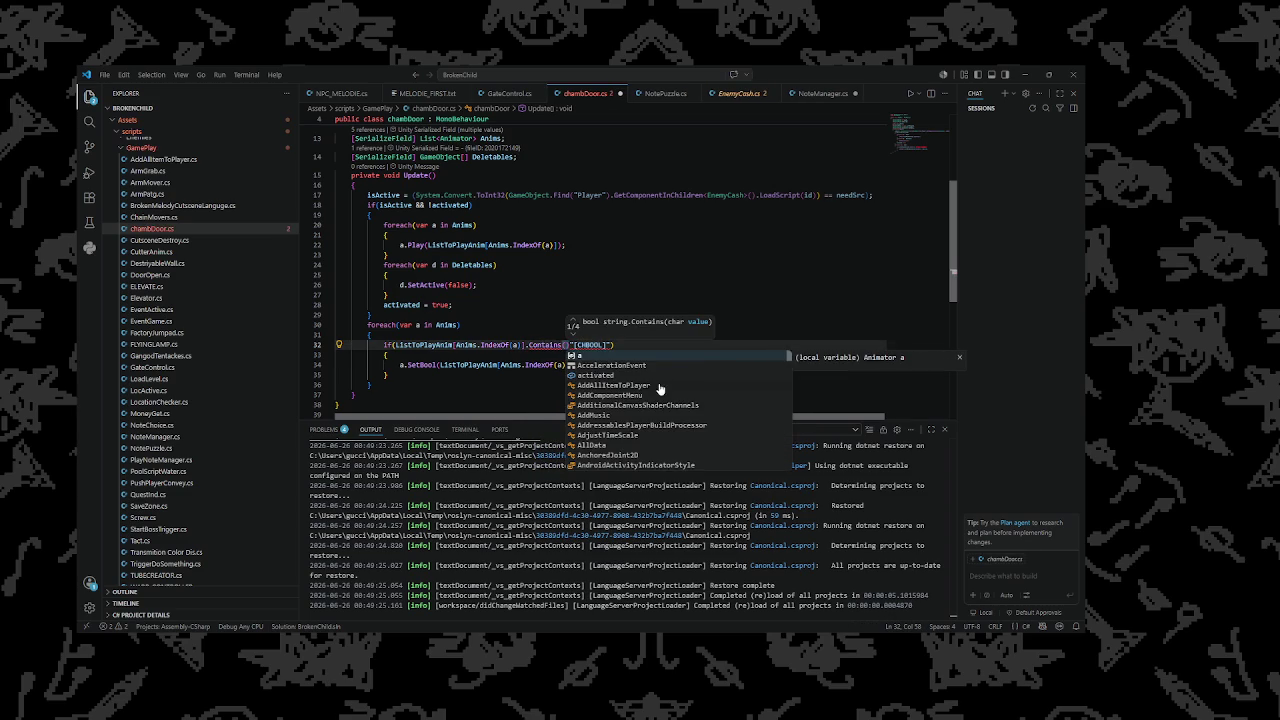
pyautogui.press('Escape')
pyautogui.press('Escape')
pyautogui.press('Right')
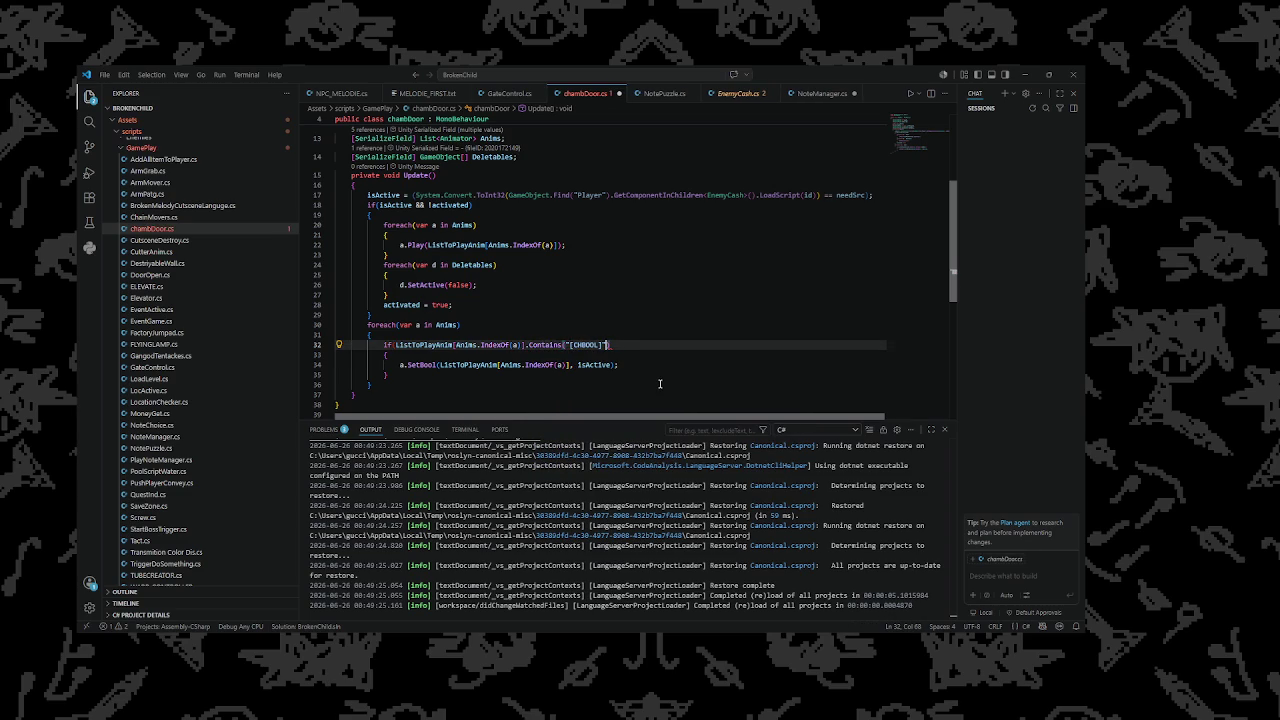
pyautogui.press('Left')
pyautogui.write(':')
# Append .Split(":")[1] to SetBool's animation-string lookup and switch to Unity to recompile
pyautogui.press('Down')
pyautogui.press('Down')
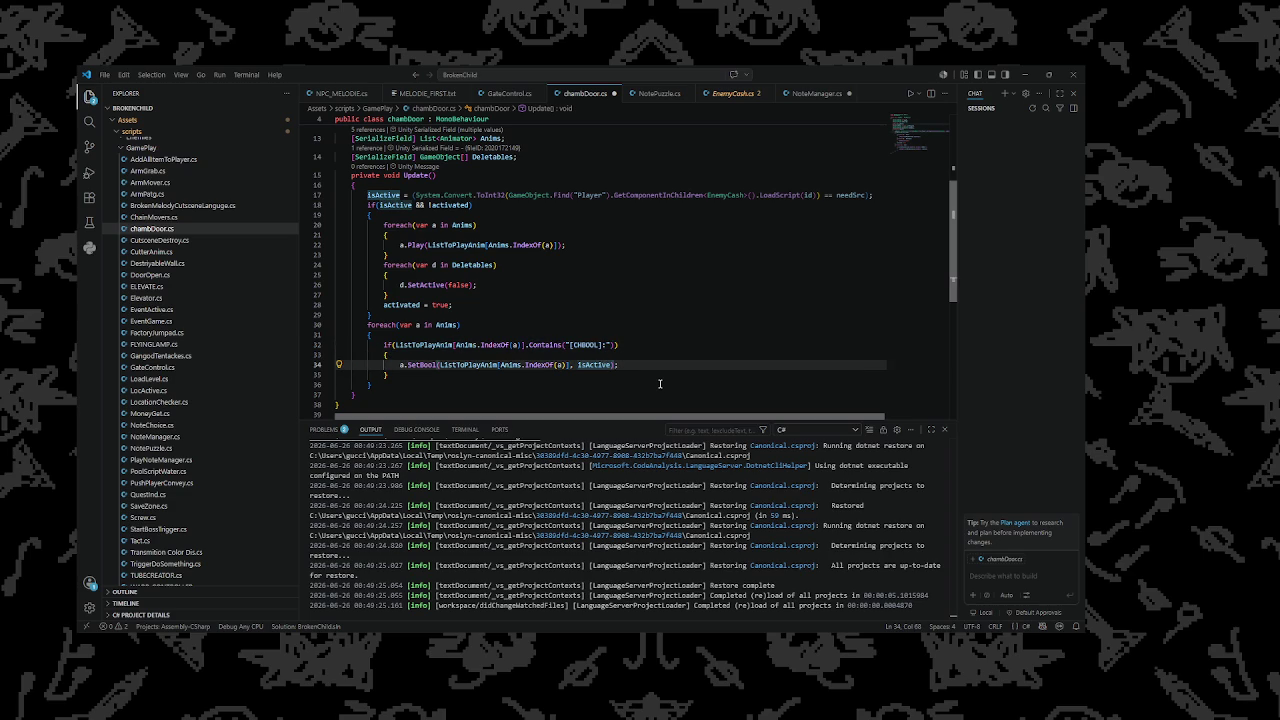
pyautogui.press('Left')
pyautogui.press('Left')
pyautogui.press('Left')
pyautogui.press('BackSpace')
pyautogui.write('.Sp')
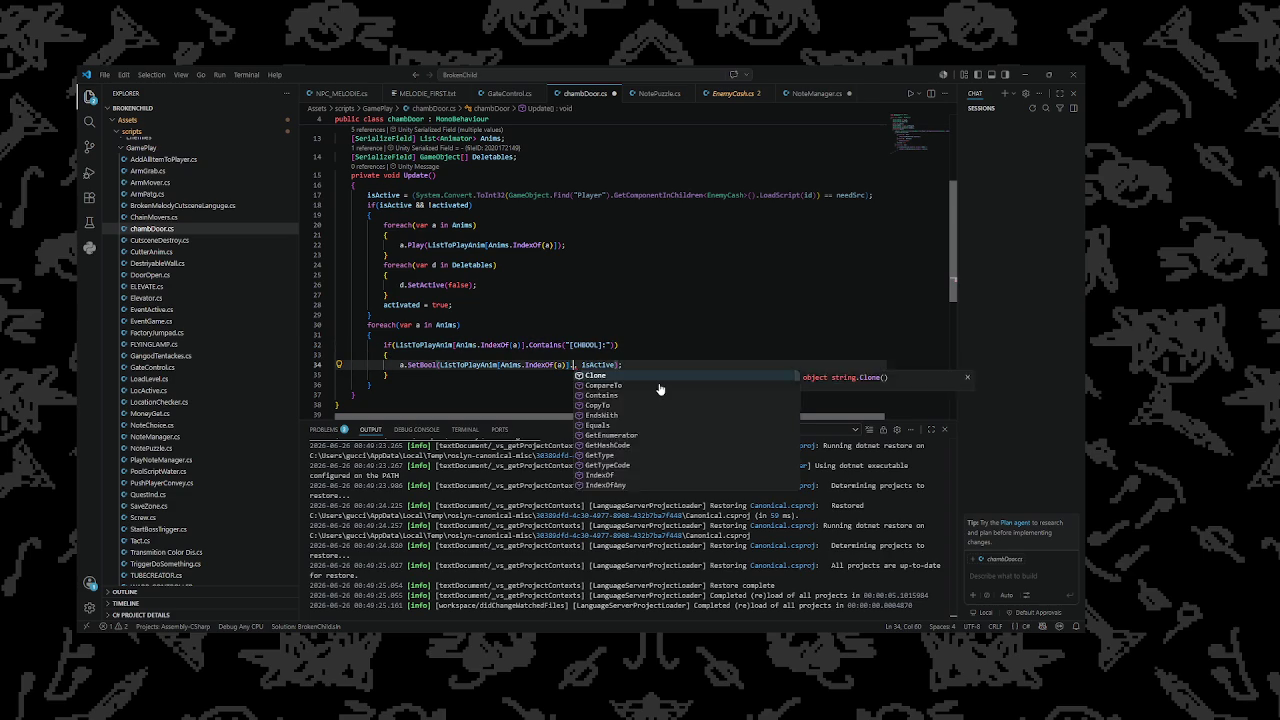
pyautogui.press('Tab')
pyautogui.write('(')
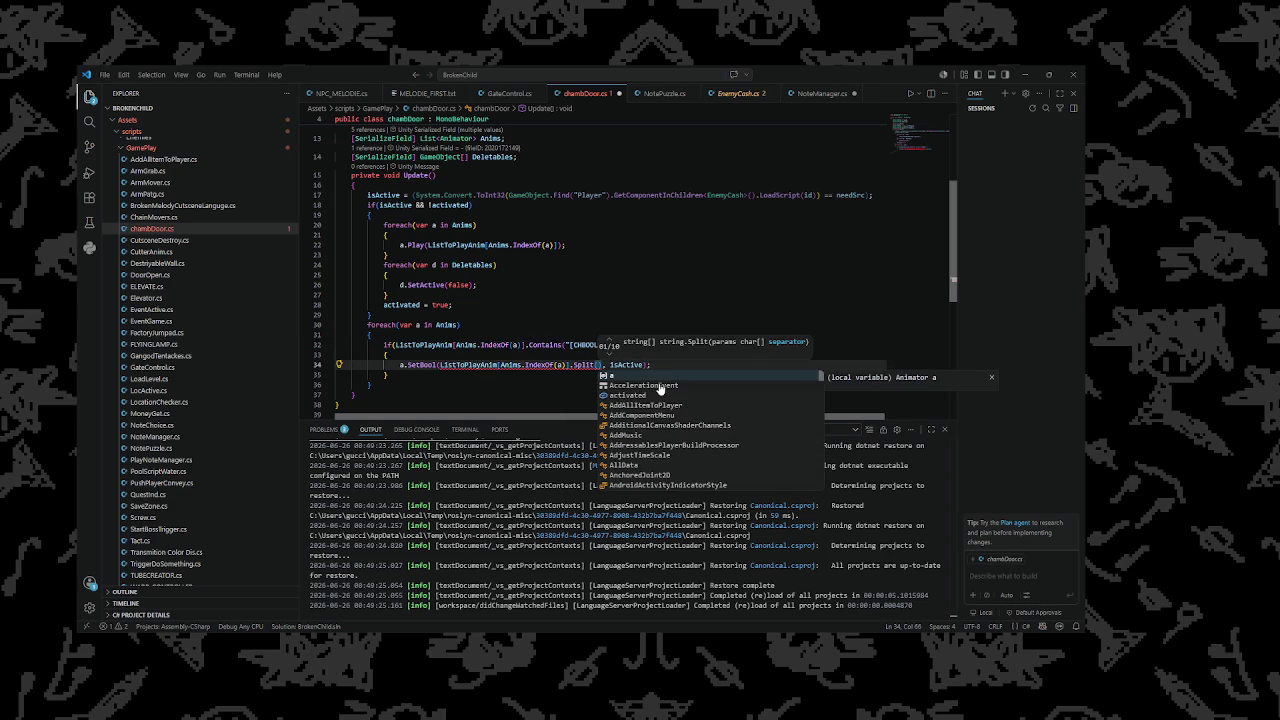
pyautogui.write('":")[1')
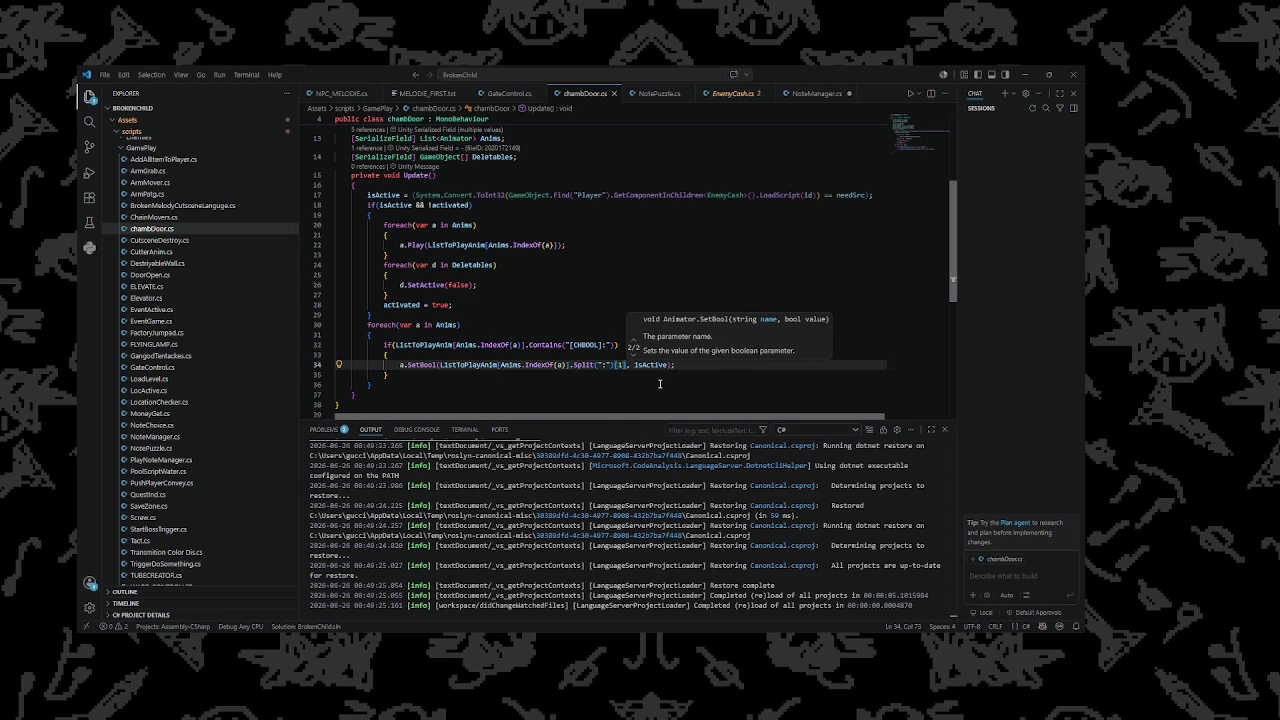
pyautogui.hotkey('alt', 'Tab')
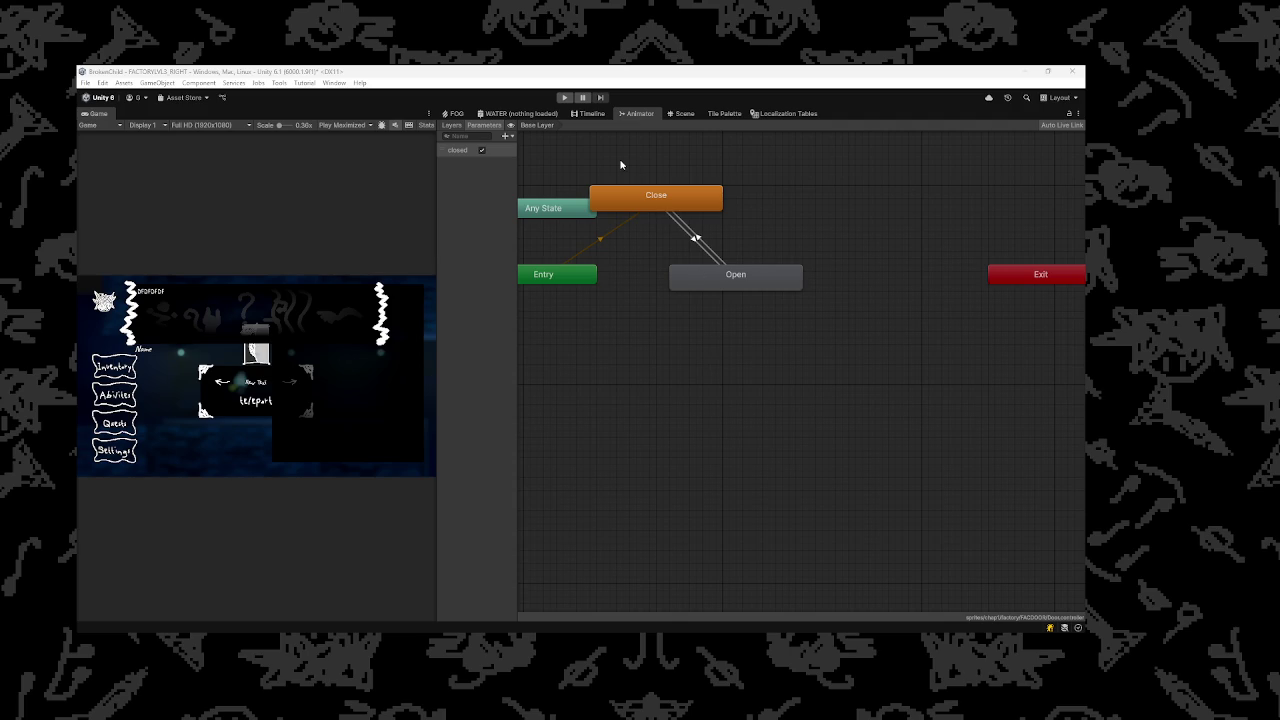
# Add a colon to the "[CHBOOL]:" string in the if condition and select that lookup
pyautogui.click(721, 620)
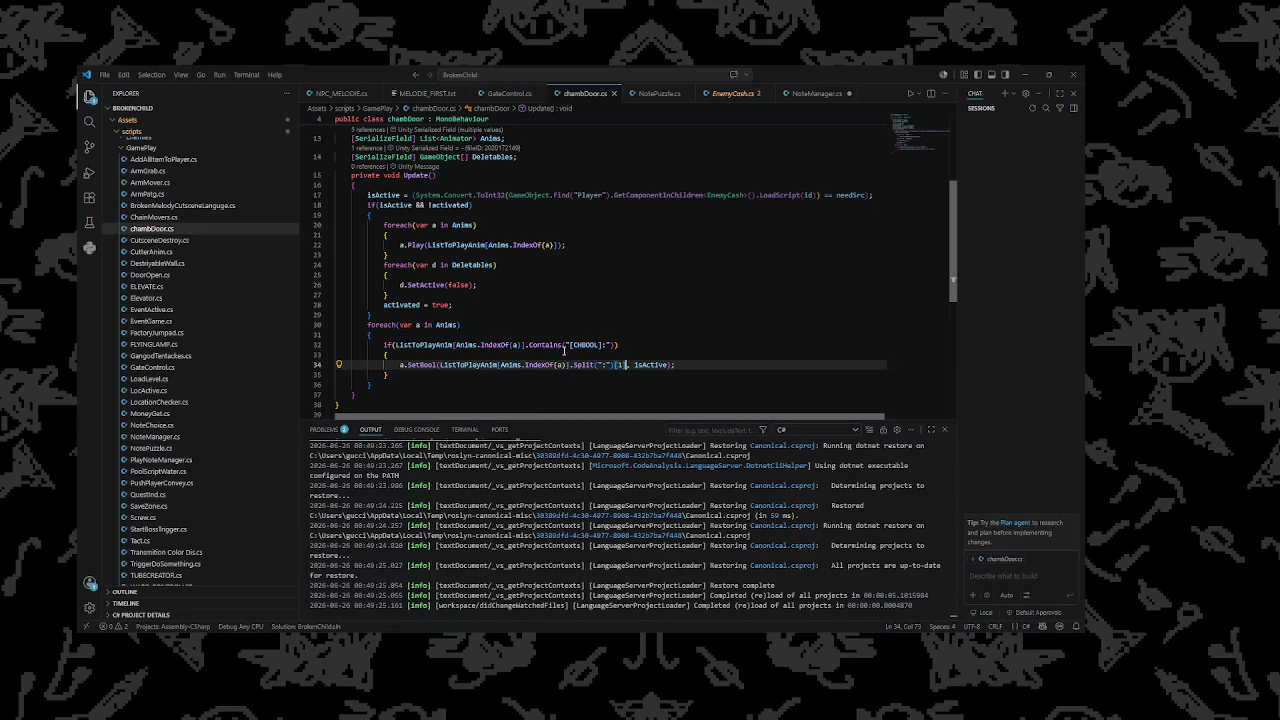
pyautogui.click(604, 344)
pyautogui.write(':')
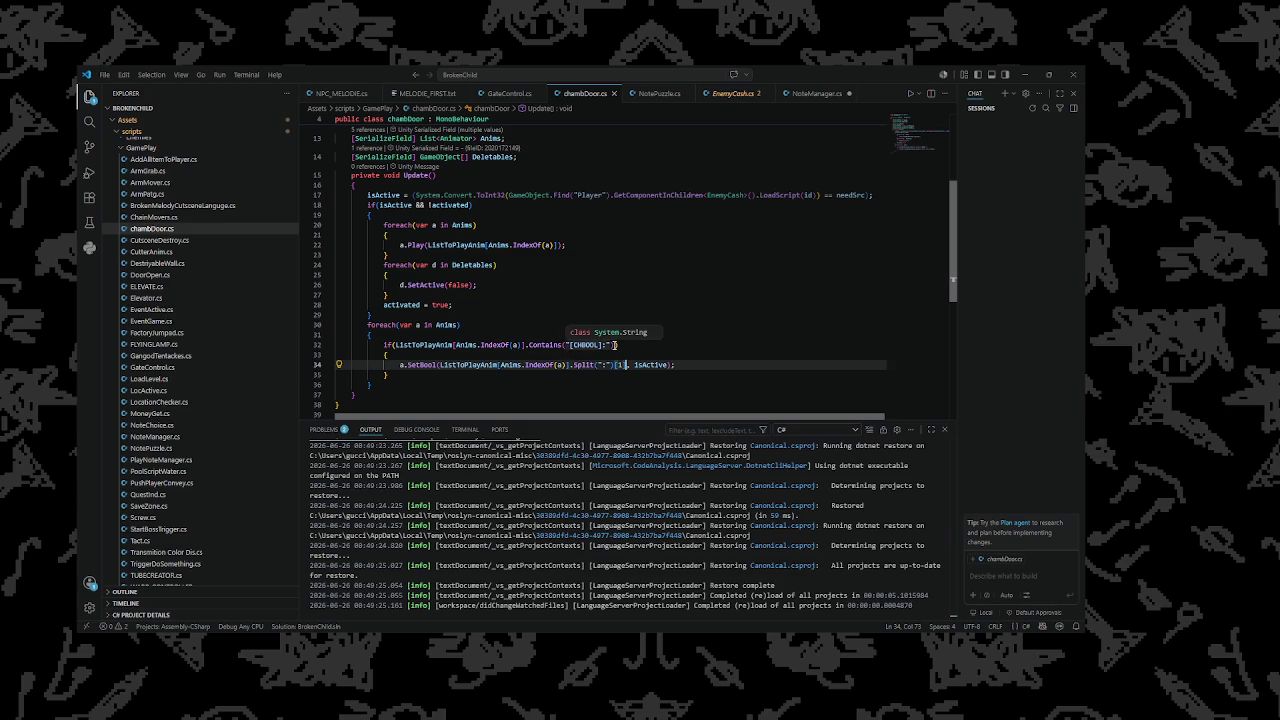
pyautogui.moveTo(614, 344); pyautogui.dragTo(397, 346)
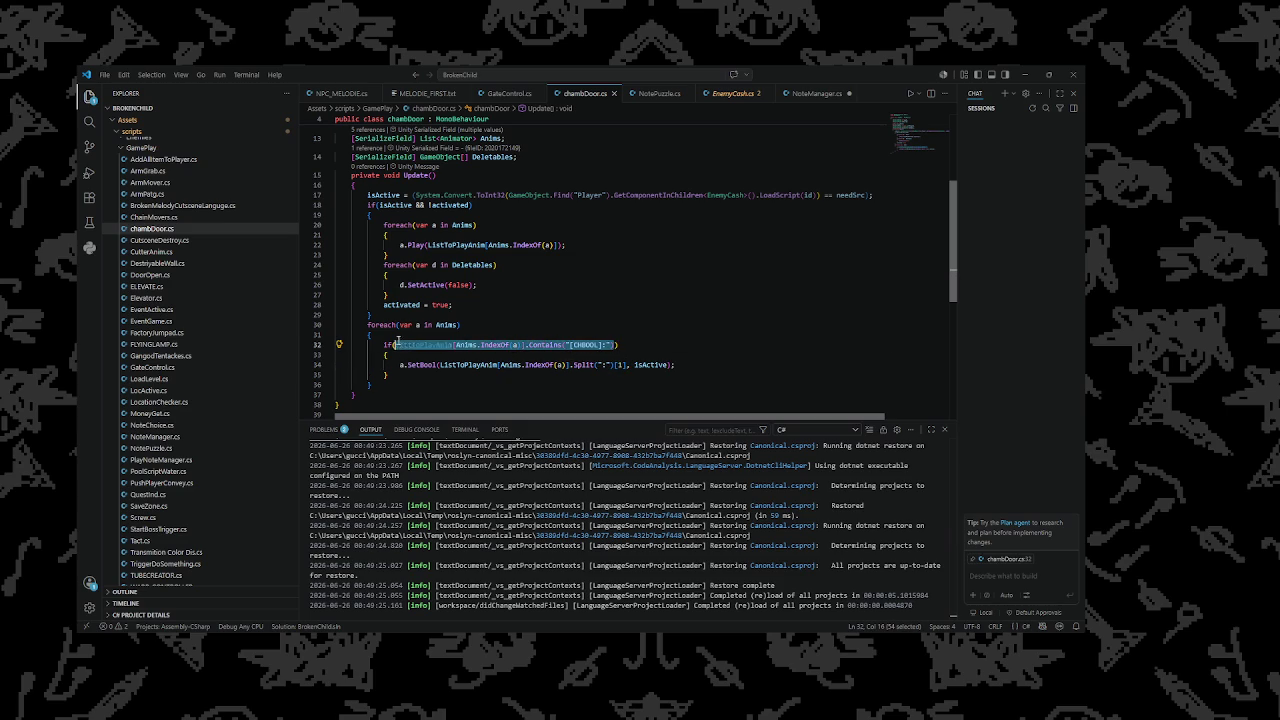
# Declare string comma = ListToPlayAnim[Anims.IndexOf(a)]; above the if and test comma.Contains("[CHBOOL]:")
pyautogui.click(408, 337)
pyautogui.press('Return')
pyautogui.write('str')
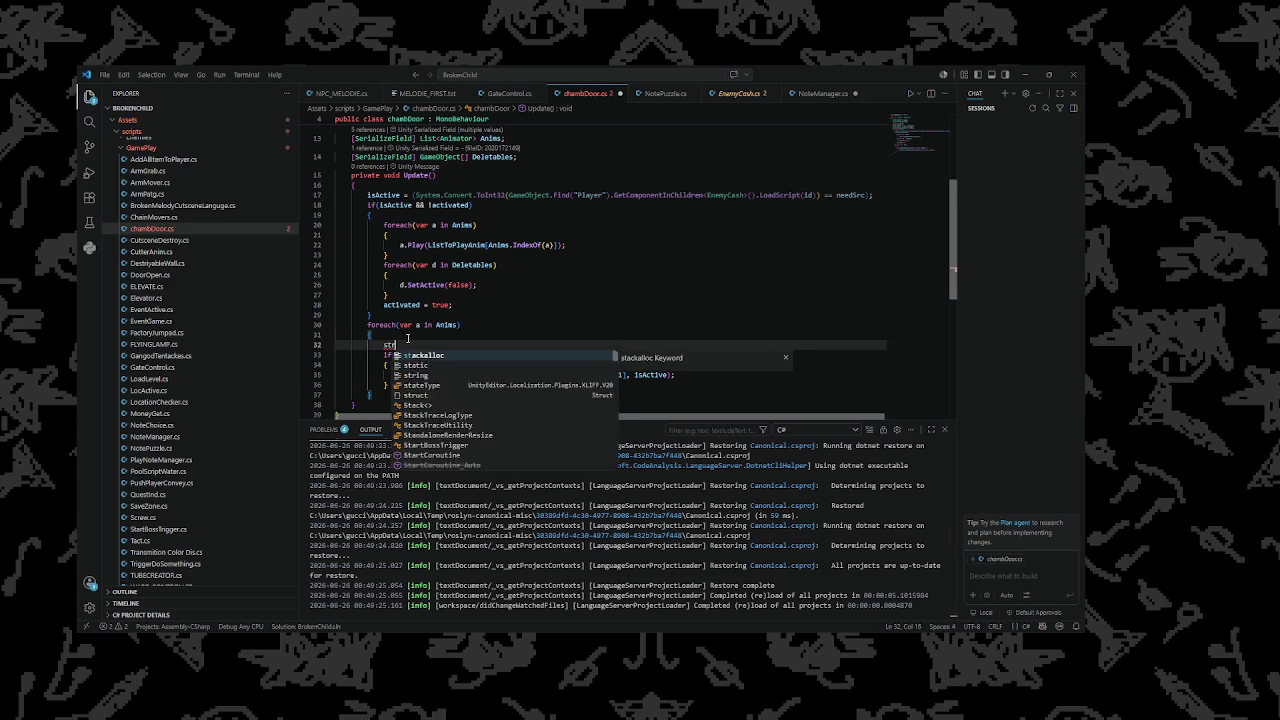
pyautogui.write('ing comma =')
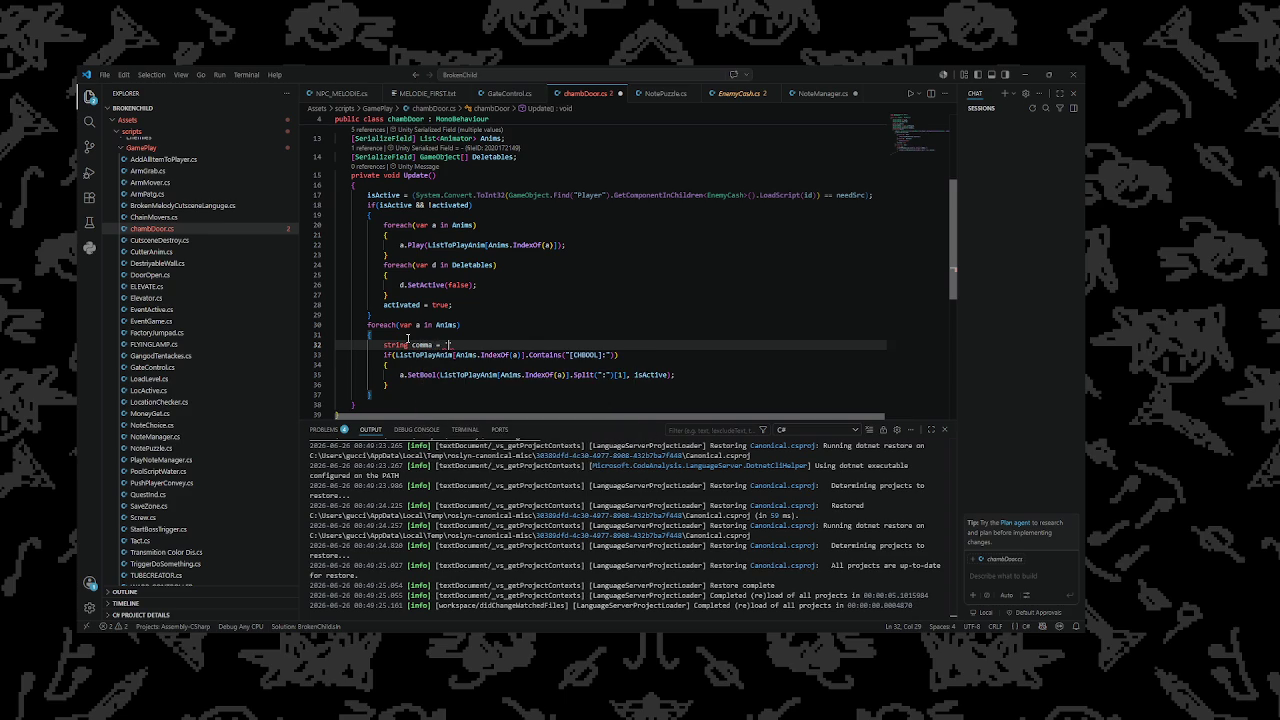
pyautogui.write('ListToPlayAnim[Anims.IndexOf(a)].Contains("[CHBOOL]:")')
pyautogui.write(');')
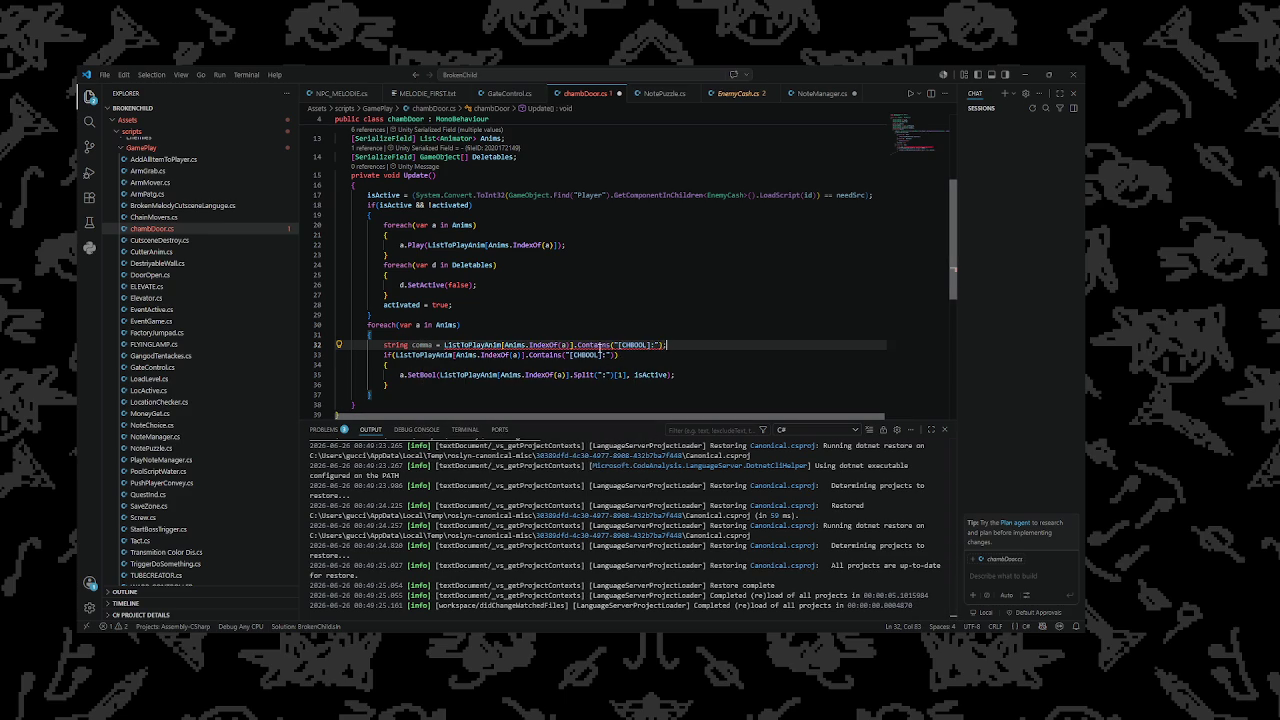
pyautogui.moveTo(600, 347)
pyautogui.moveTo(660, 347); pyautogui.dragTo(395, 355)
pyautogui.press('BackSpace')
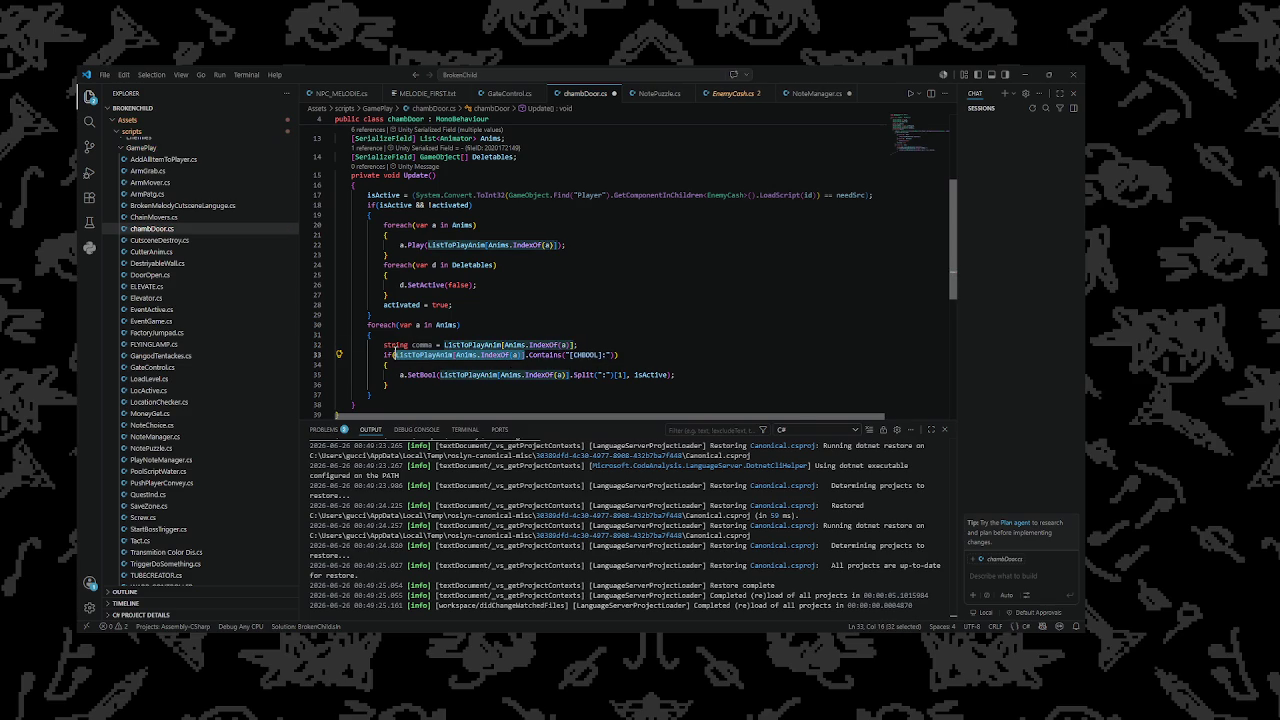
pyautogui.write('comma')
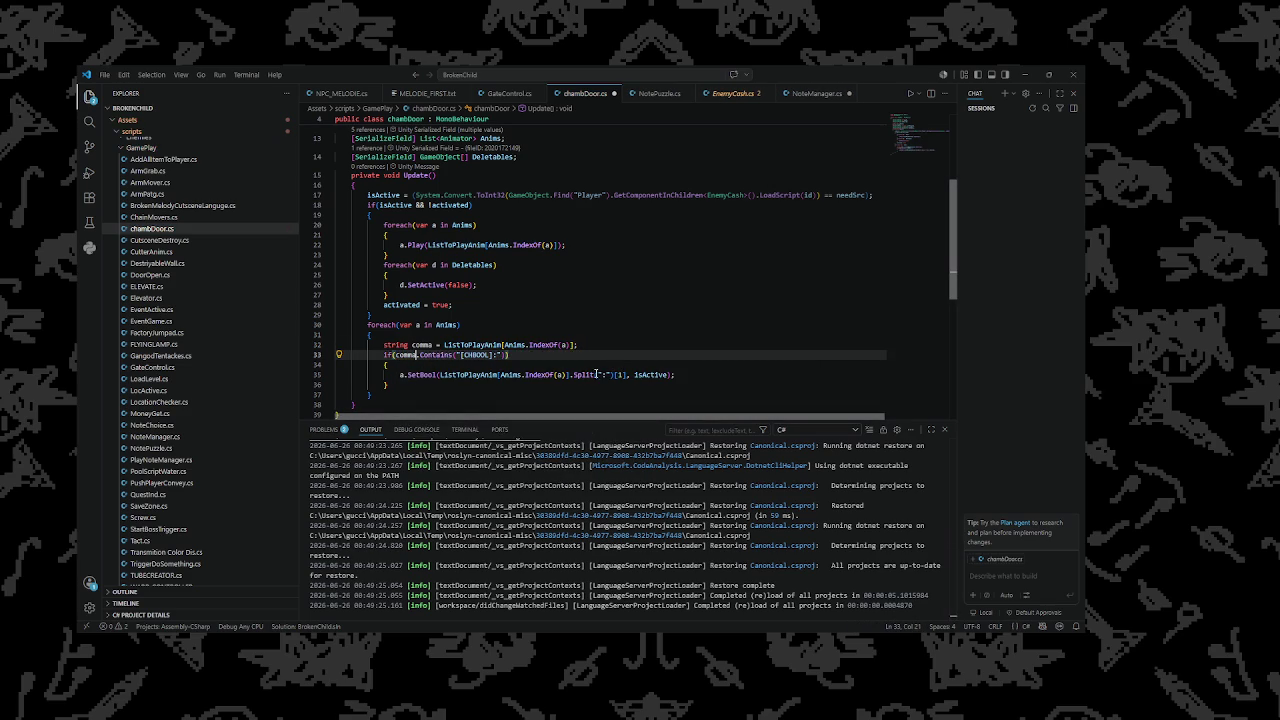
pyautogui.moveTo(569, 374); pyautogui.dragTo(442, 375)
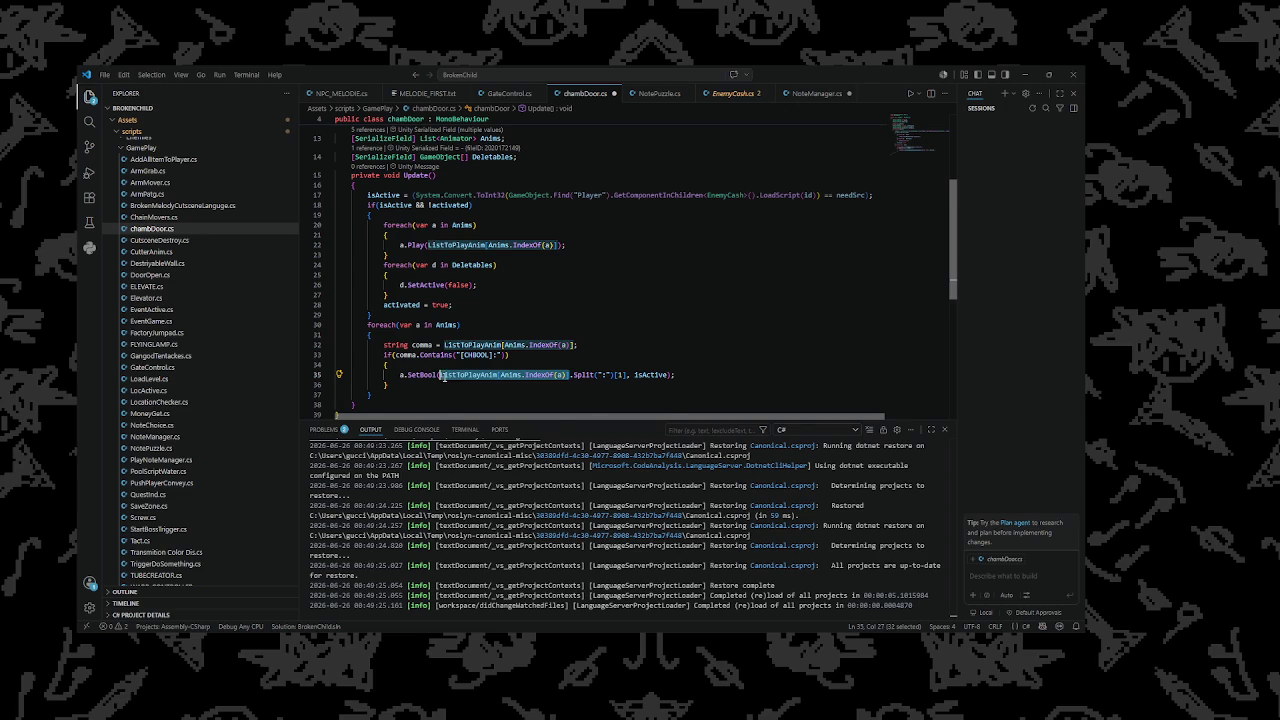
# Make SetBool take its parameter name from comma.Split(":")[1]
pyautogui.write('comma')
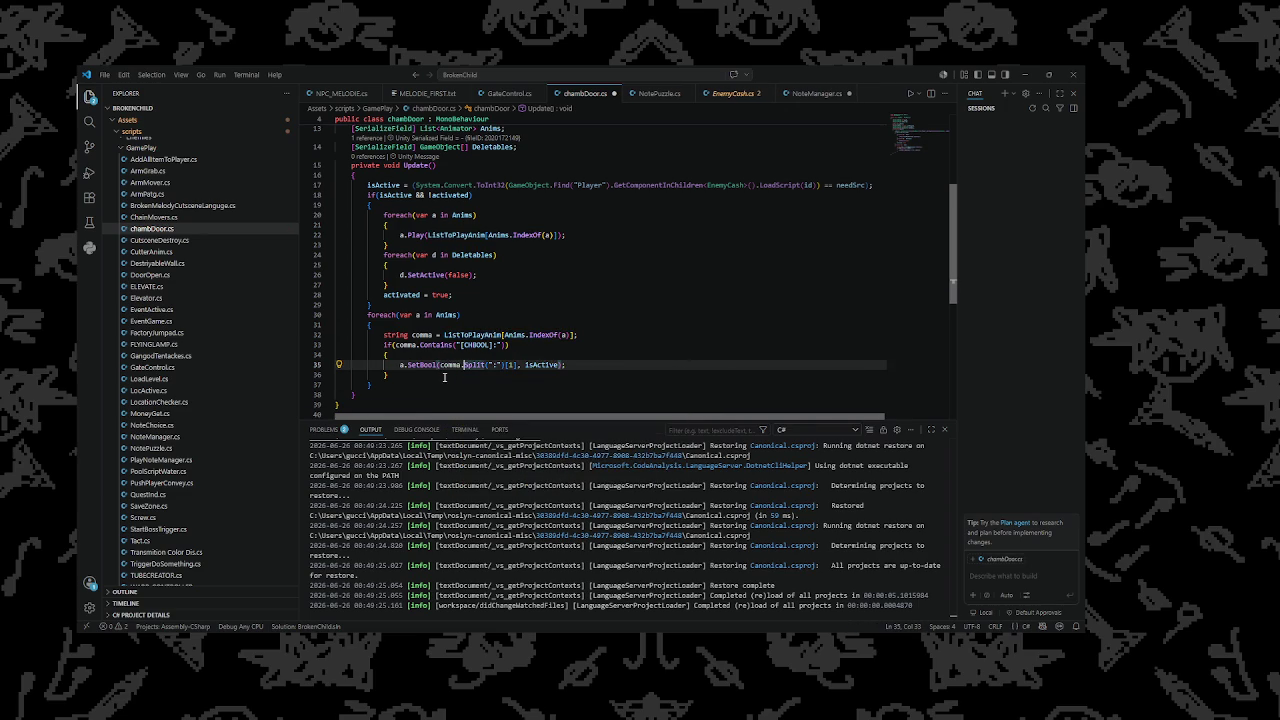
pyautogui.press('Right')
pyautogui.press('Right')
pyautogui.press('Right')
pyautogui.write('comma')
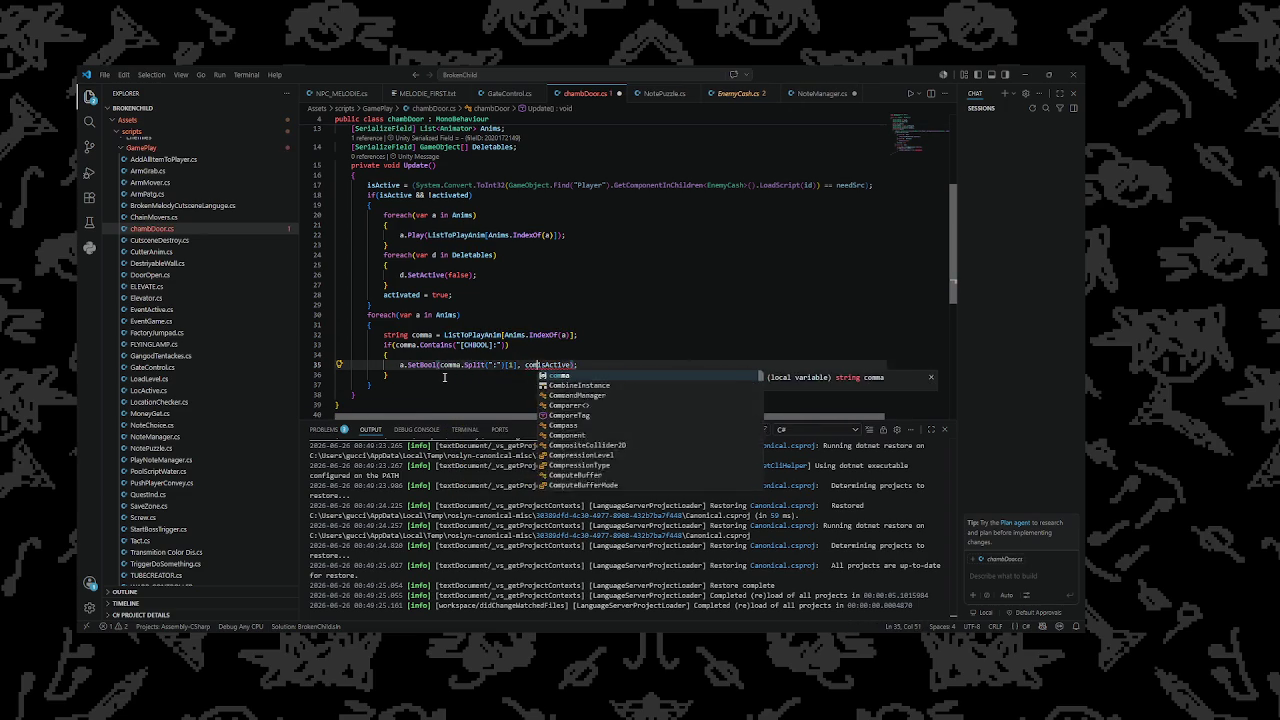
pyautogui.write('.Con')
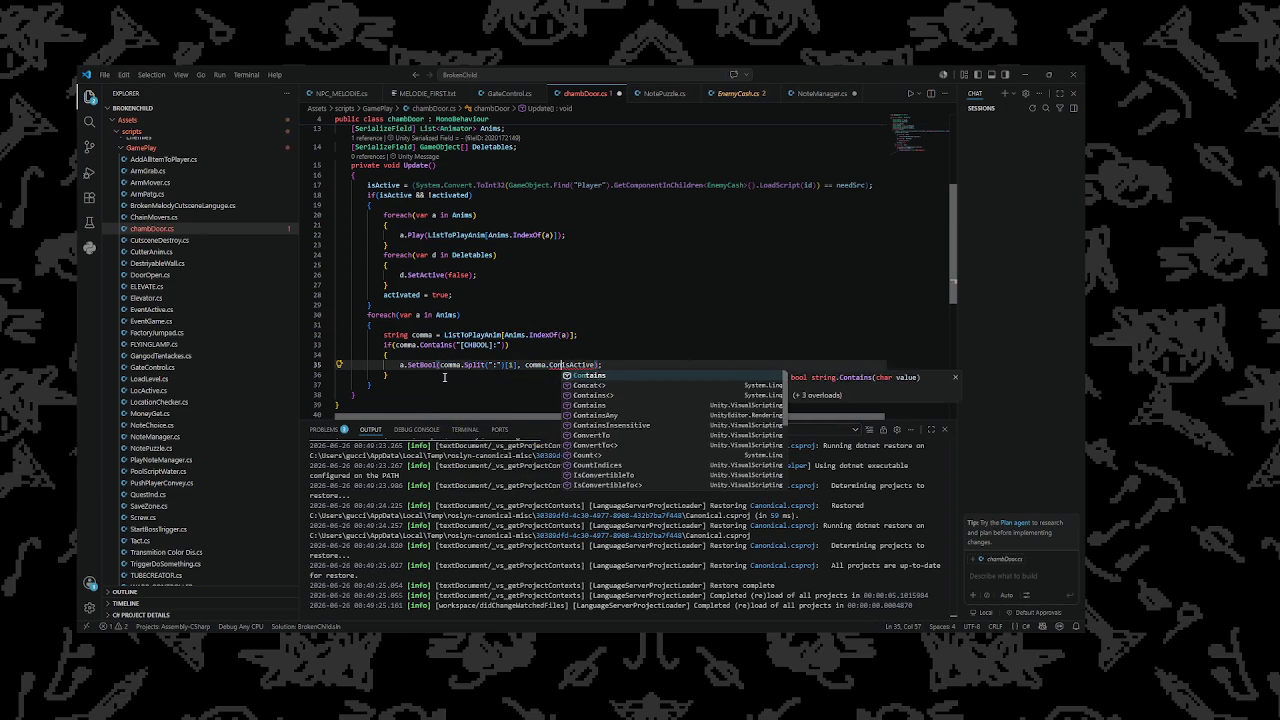
pyautogui.press('Tab')
pyautogui.write('(')
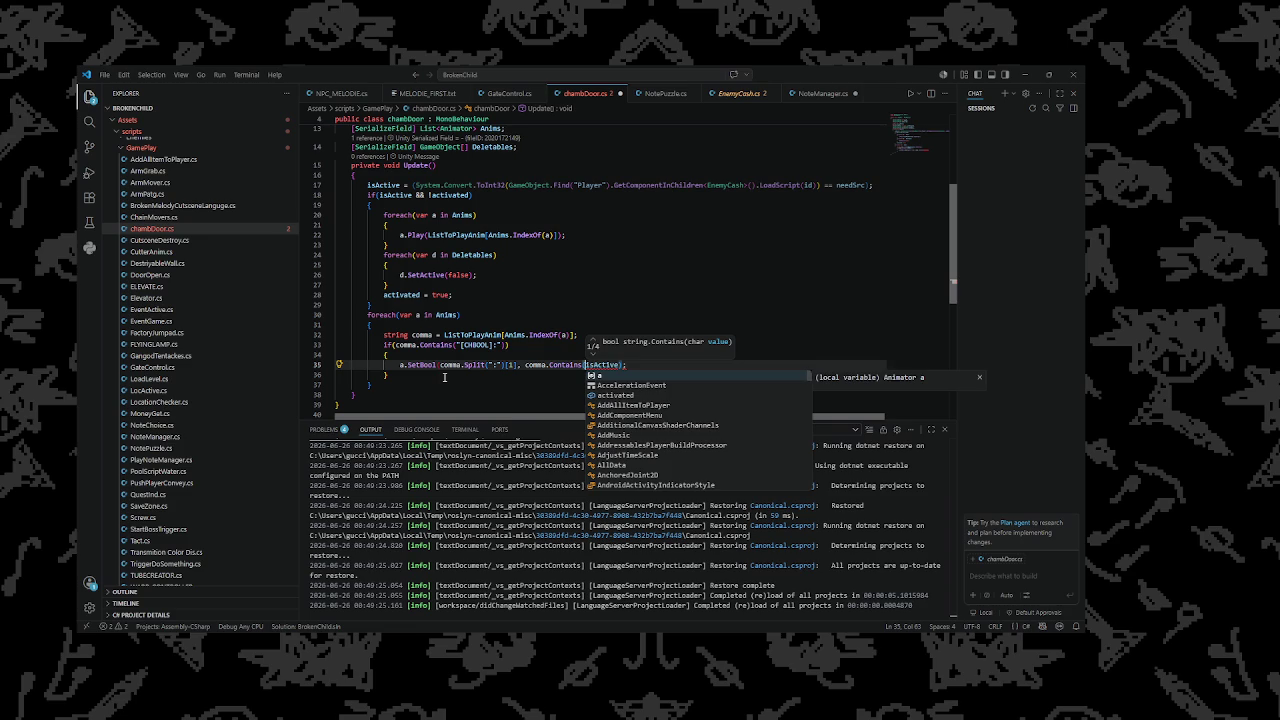
pyautogui.press('Escape')
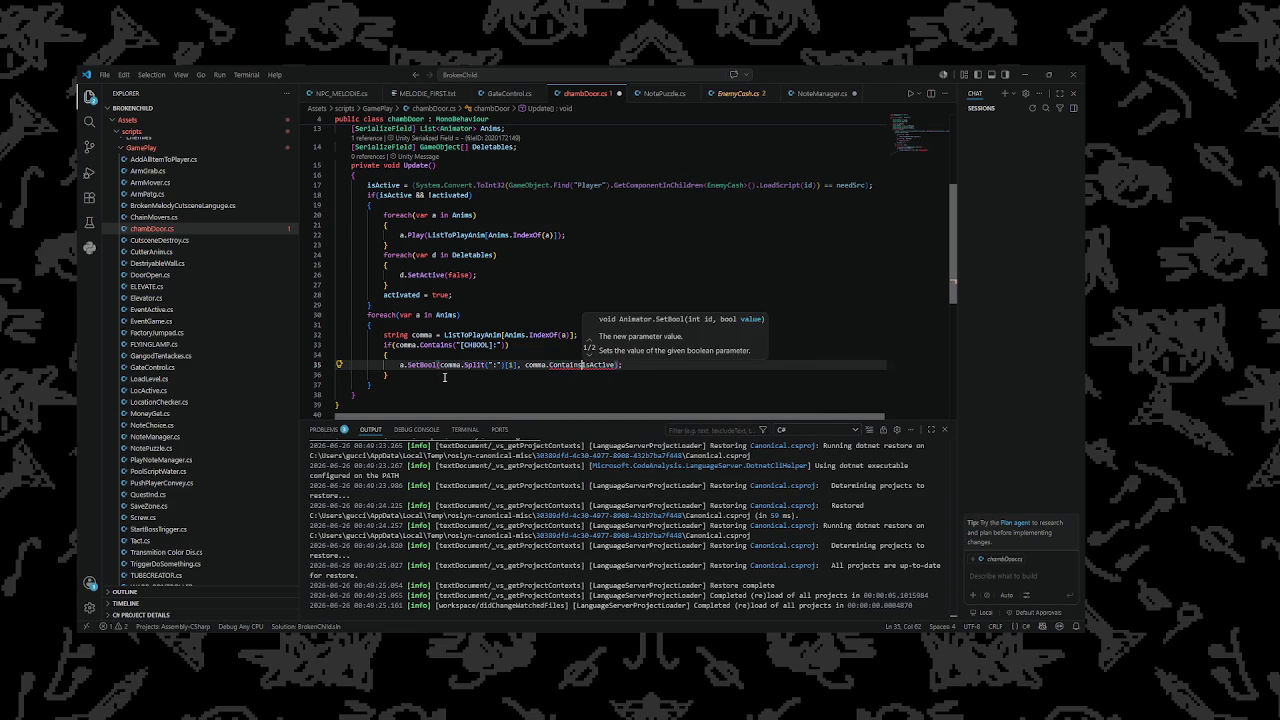
pyautogui.press('BackSpace')
pyautogui.press('BackSpace')
pyautogui.press('BackSpace')
# Pass comma[0] == '!' ? !isActive : isActive as SetBool's value
pyautogui.write('0]')
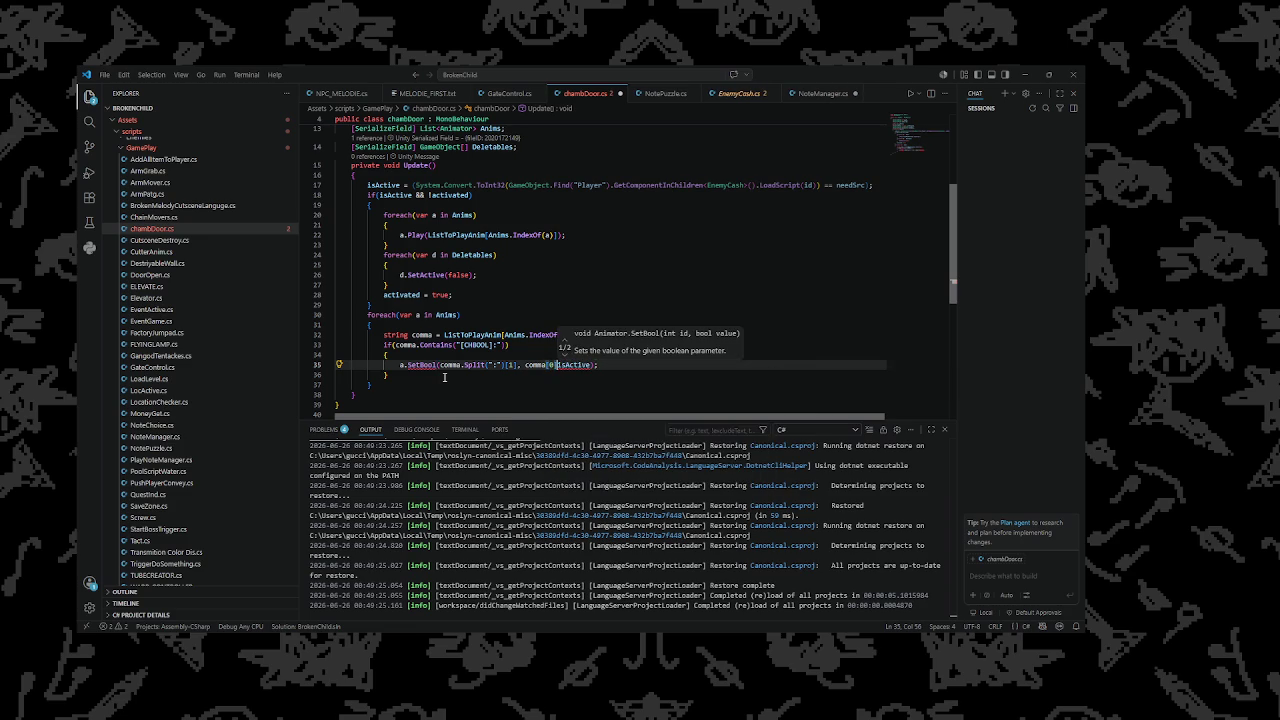
pyautogui.write(' == "')
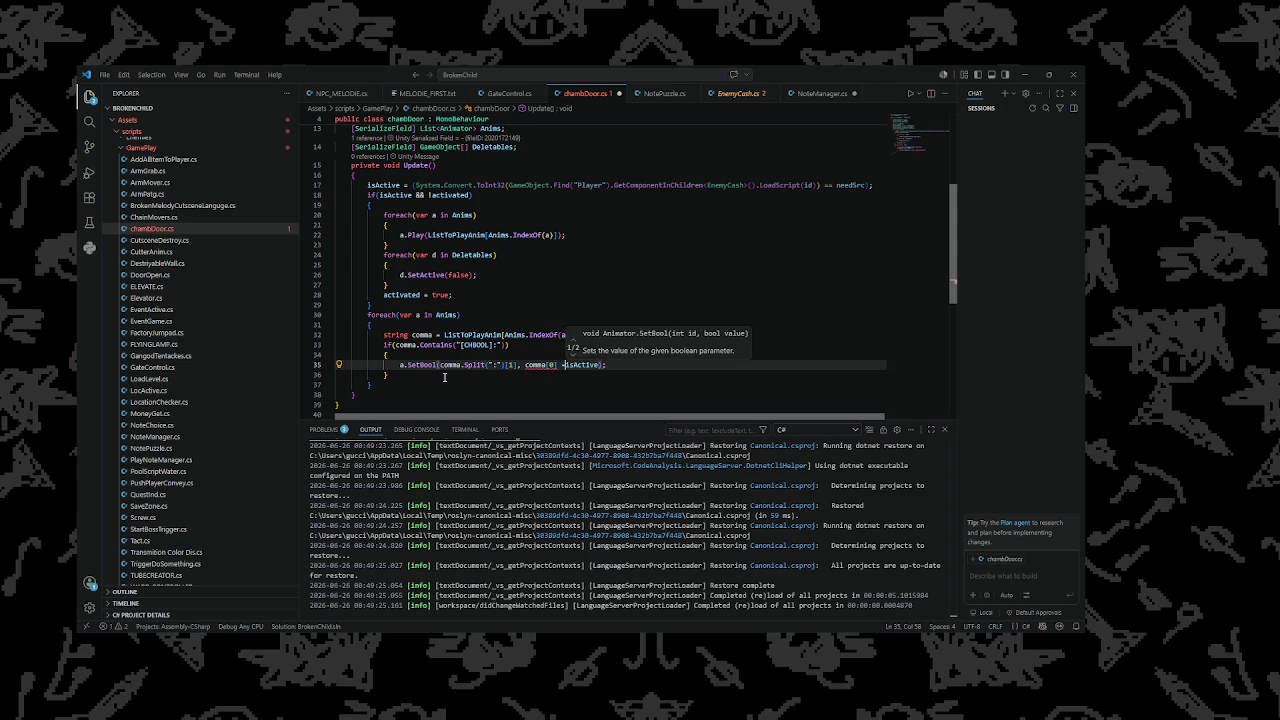
pyautogui.press('BackSpace')
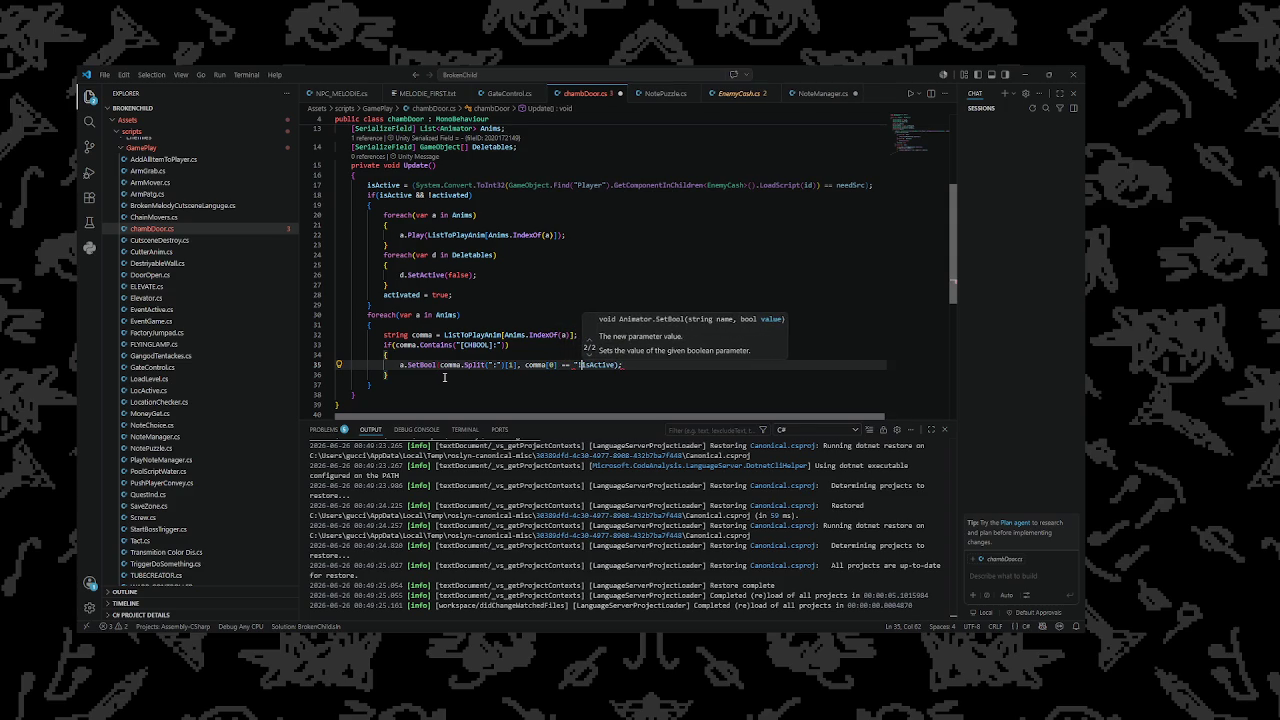
pyautogui.write("'!' ")
pyautogui.write('? ')
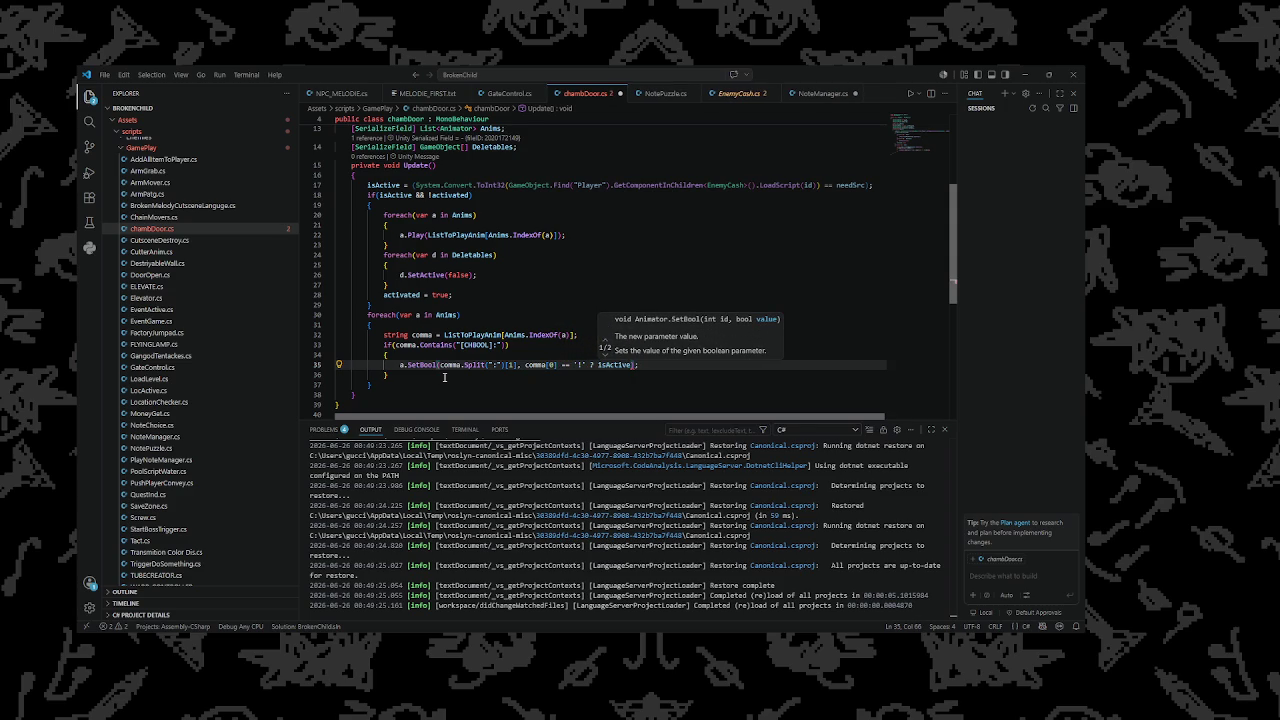
pyautogui.write('!')
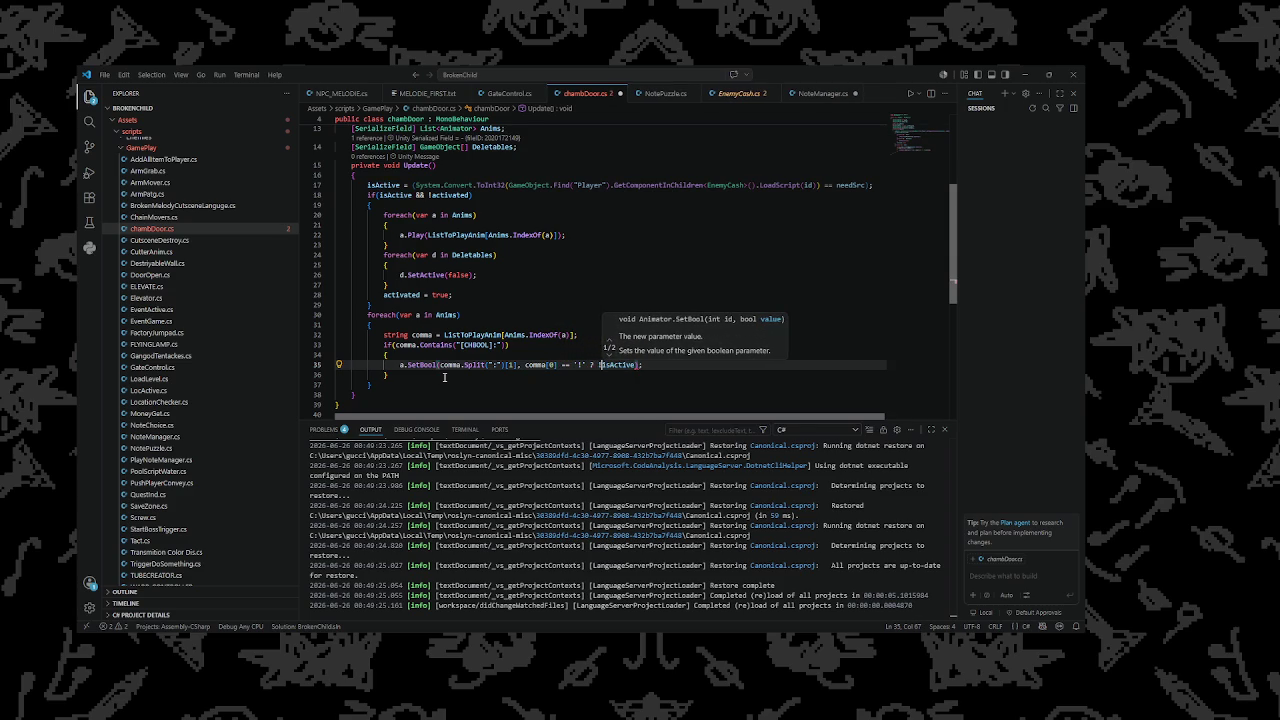
pyautogui.hotkey('ctrl', 'Right')
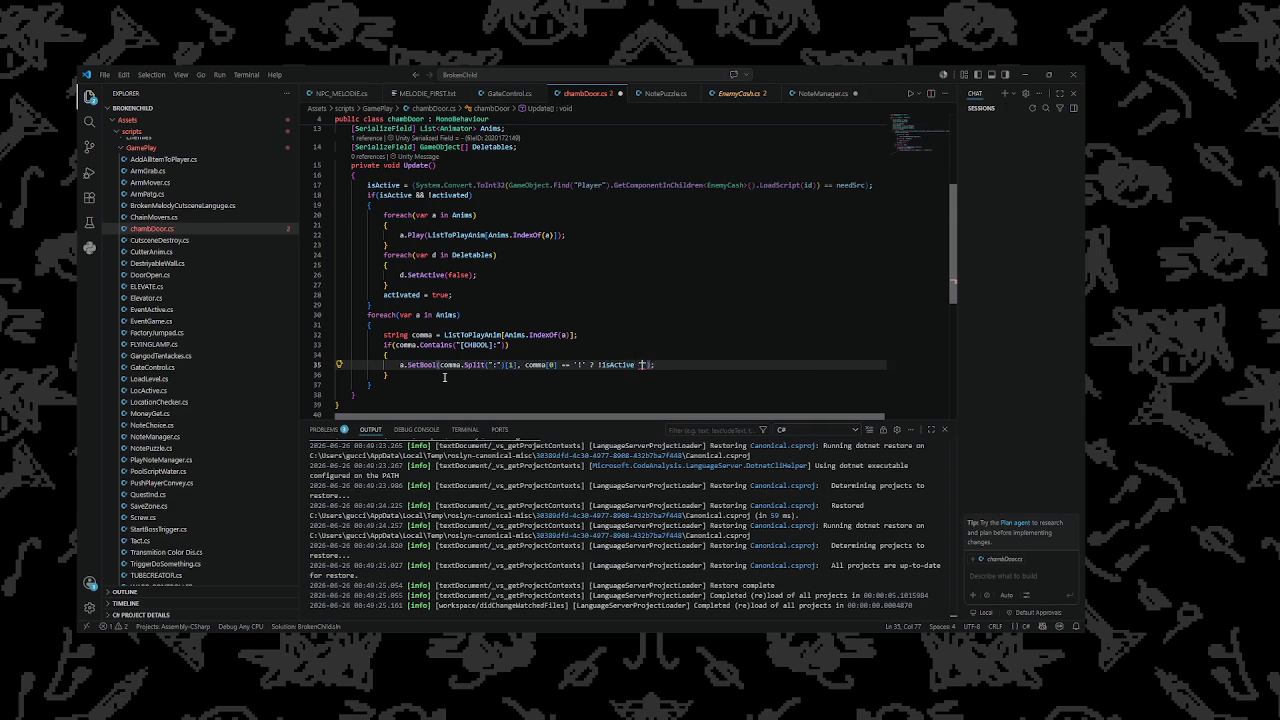
pyautogui.write(': isA')
pyautogui.press('Tab')
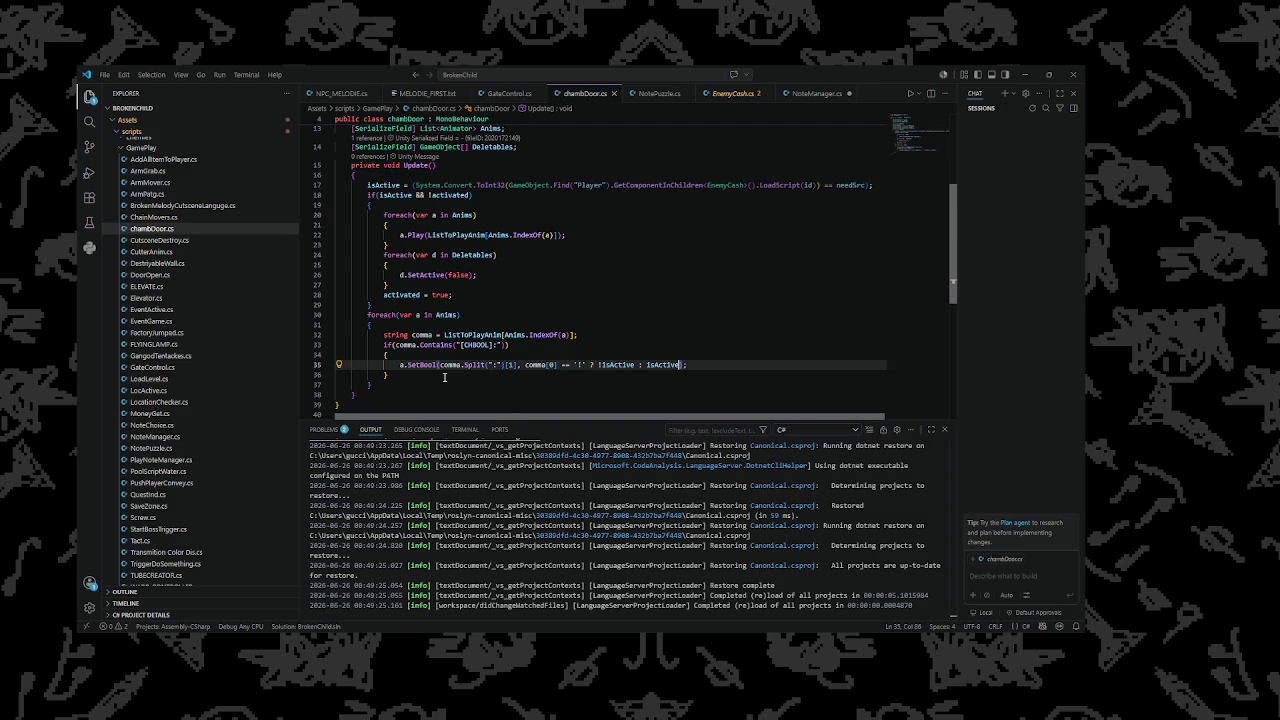
pyautogui.click(1025, 74)
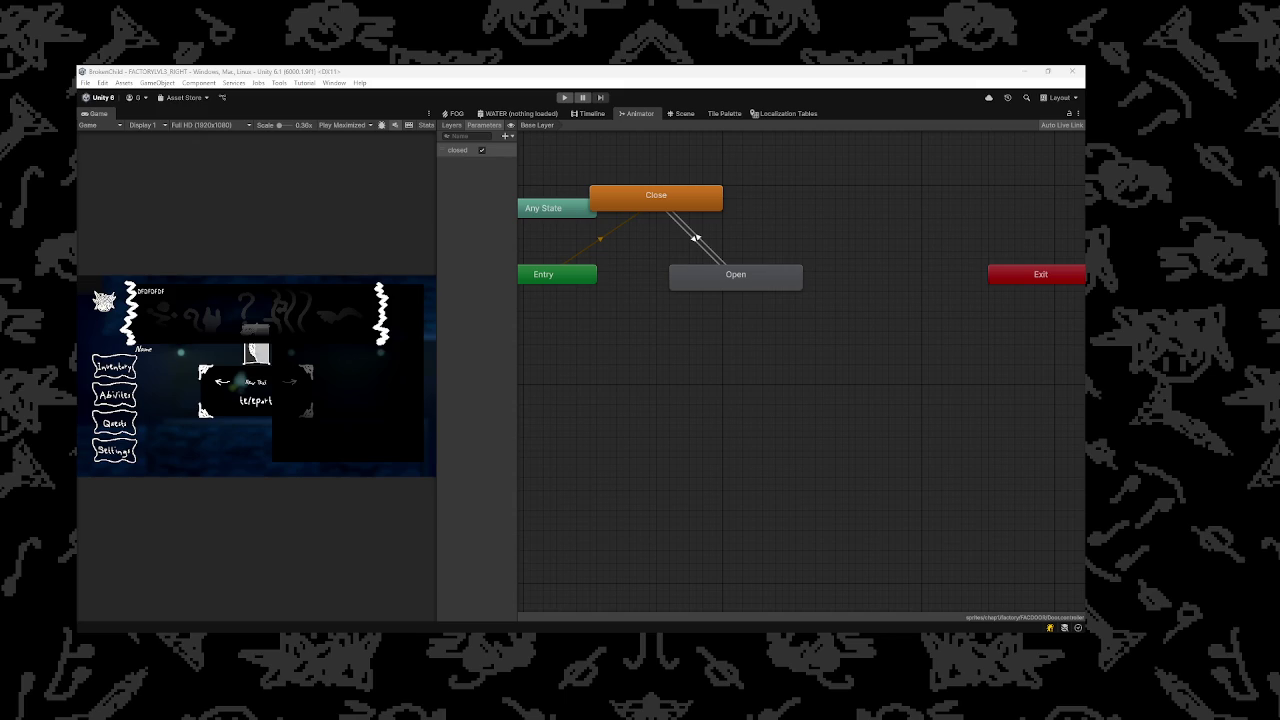
# Close the Animator graph's context menu and show the Scene view of the ghost's brick room
pyautogui.rightClick(752, 247)
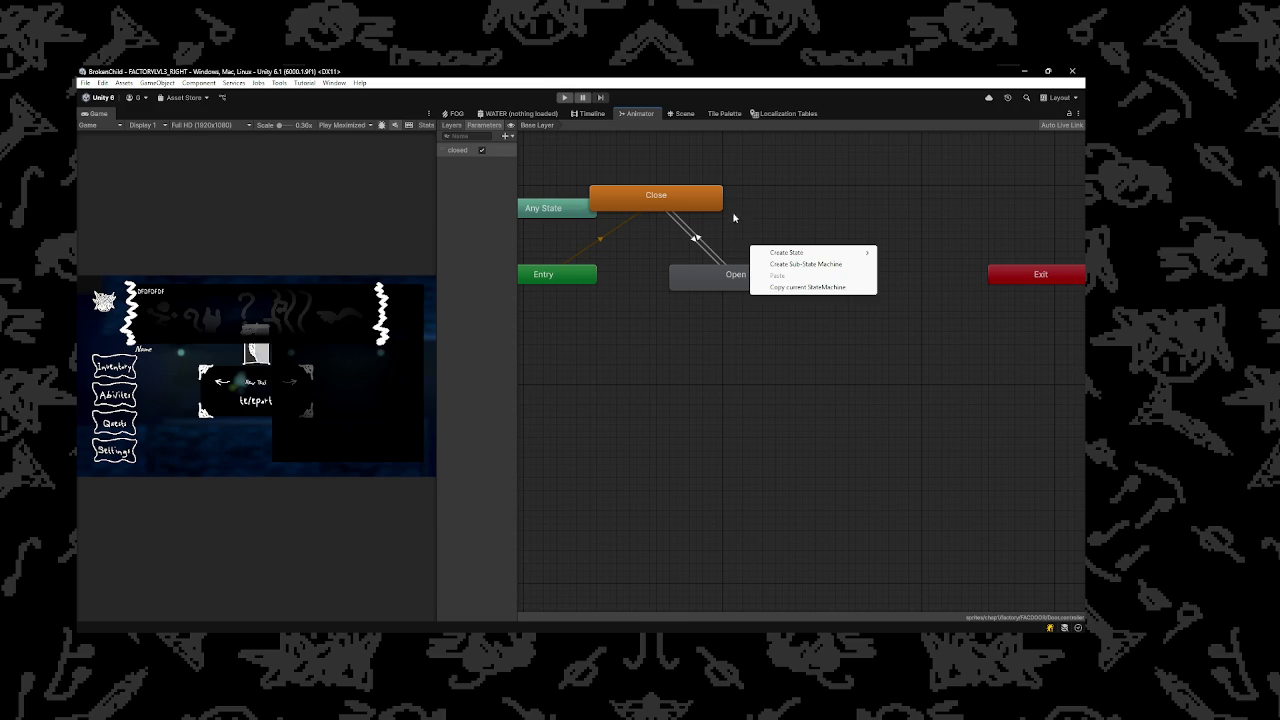
pyautogui.click(750, 205)
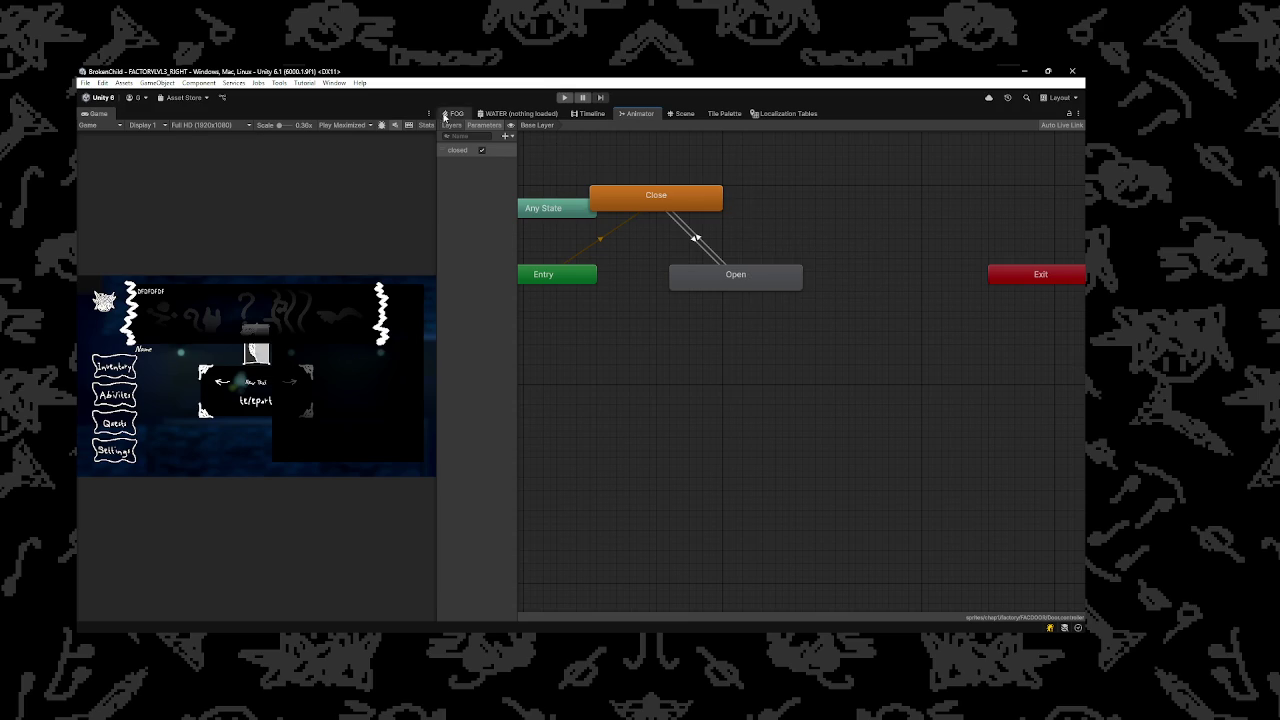
pyautogui.click(672, 116)
pyautogui.scroll(-5, 585, 257)
# Zoom the Scene view and select the green object on the ledge
pyautogui.scroll(10, 620, 268)
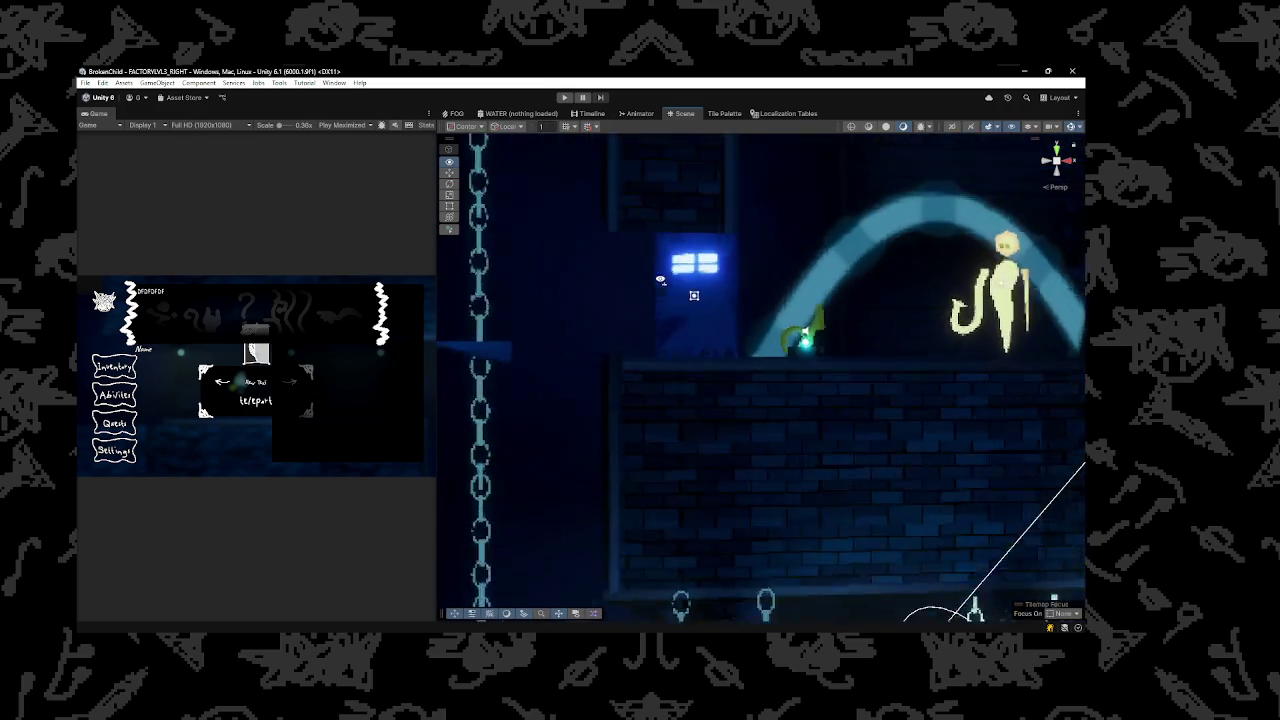
pyautogui.scroll(-5, 660, 279)
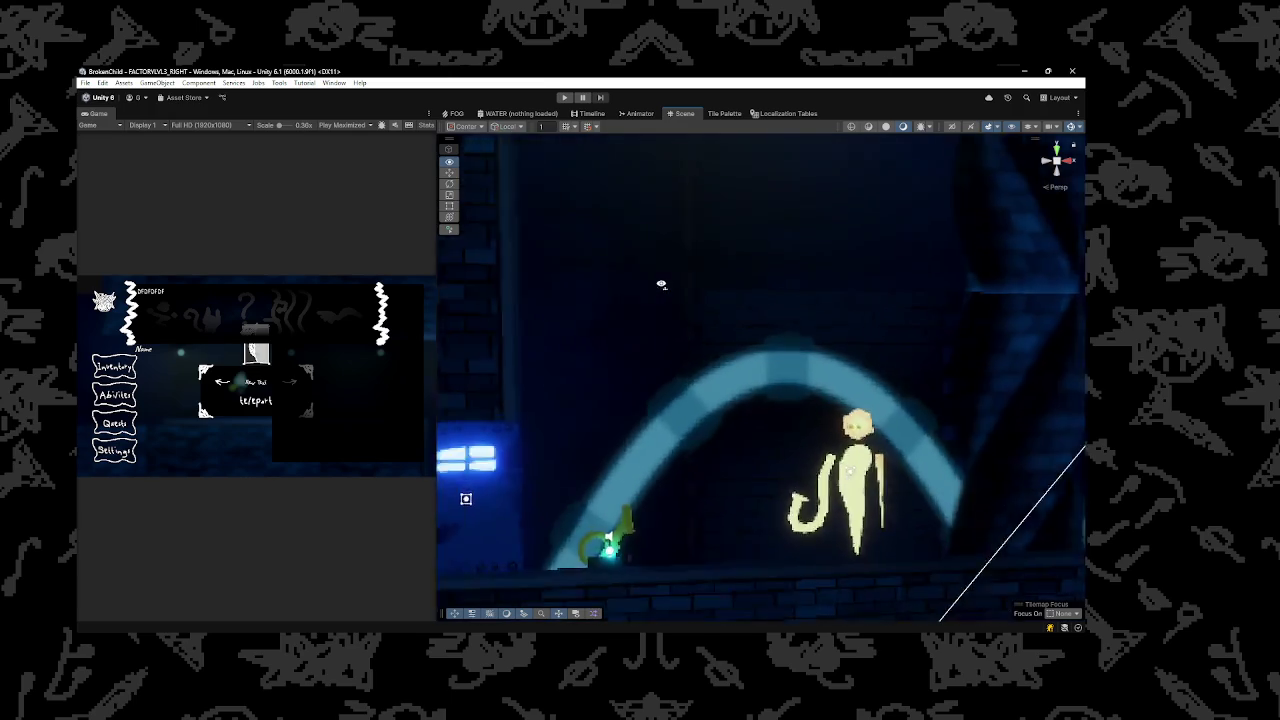
pyautogui.scroll(-4, 663, 283)
pyautogui.scroll(8, 641, 296)
pyautogui.scroll(-3, 641, 296)
pyautogui.click(716, 389)
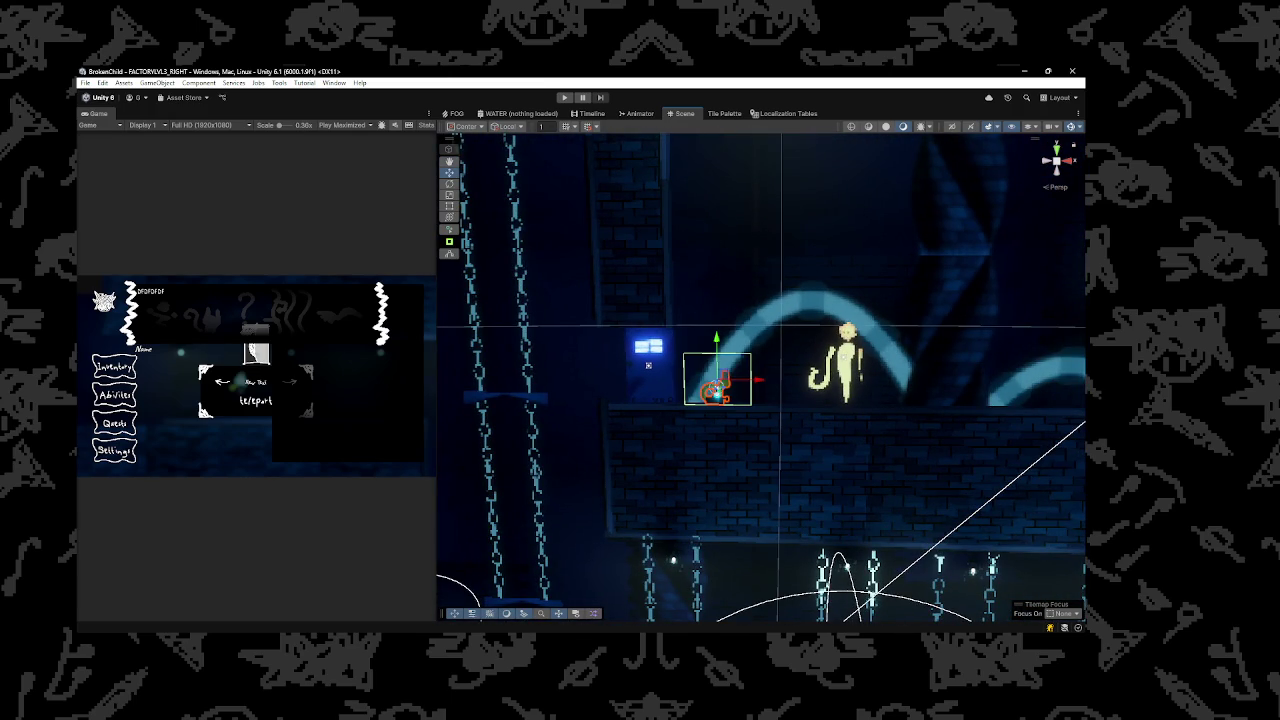
# Frame the chamber door and cat figure, then run FACTORYLVL3_RIGHT in play mode
pyautogui.scroll(-2, 700, 354)
pyautogui.scroll(6, 715, 354)
pyautogui.scroll(-5, 720, 354)
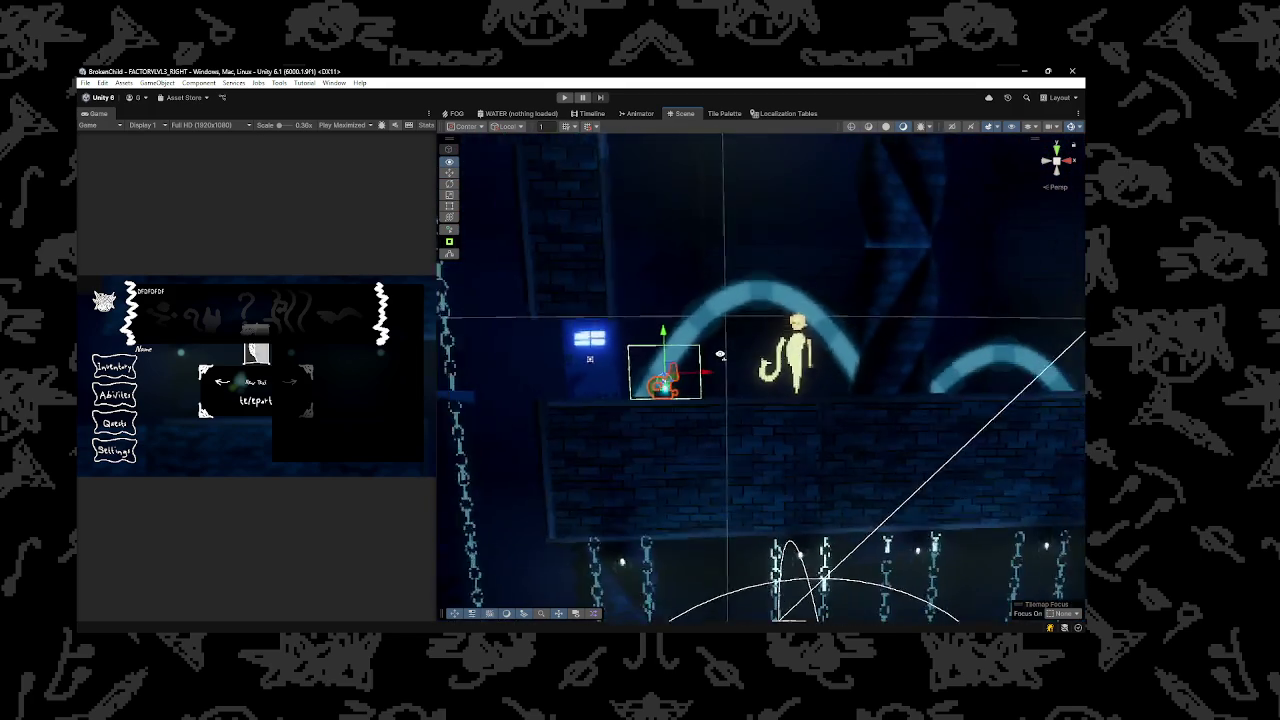
pyautogui.scroll(4, 720, 354)
pyautogui.scroll(-3, 708, 358)
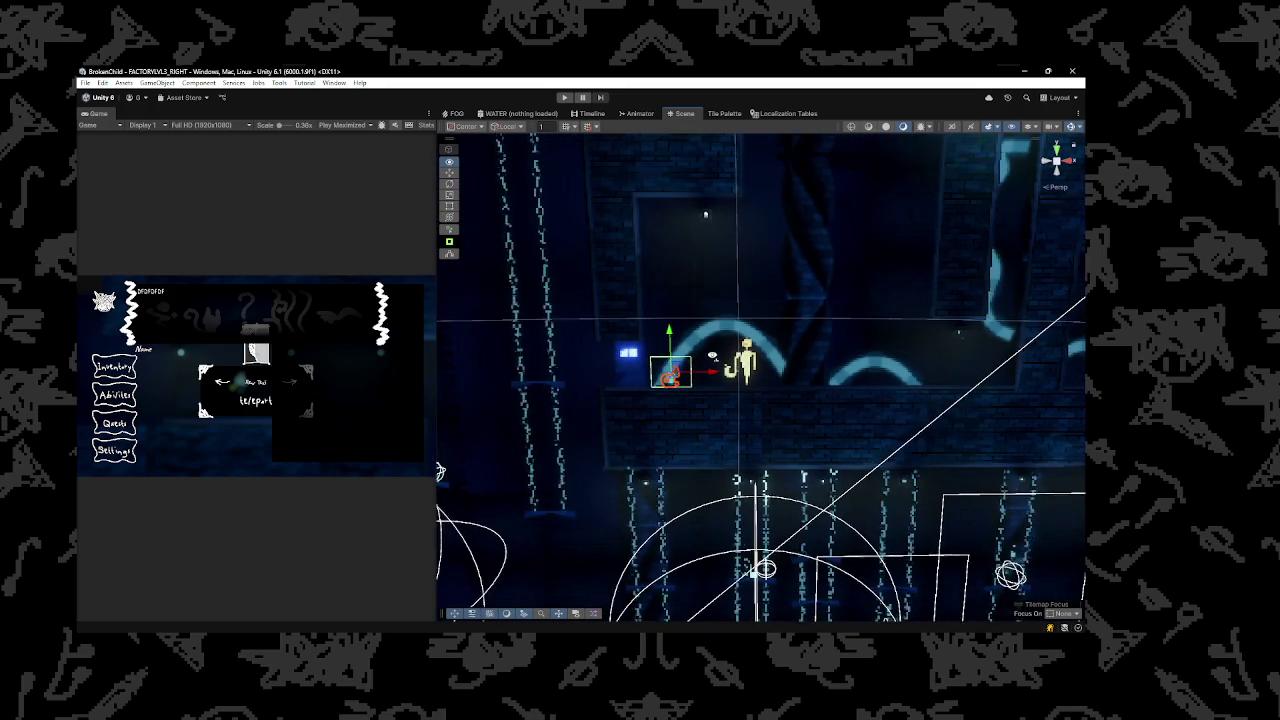
pyautogui.scroll(2, 690, 350)
pyautogui.scroll(4, 677, 341)
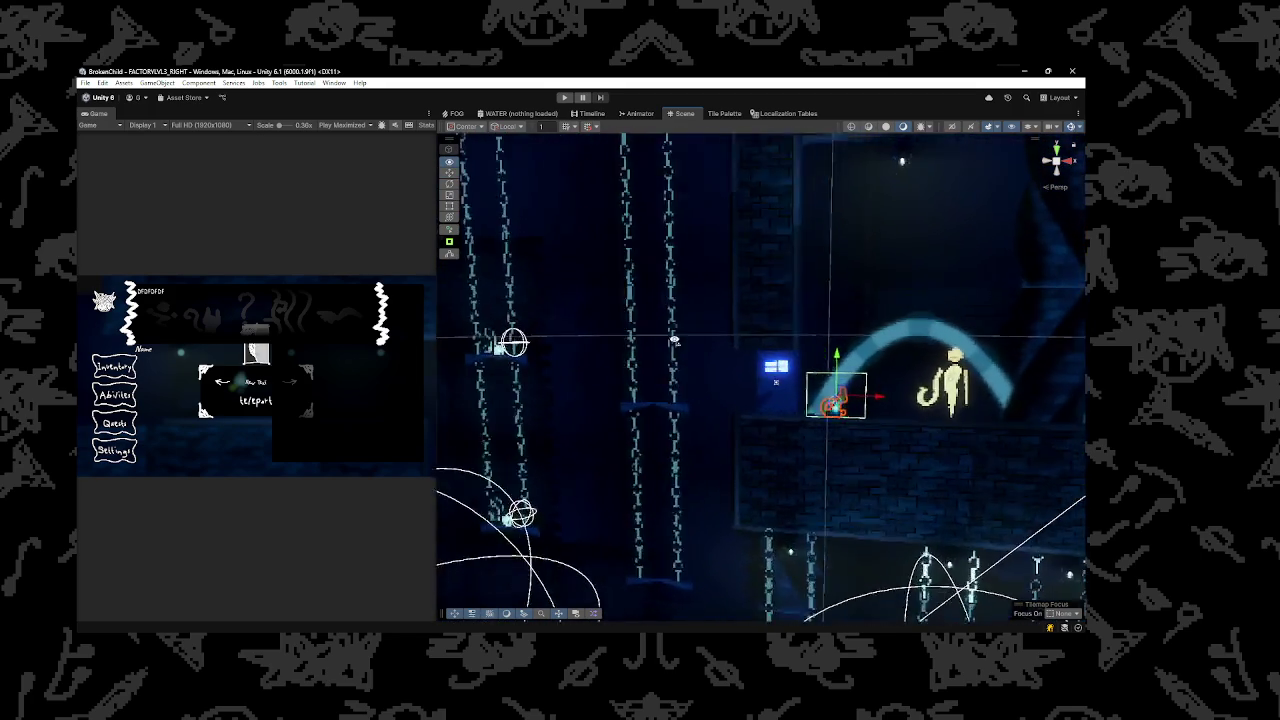
pyautogui.click(565, 97)
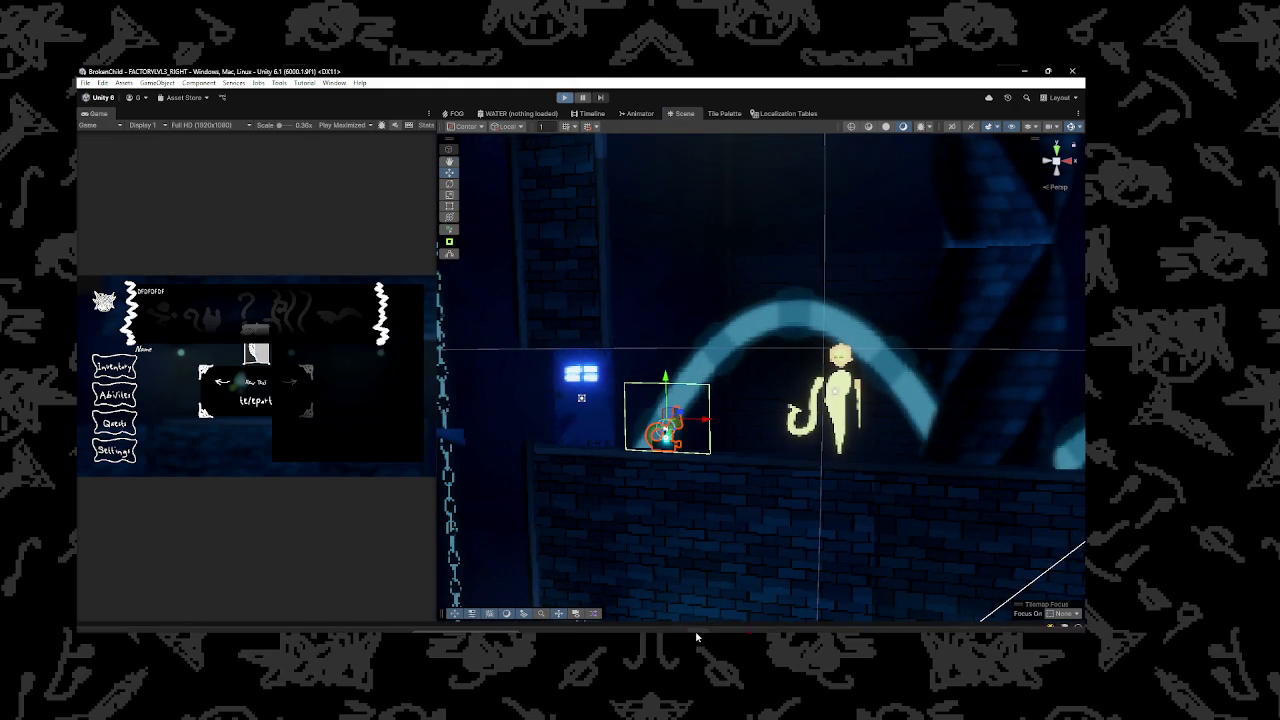
# Fly the player with noclip through the chains to the chamber door, then stop the game
pyautogui.moveTo(628, 620)
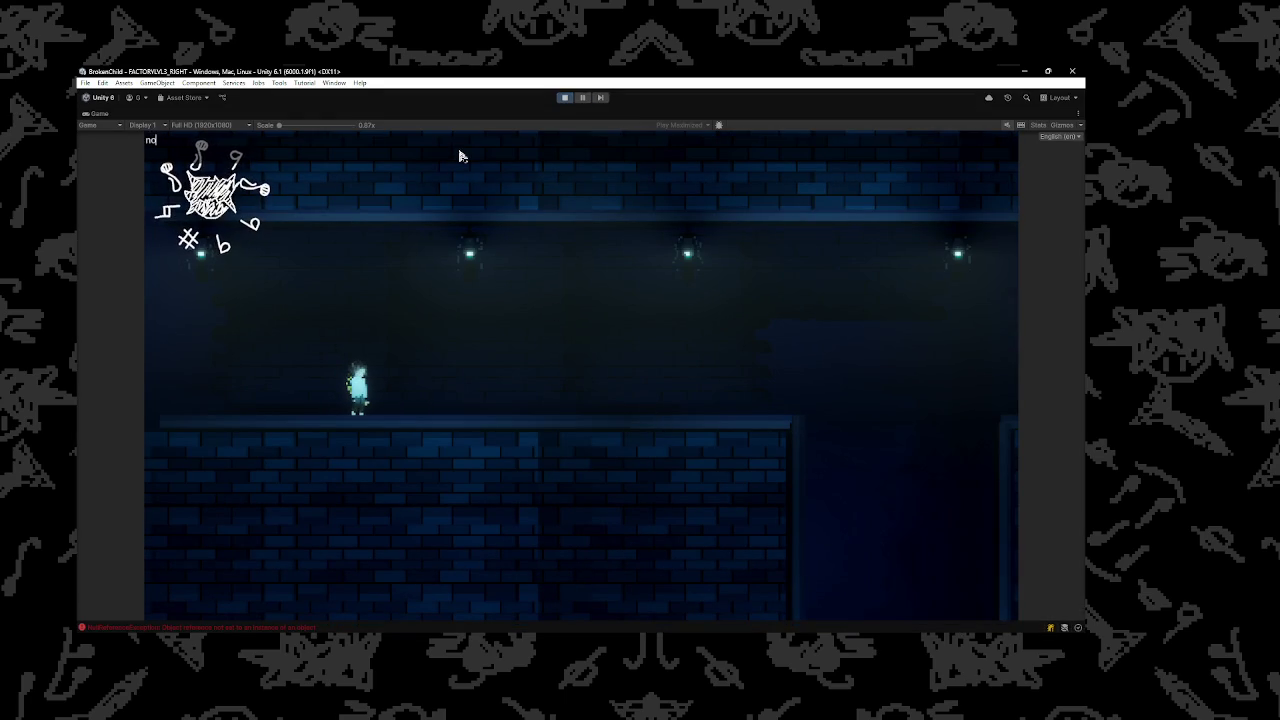
pyautogui.write('cl')
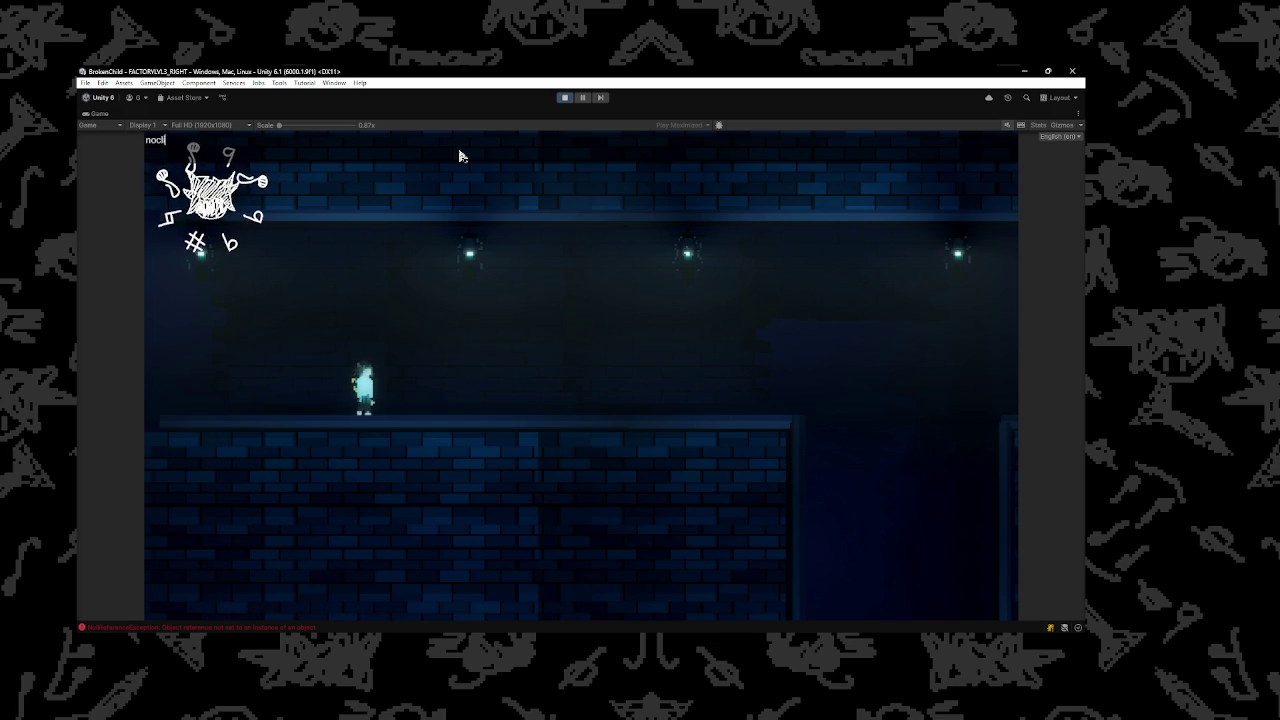
pyautogui.write('d')
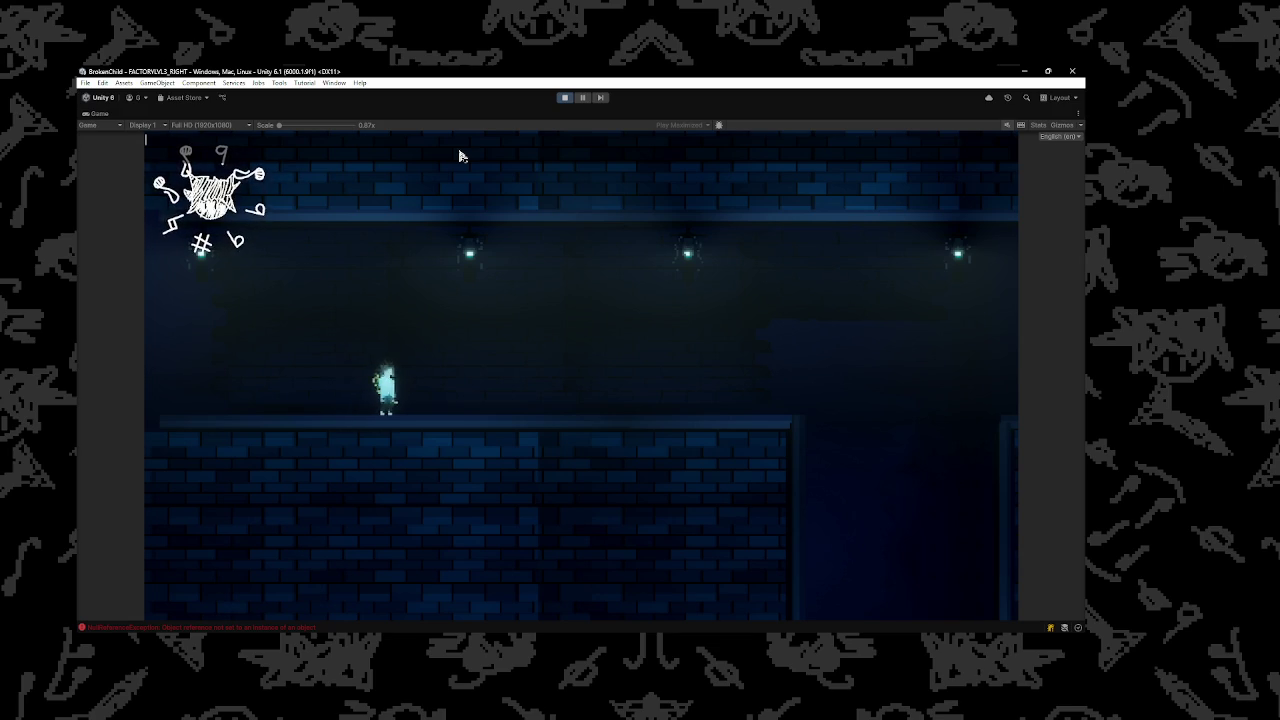
pyautogui.write('d')
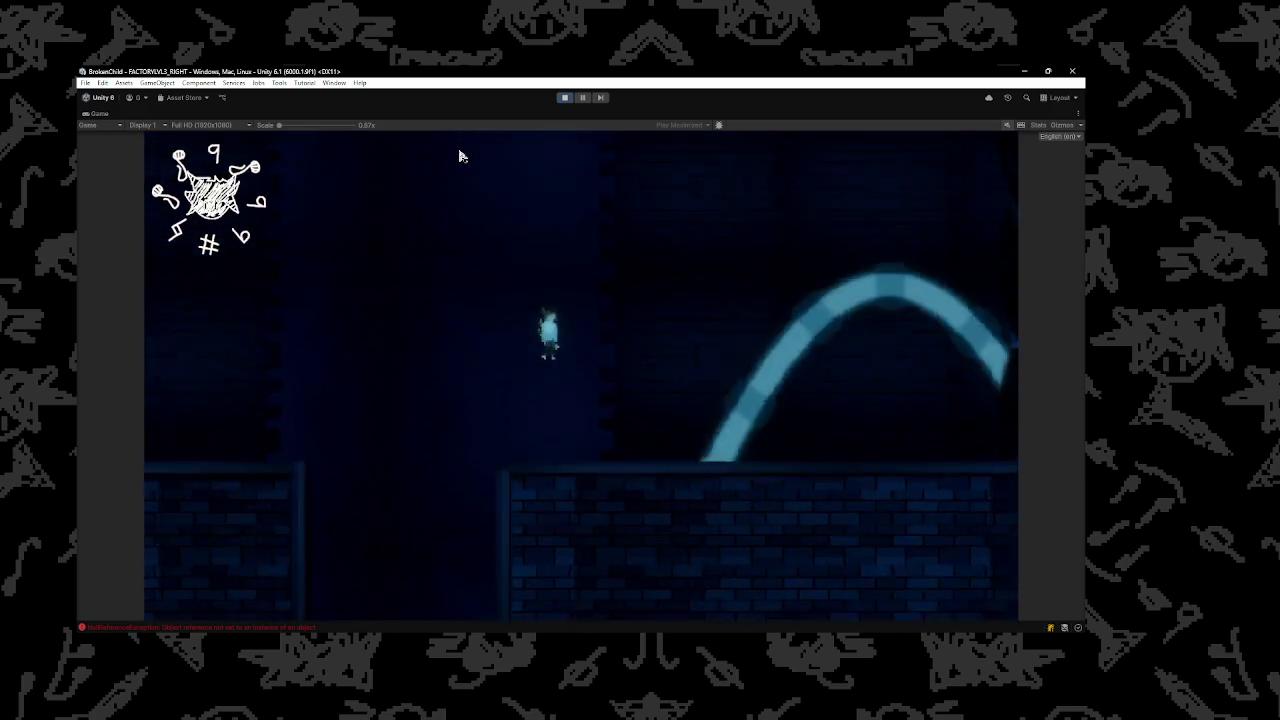
pyautogui.write('w')
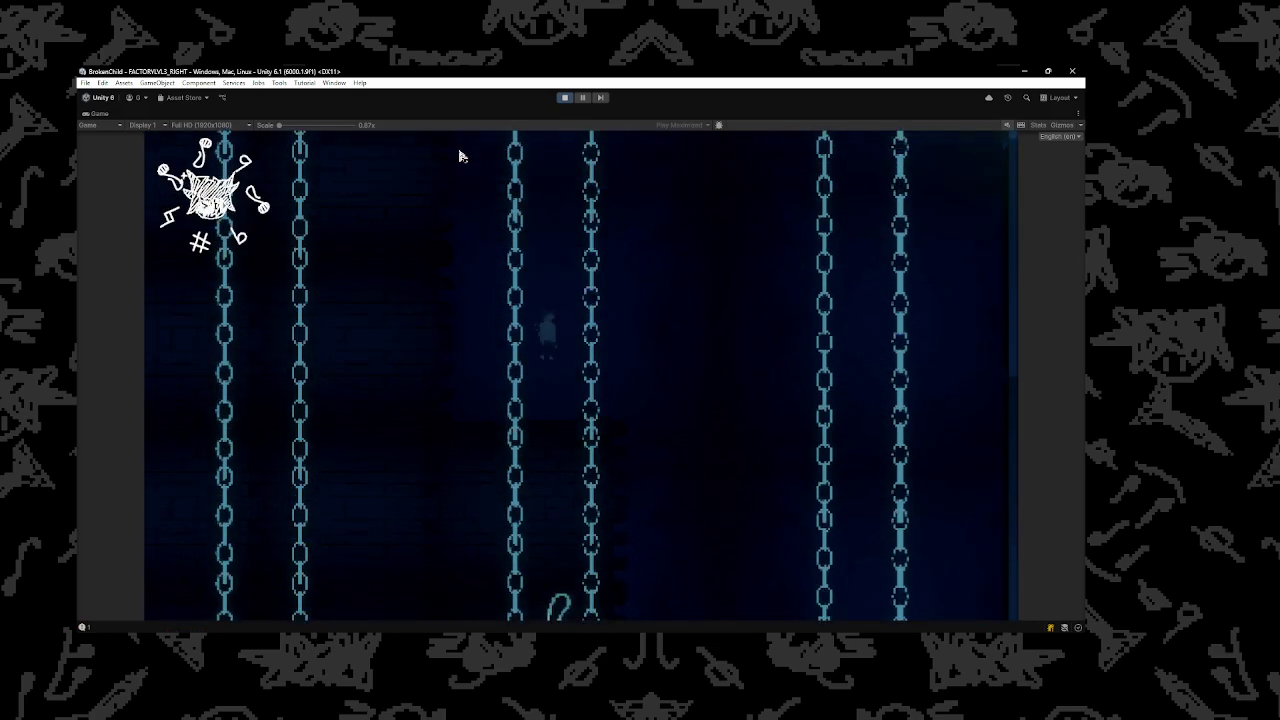
pyautogui.write('d')
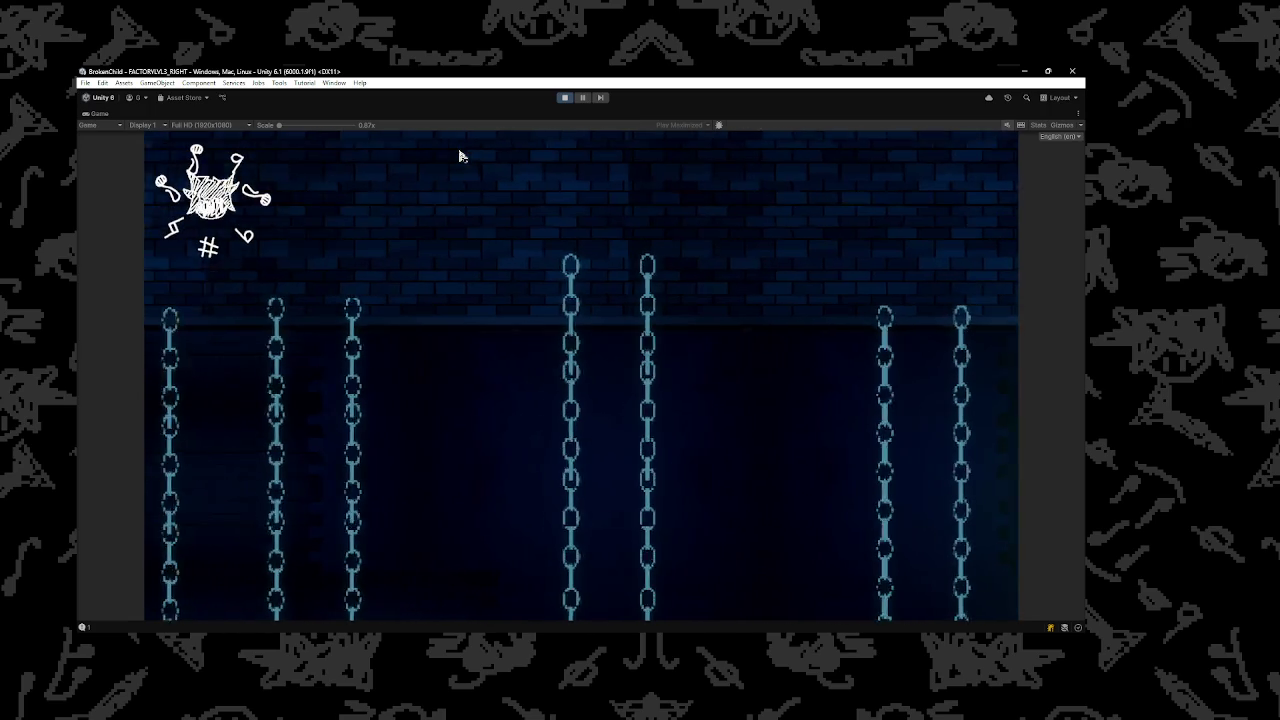
pyautogui.write('d')
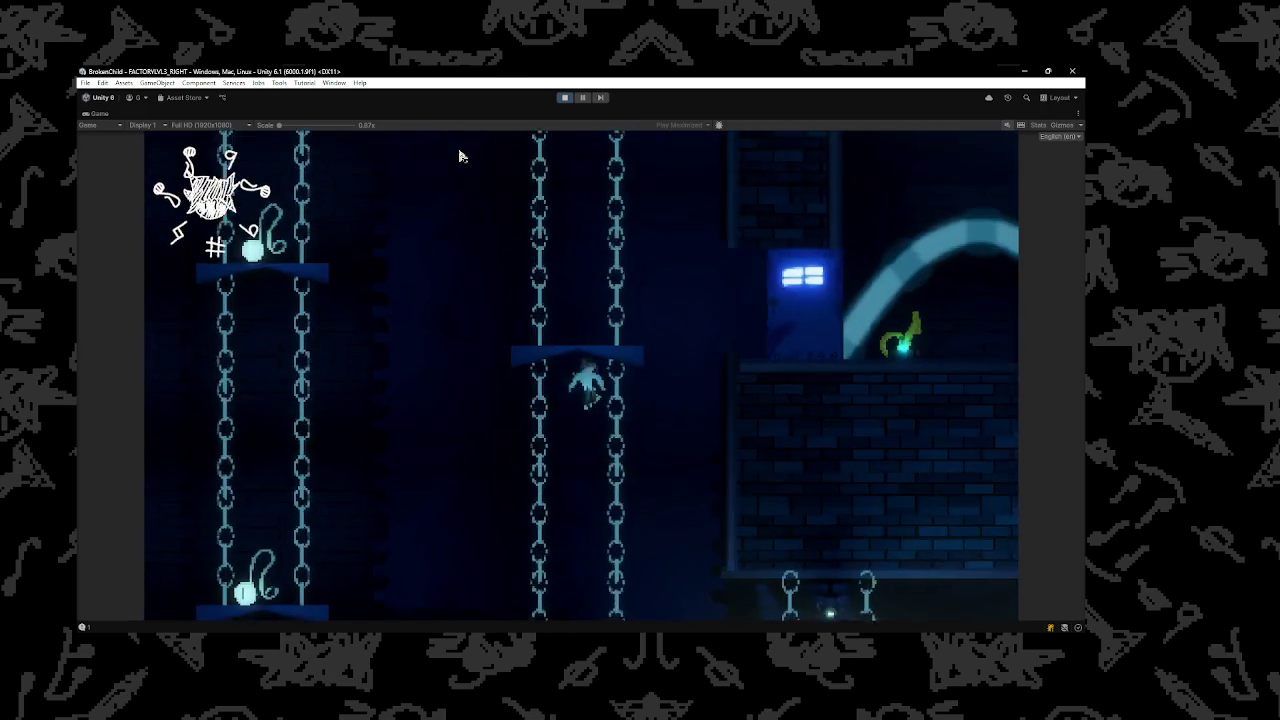
pyautogui.write('w')
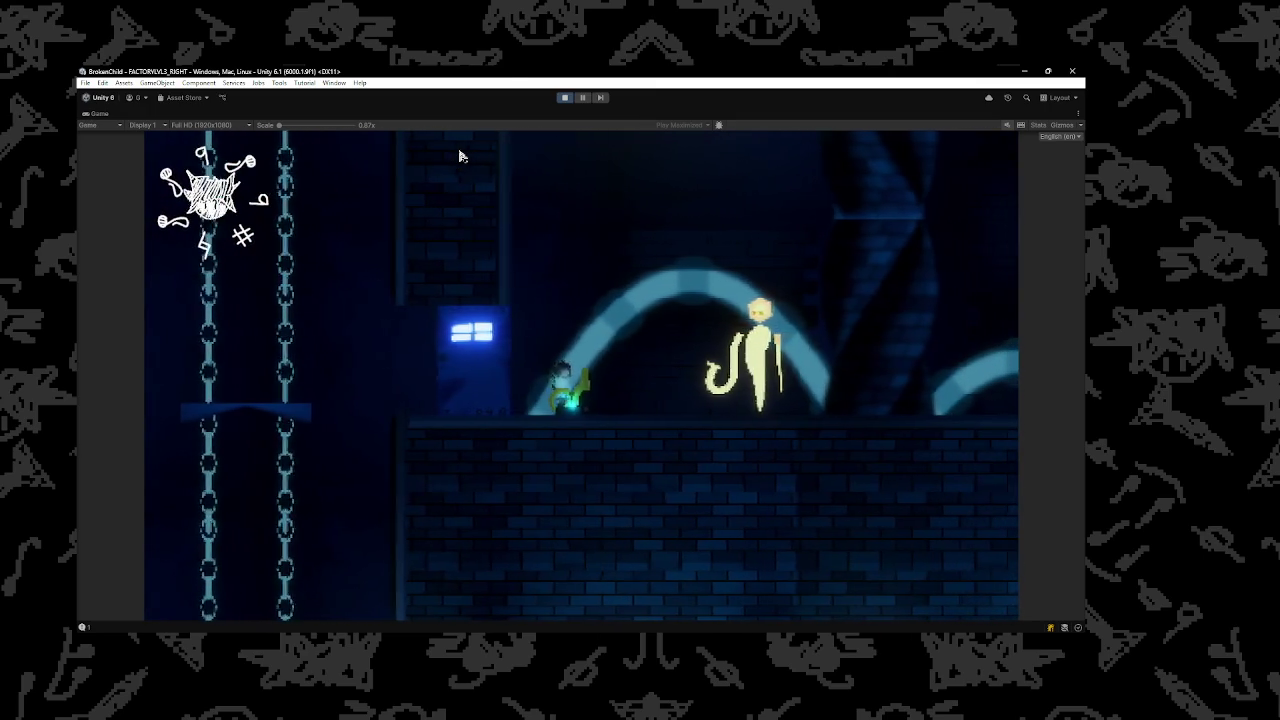
pyautogui.click(560, 101)
# In the save-file notes, delete the NameNPC and SavouredNames entries
pyautogui.click(696, 630)
pyautogui.moveTo(200, 426)
pyautogui.mouseDown()
pyautogui.moveTo(154, 416)
pyautogui.moveTo(178, 378)
pyautogui.moveTo(152, 341)
pyautogui.moveTo(87, 302)
pyautogui.mouseUp()
pyautogui.press('BackSpace')
pyautogui.click(210, 397)
pyautogui.press('BackSpace')
# Clear the SavedObjectPerScene, IndexOfIndexSavedItems and SavedSceneName entries, then minimise Notepad
pyautogui.press('BackSpace')
pyautogui.press('BackSpace')
pyautogui.press('BackSpace')
pyautogui.moveTo(127, 254)
pyautogui.mouseDown()
pyautogui.moveTo(85, 241)
pyautogui.moveTo(80, 226)
pyautogui.moveTo(79, 246)
pyautogui.mouseUp()
pyautogui.press('BackSpace')
pyautogui.moveTo(125, 207); pyautogui.dragTo(84, 178)
pyautogui.press('BackSpace')
pyautogui.press('BackSpace')
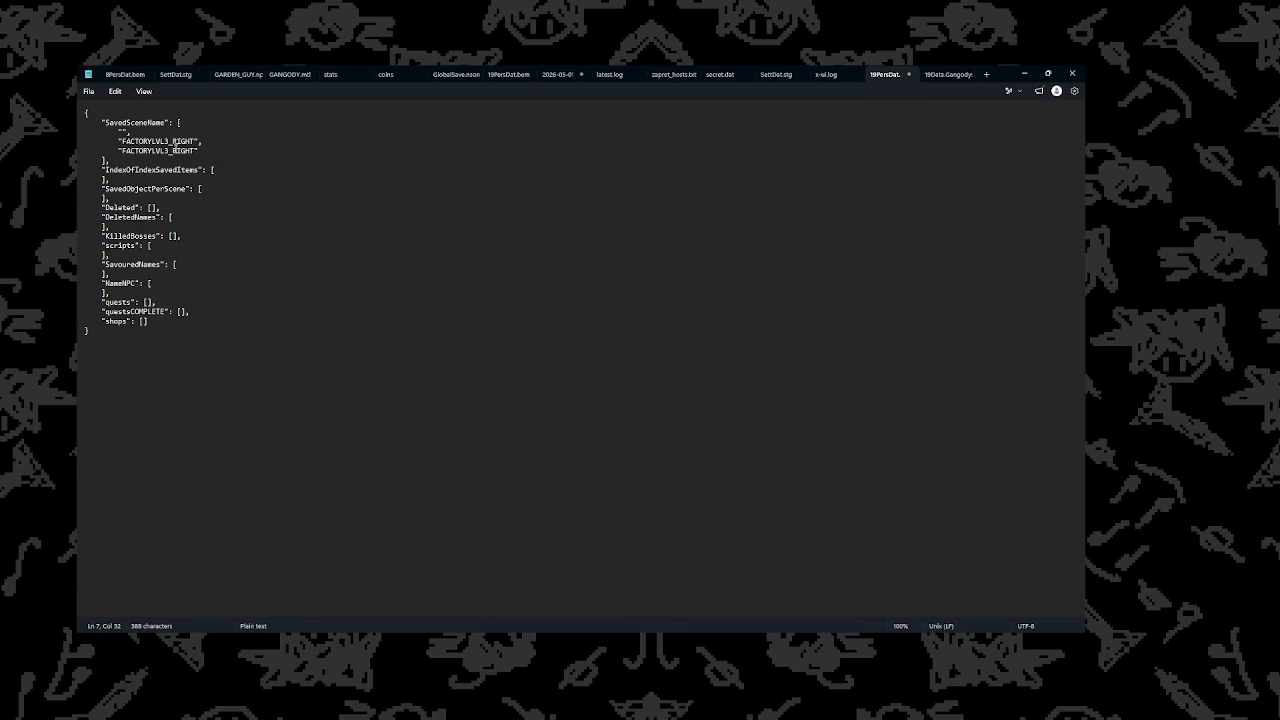
pyautogui.moveTo(206, 155); pyautogui.dragTo(77, 133)
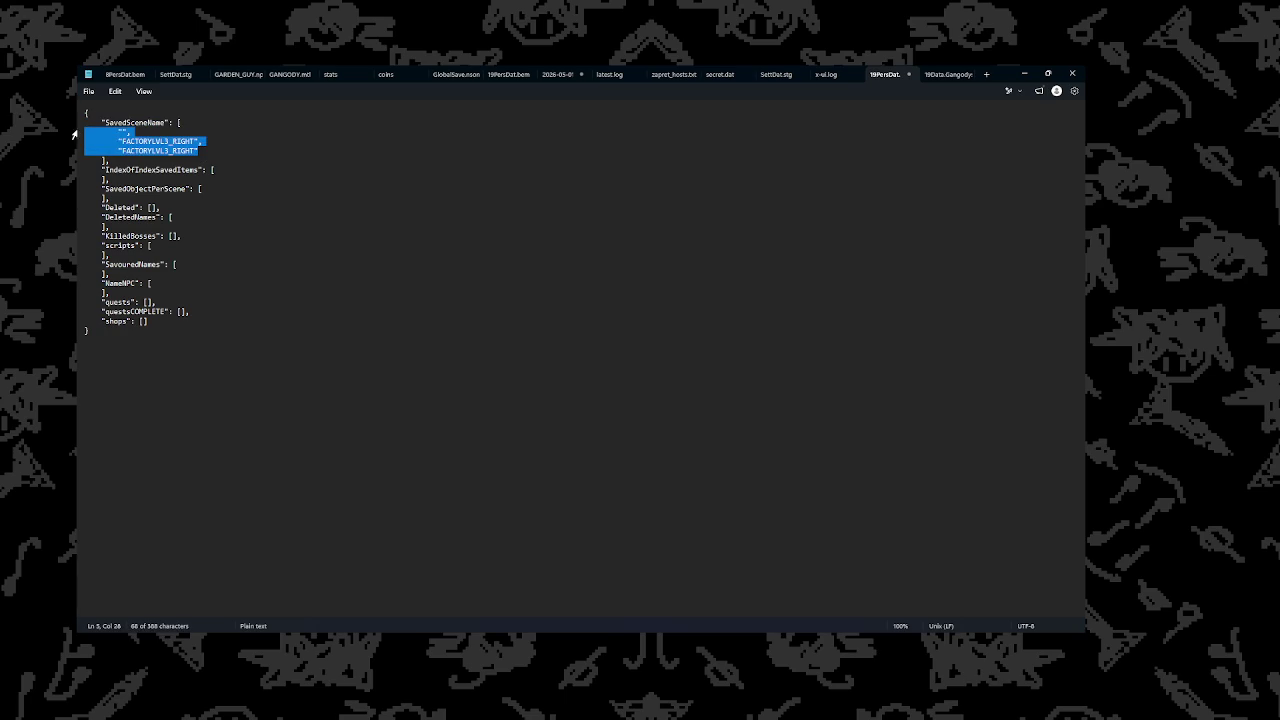
pyautogui.press('BackSpace')
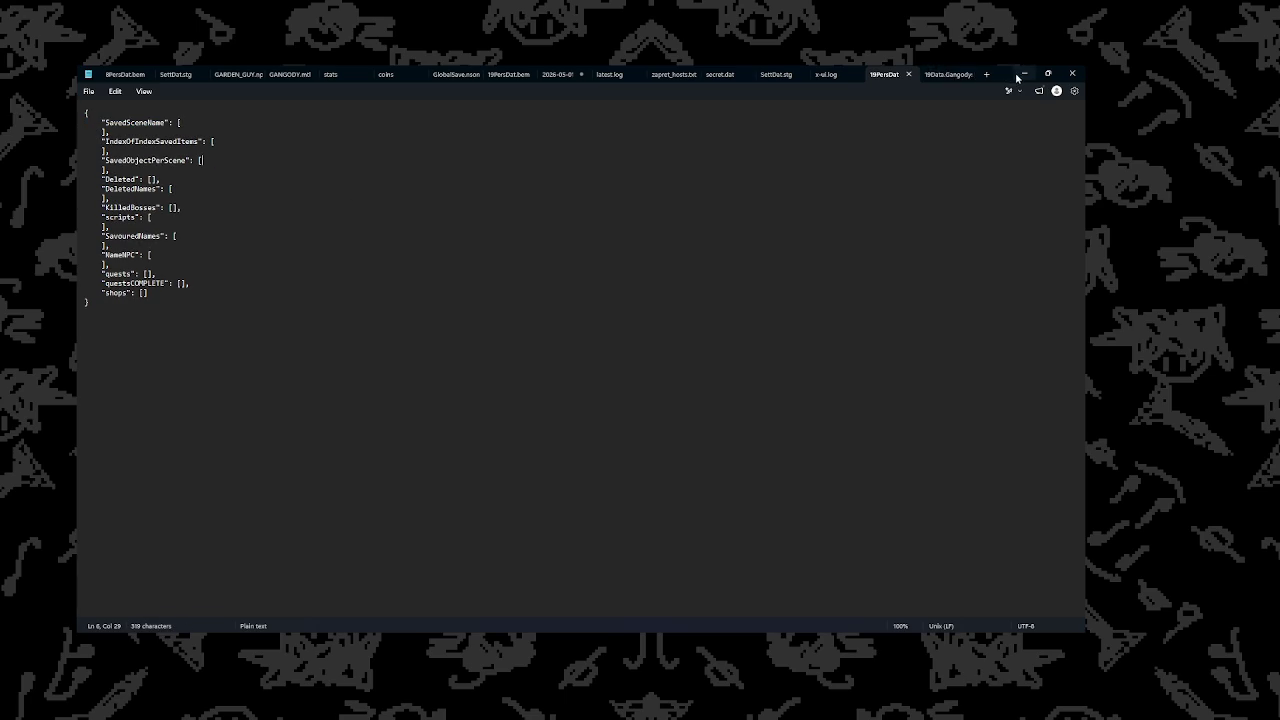
pyautogui.click(1022, 74)
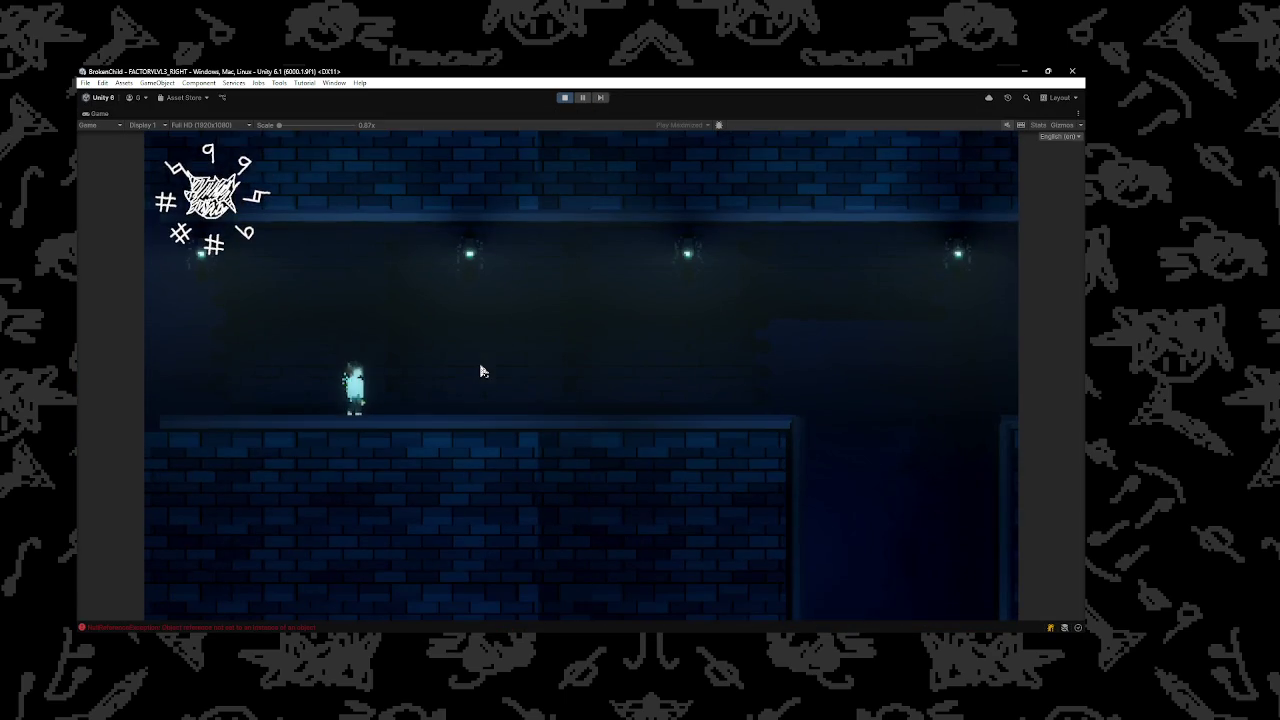
pyautogui.write('noclip')
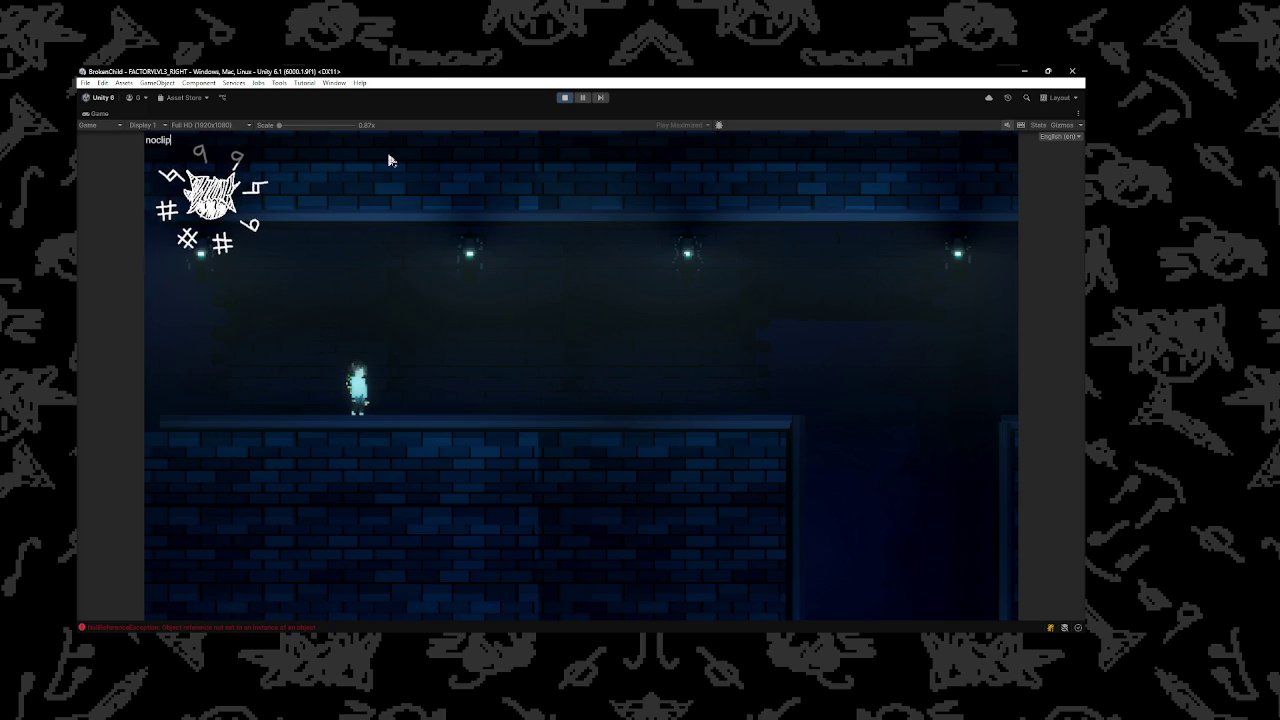
# Use noclip to fly through the level, then turn it off and land beside the cat
pyautogui.press('Return')
pyautogui.press('d')
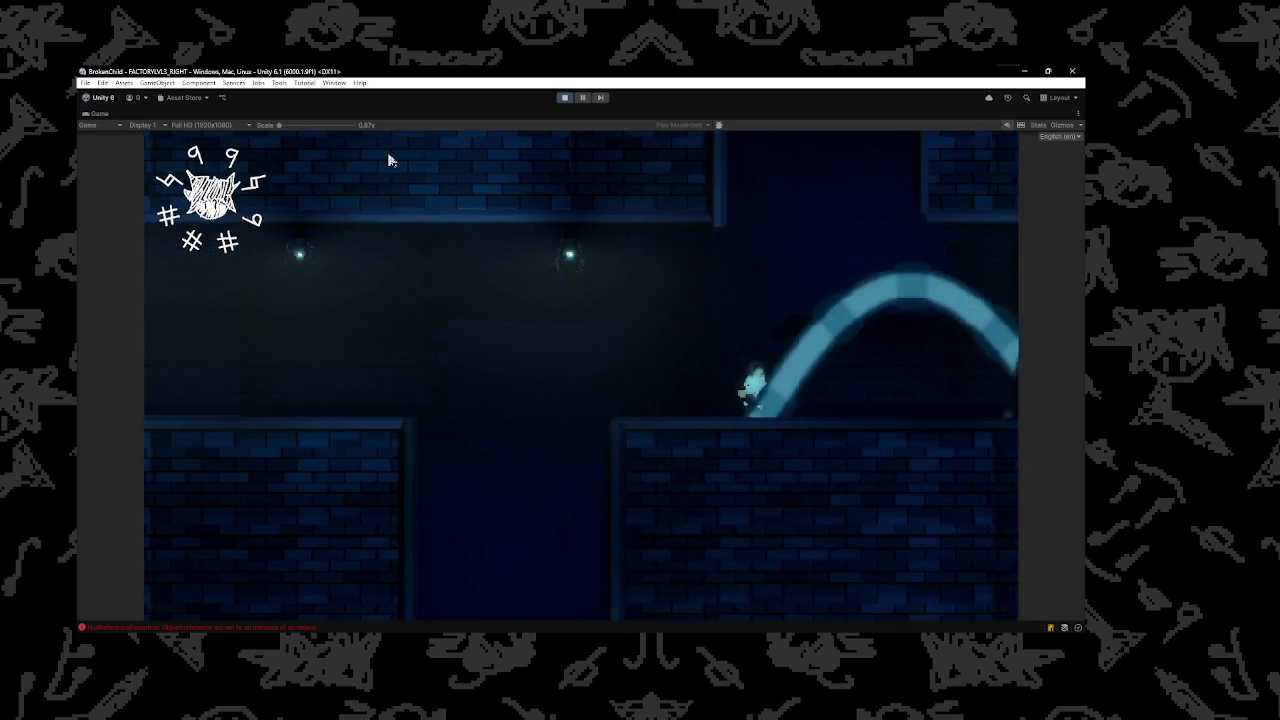
pyautogui.press('d')
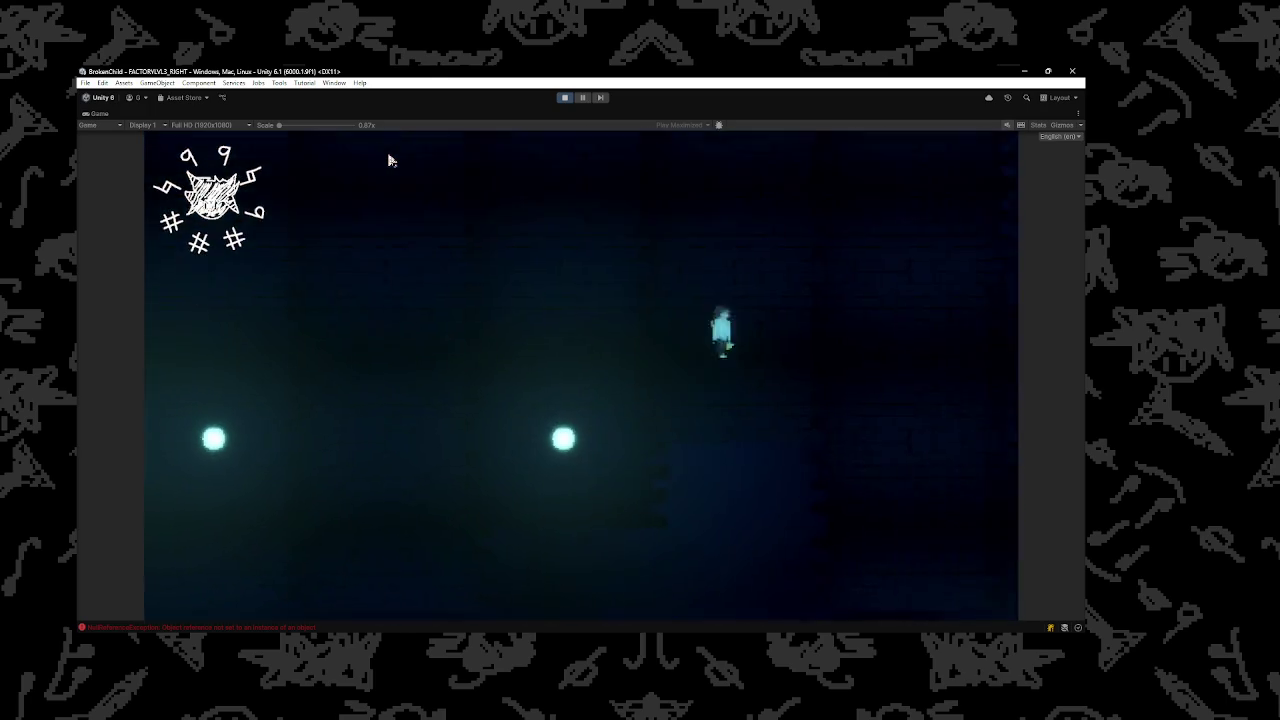
pyautogui.press('a')
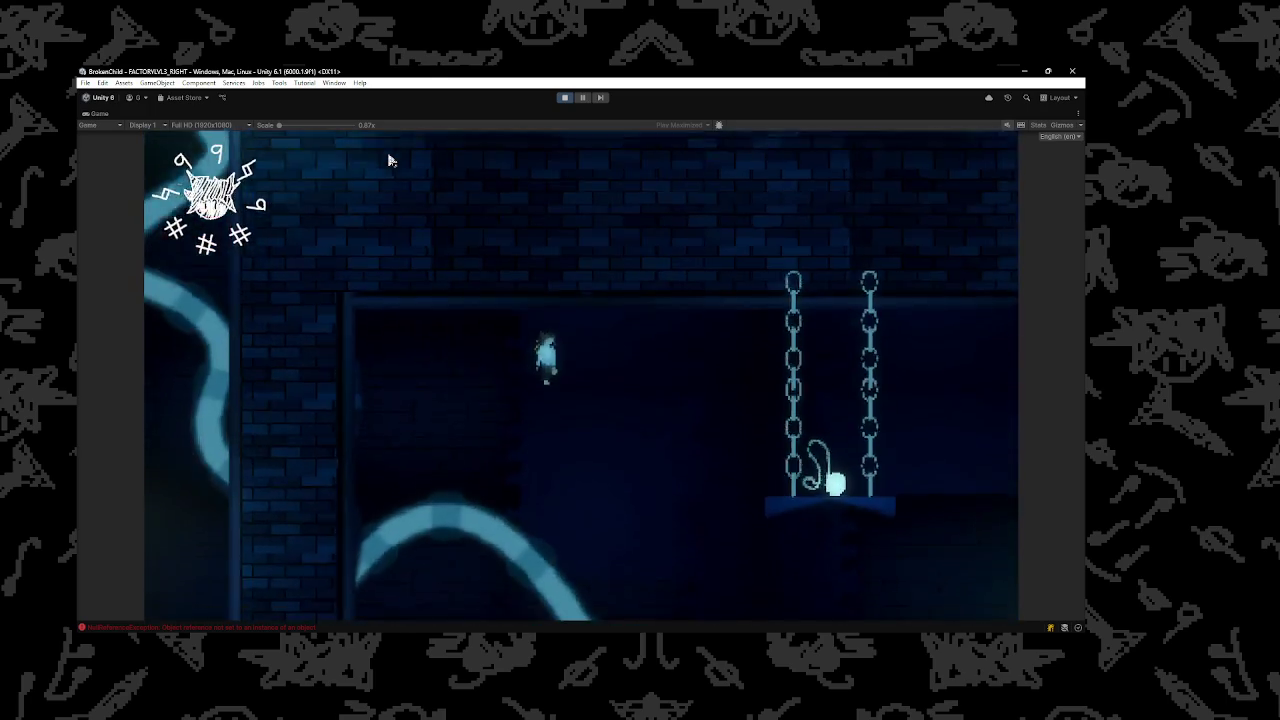
pyautogui.press('a')
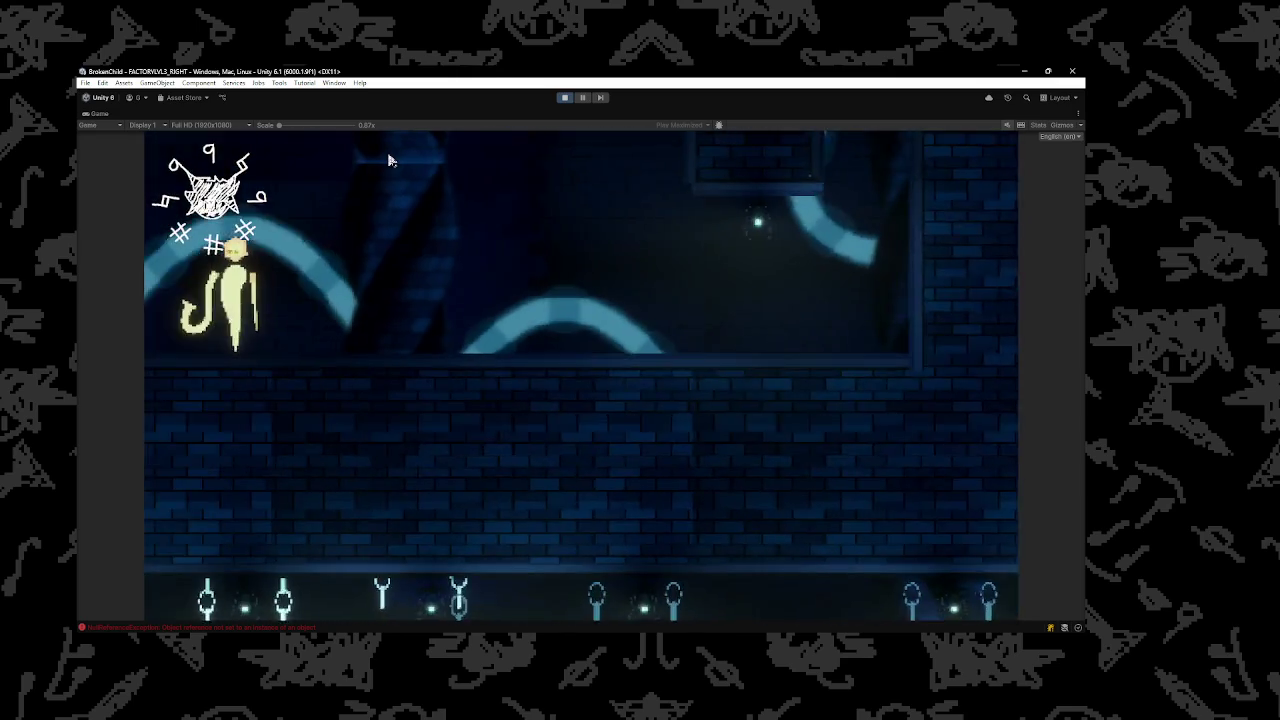
pyautogui.write('wlip')
pyautogui.press('Return')
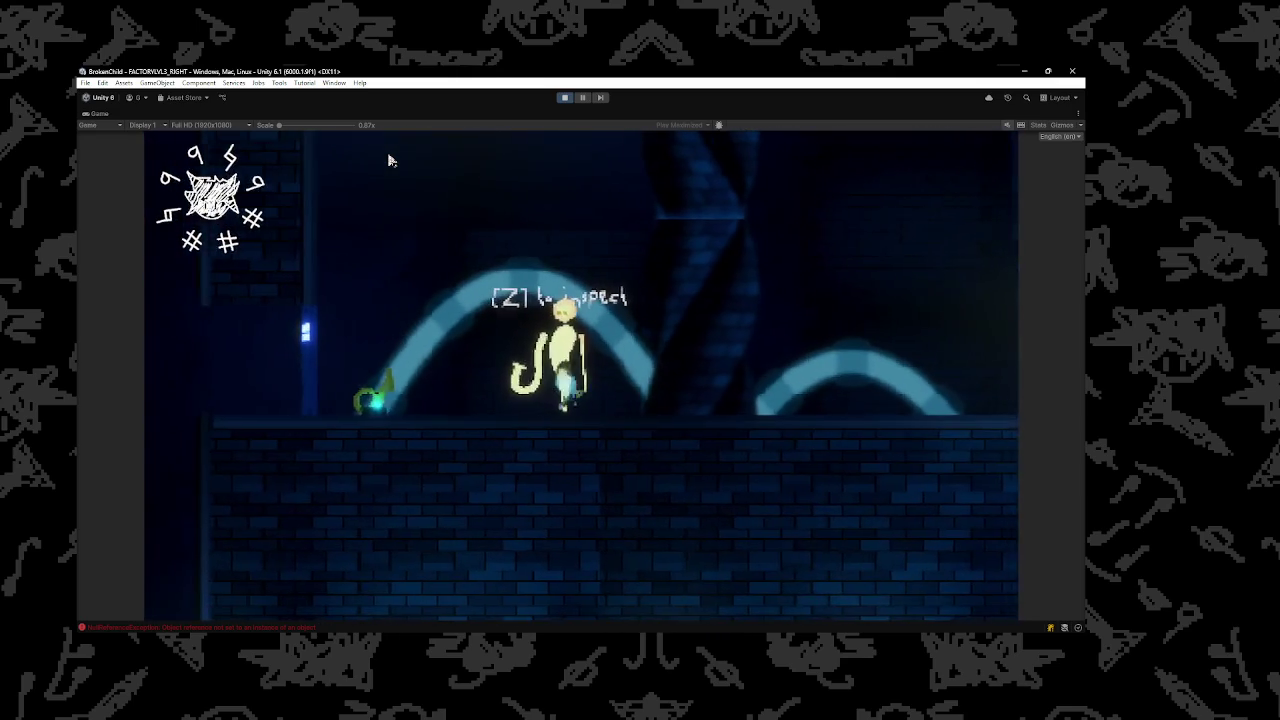
# Play the cat's music tune, inspect the glowing figure, then walk back left
pyautogui.press('z')
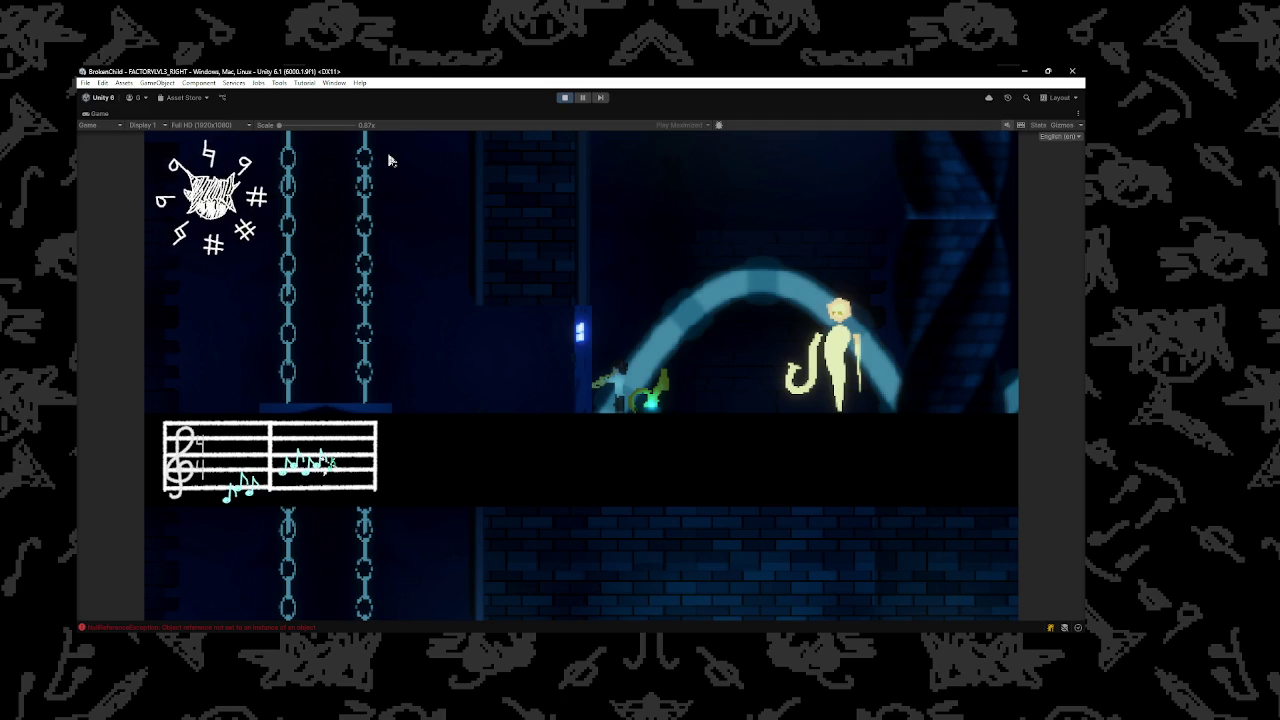
pyautogui.press('z')
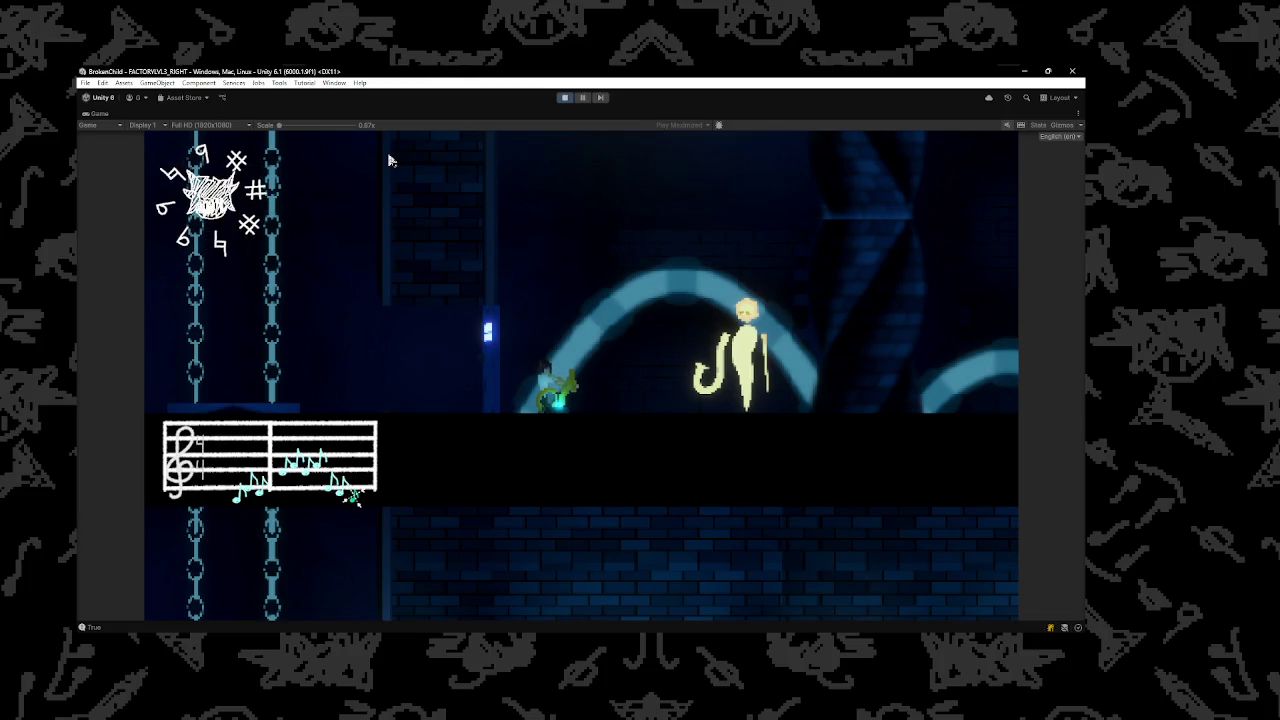
pyautogui.press('Right')
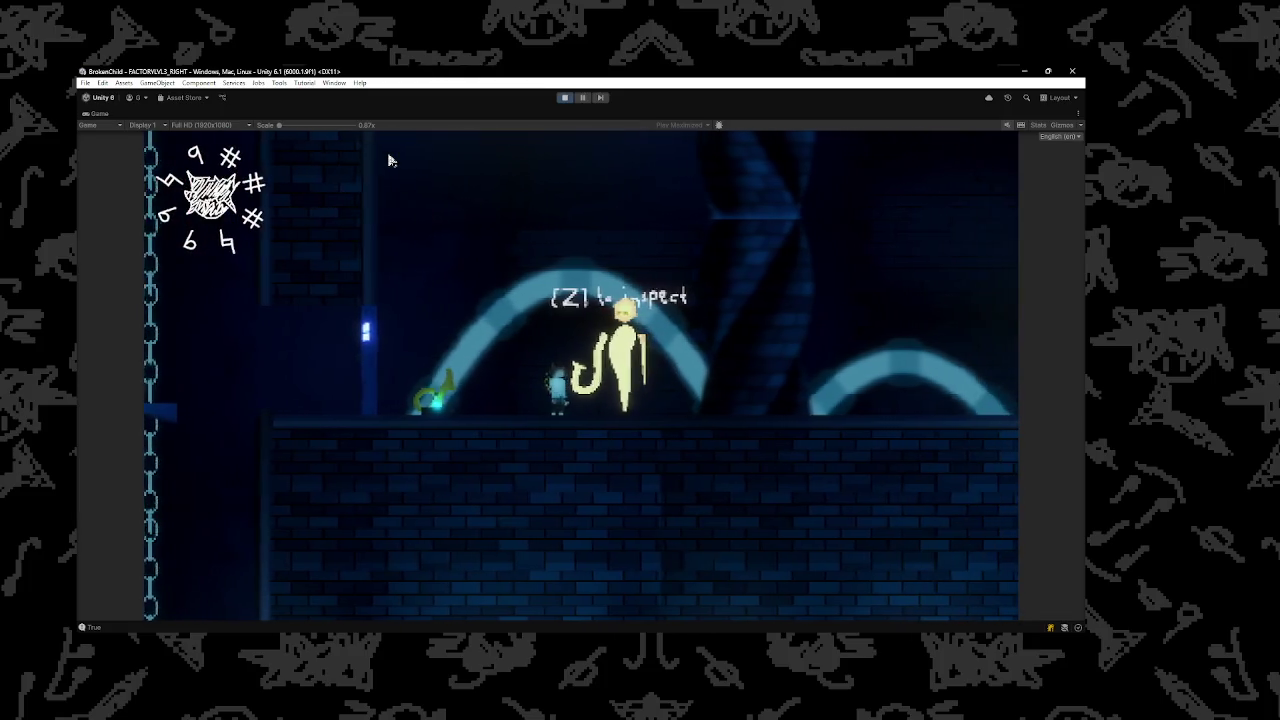
pyautogui.press('z')
pyautogui.press('z')
pyautogui.press('z')
pyautogui.press('z')
pyautogui.press('Left')
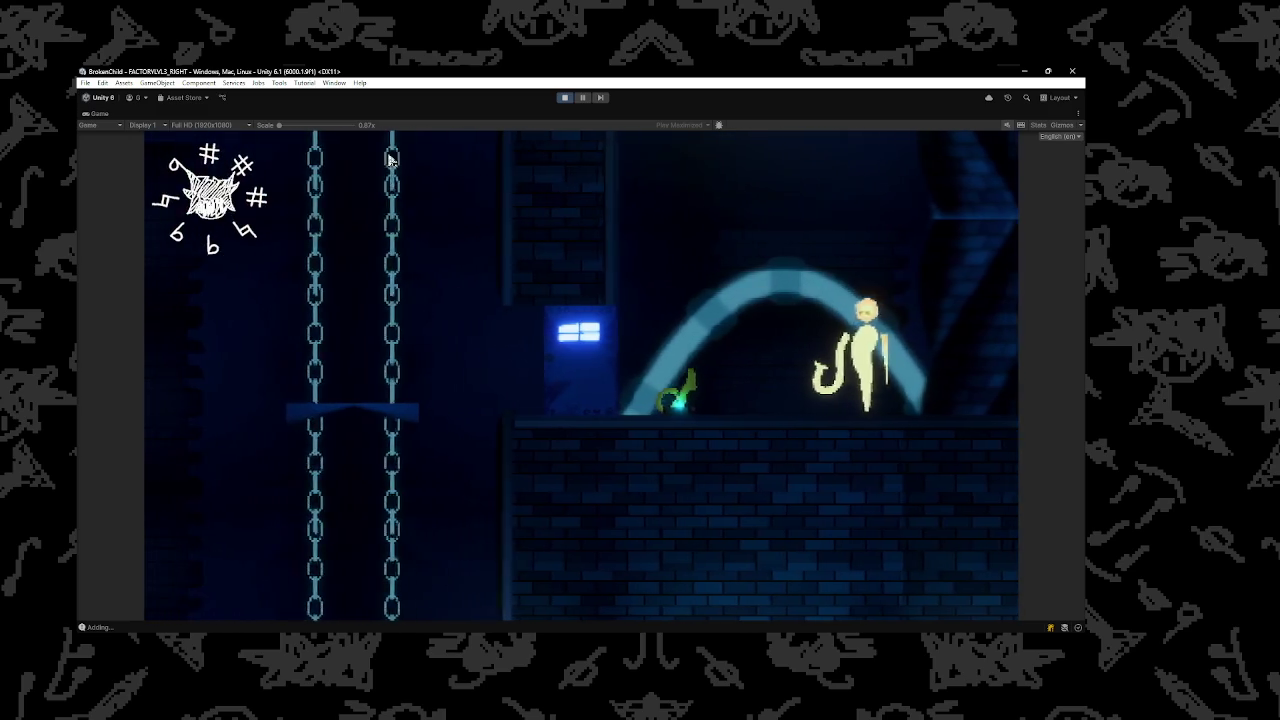
# Jump and dash across the chain platforms, run right along the ledge and drop down the shaft
pyautogui.press('space')
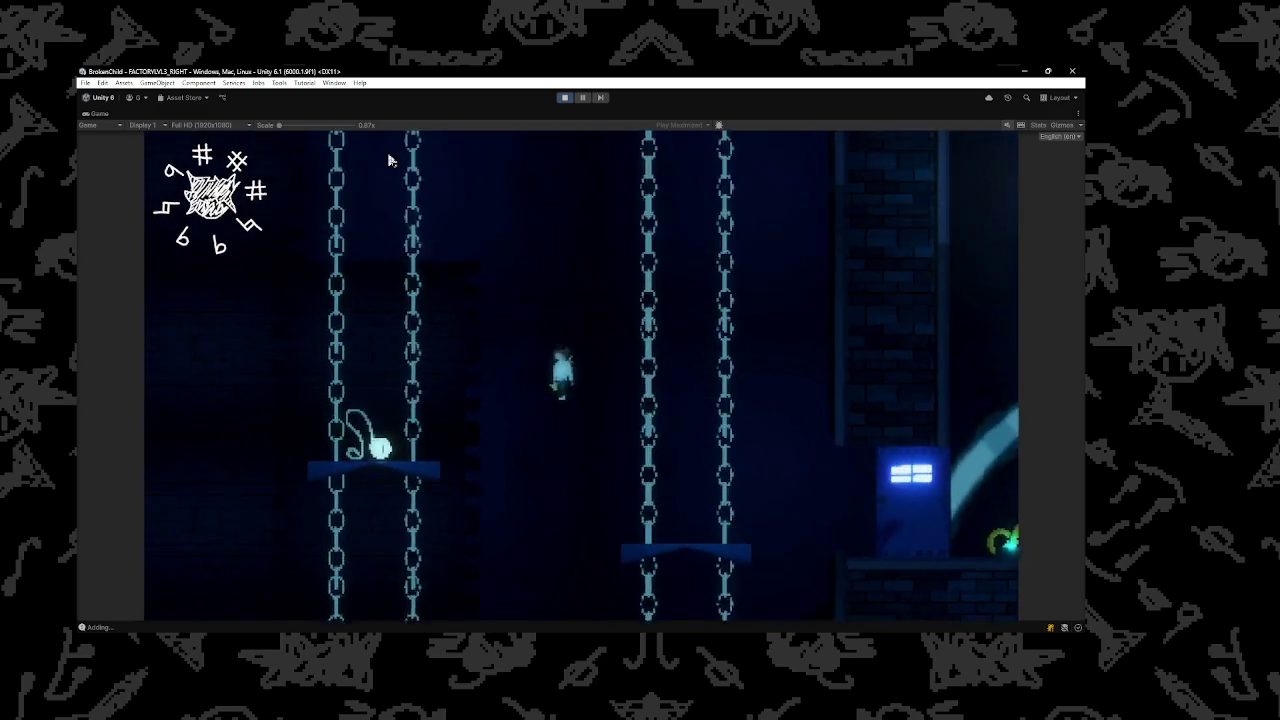
pyautogui.press('x')
pyautogui.press('Left')
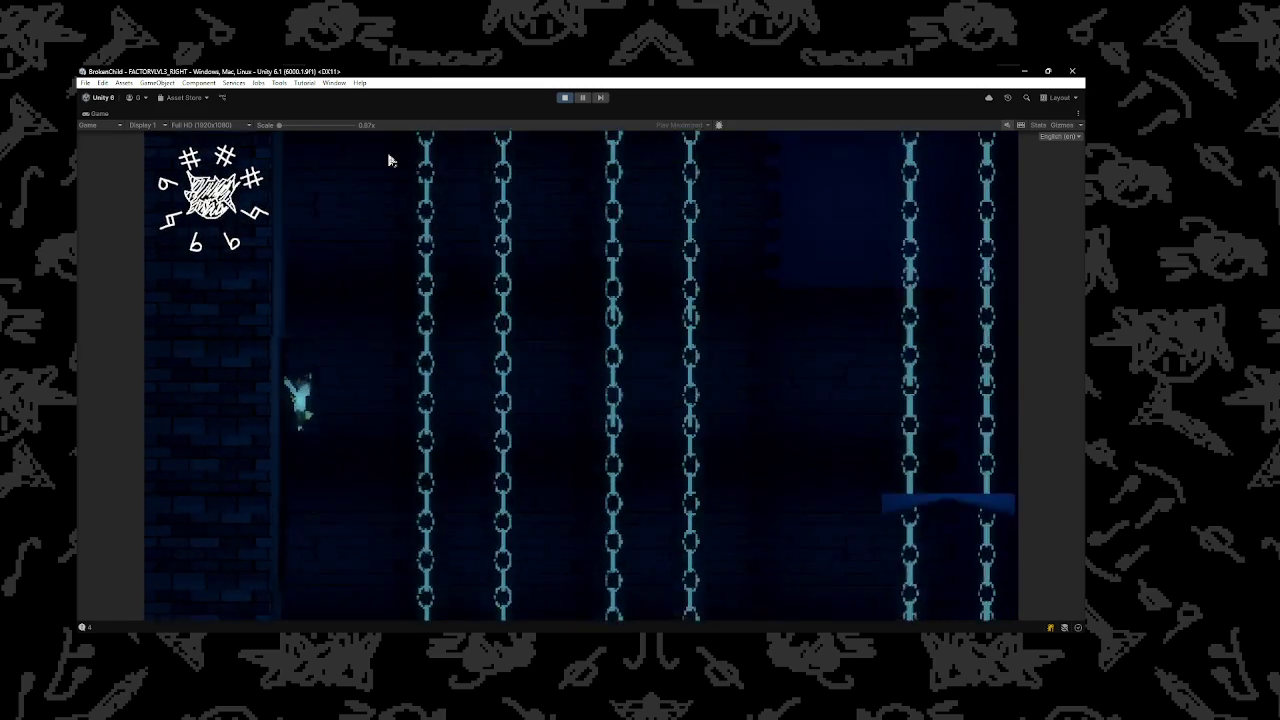
pyautogui.press('Right')
pyautogui.press('x')
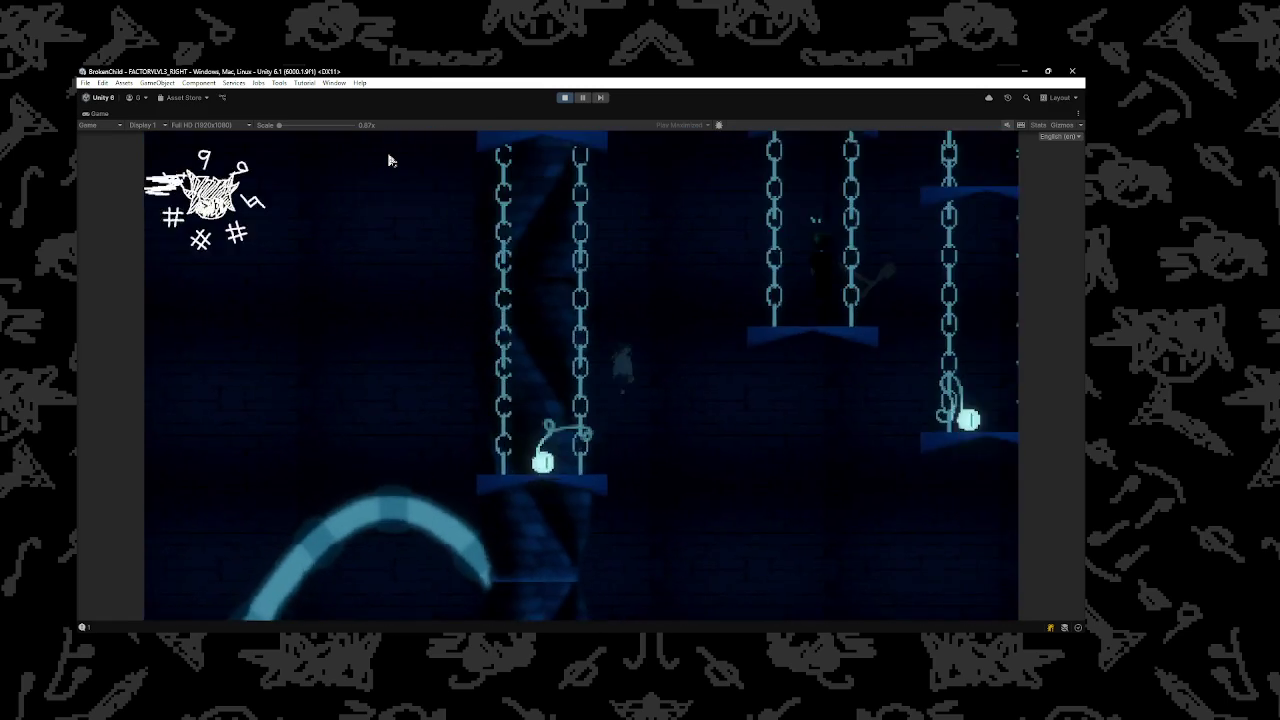
pyautogui.press('Left')
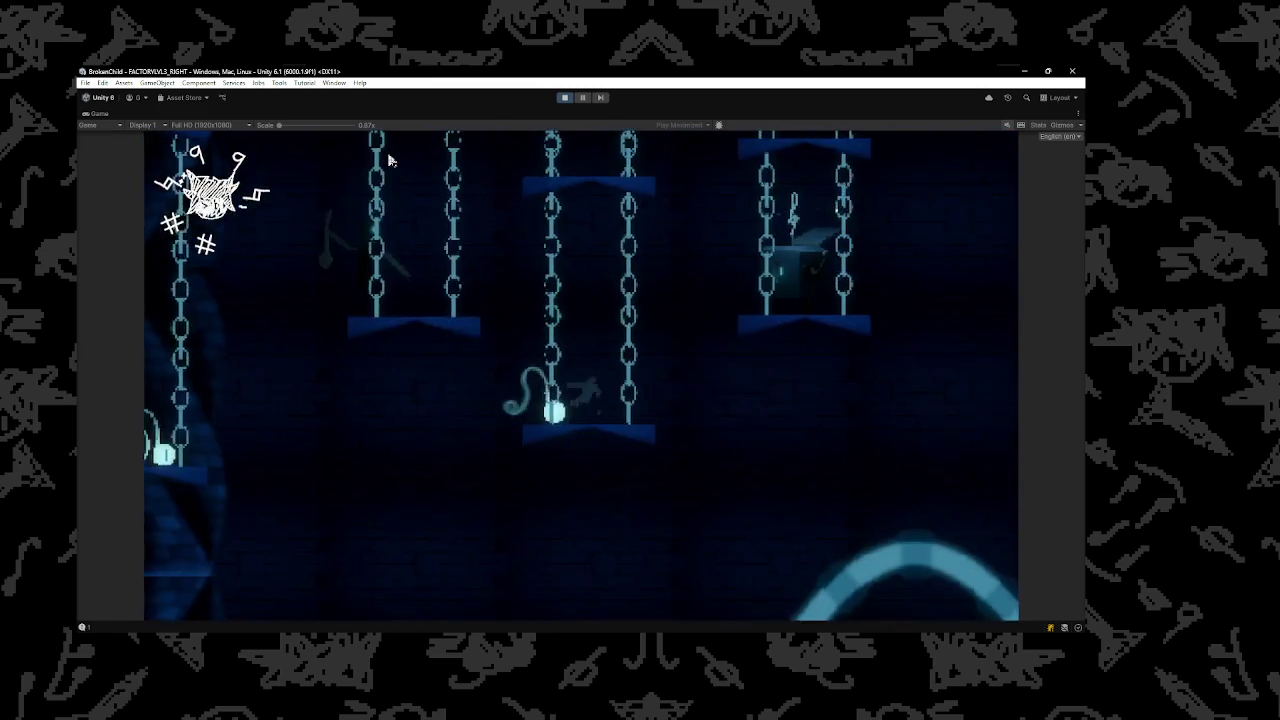
pyautogui.press('Right')
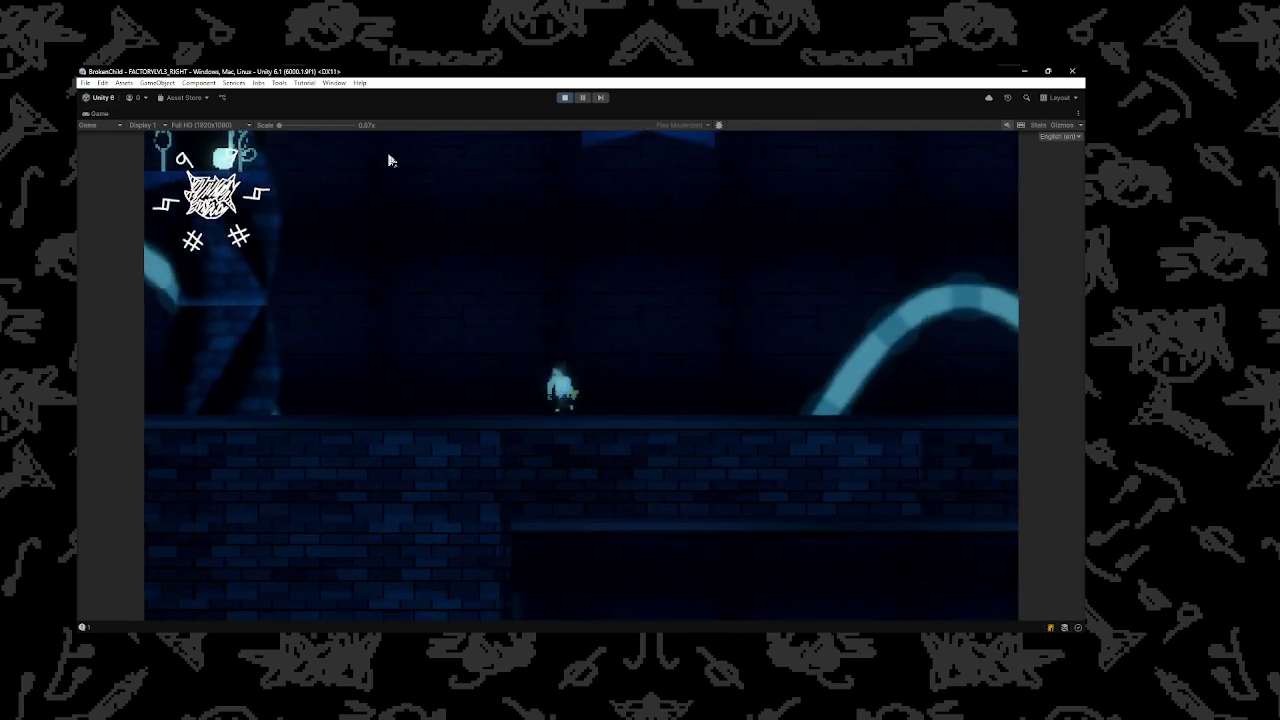
pyautogui.press('Right')
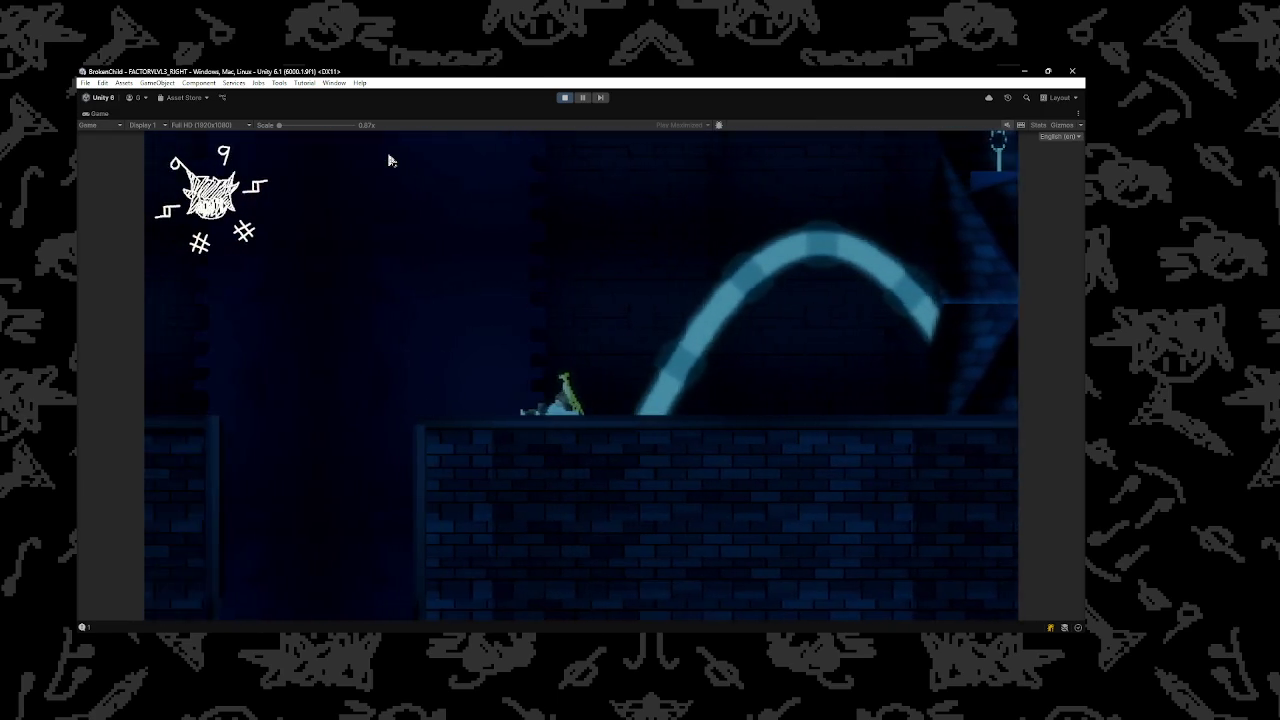
pyautogui.press('Right')
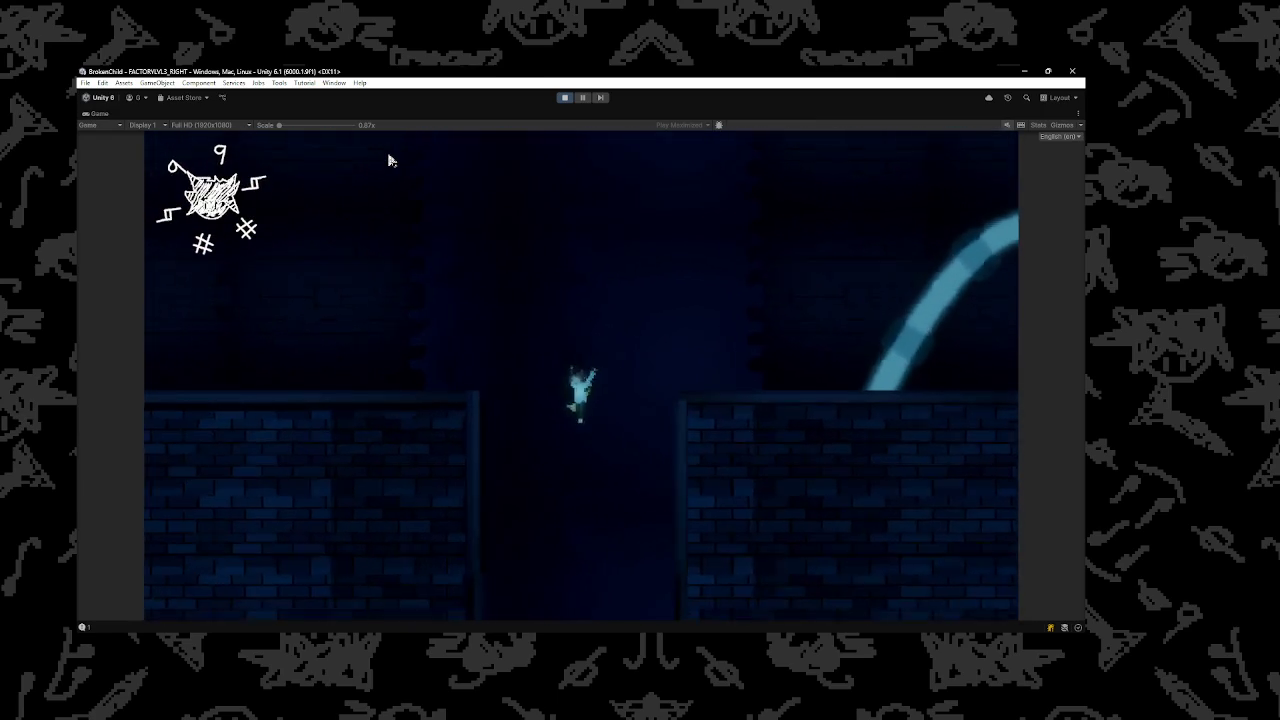
pyautogui.press('Right')
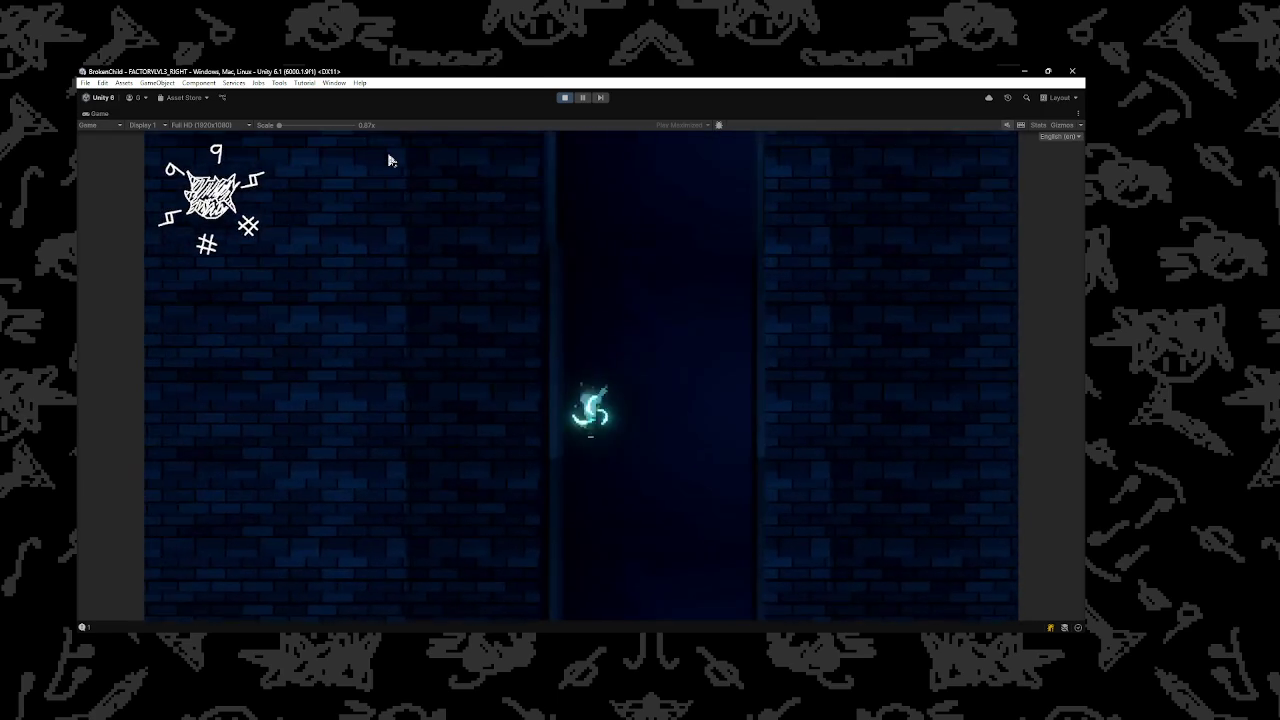
pyautogui.press('Left')
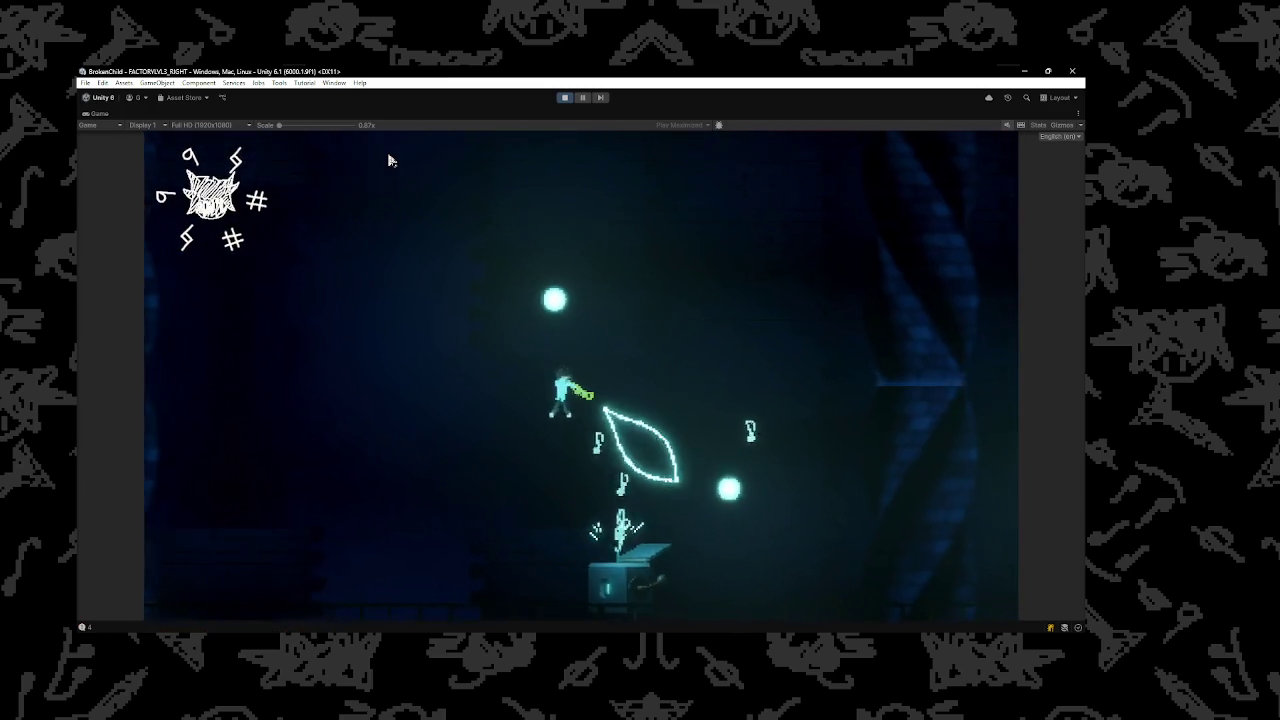
# Run and dash the character back and forth around the music box onto the bridge
pyautogui.press('Right')
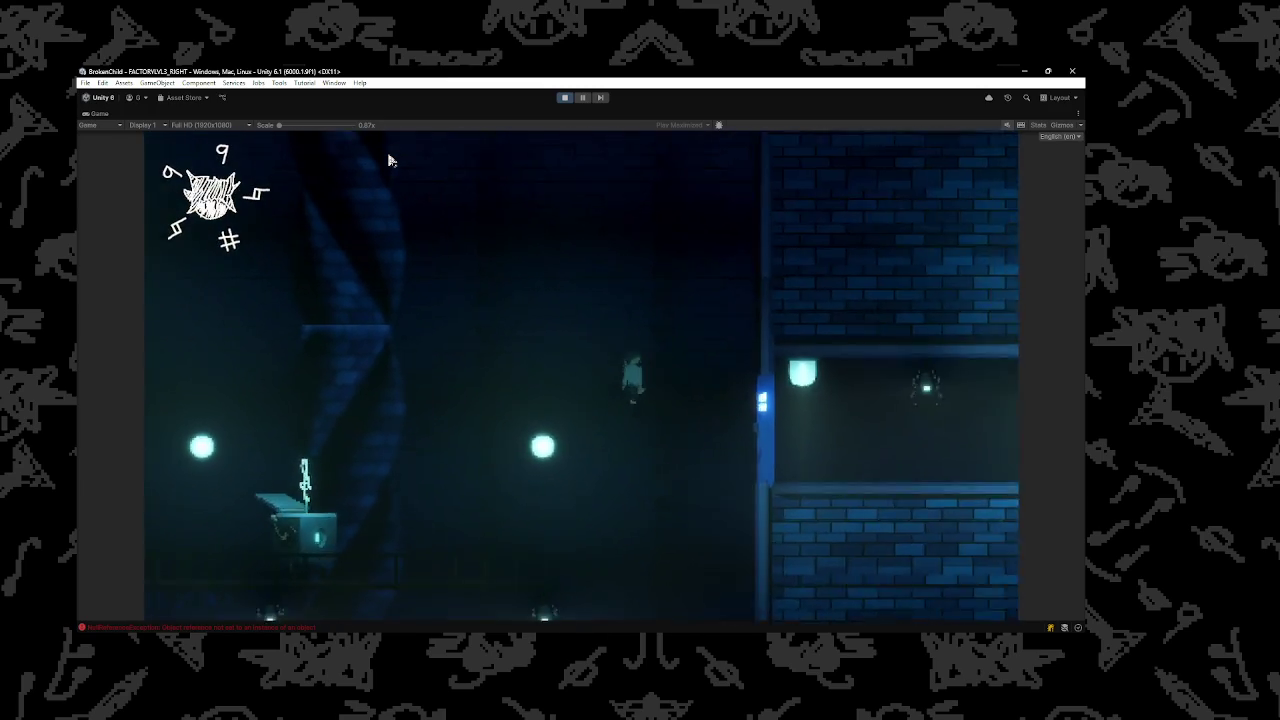
pyautogui.press('Right')
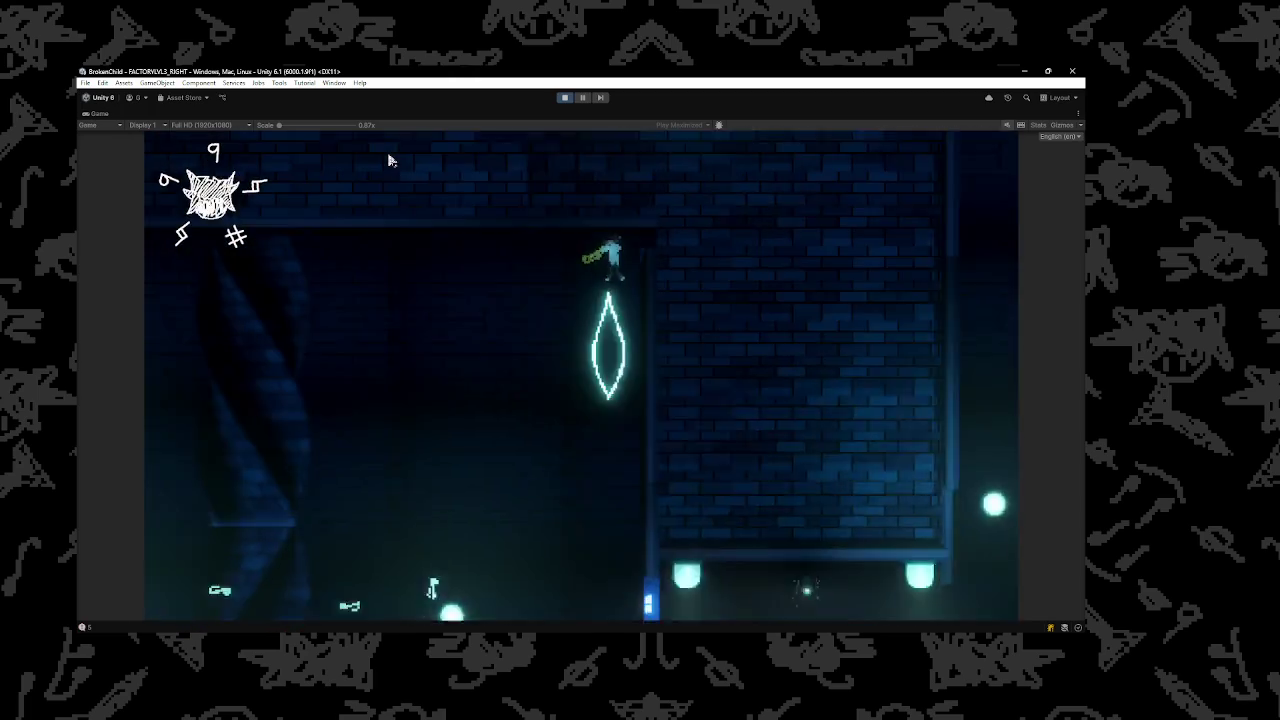
pyautogui.press('Left')
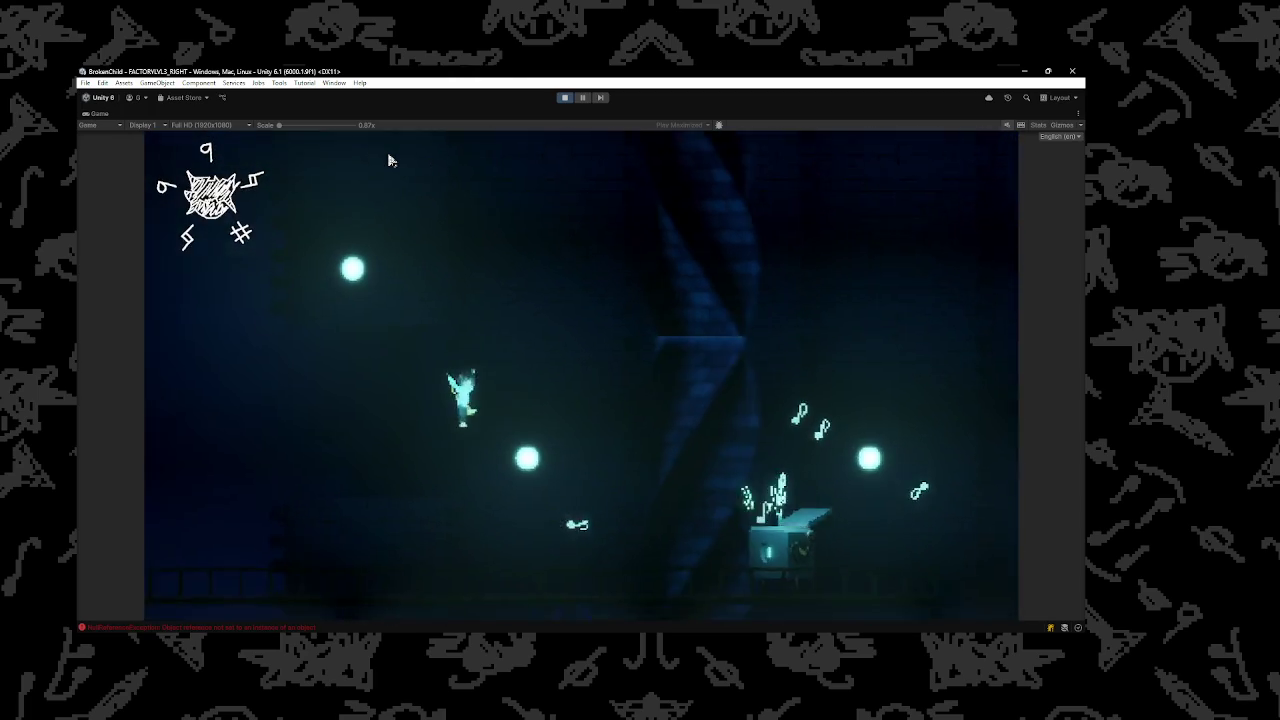
pyautogui.press('Right')
pyautogui.press('Left')
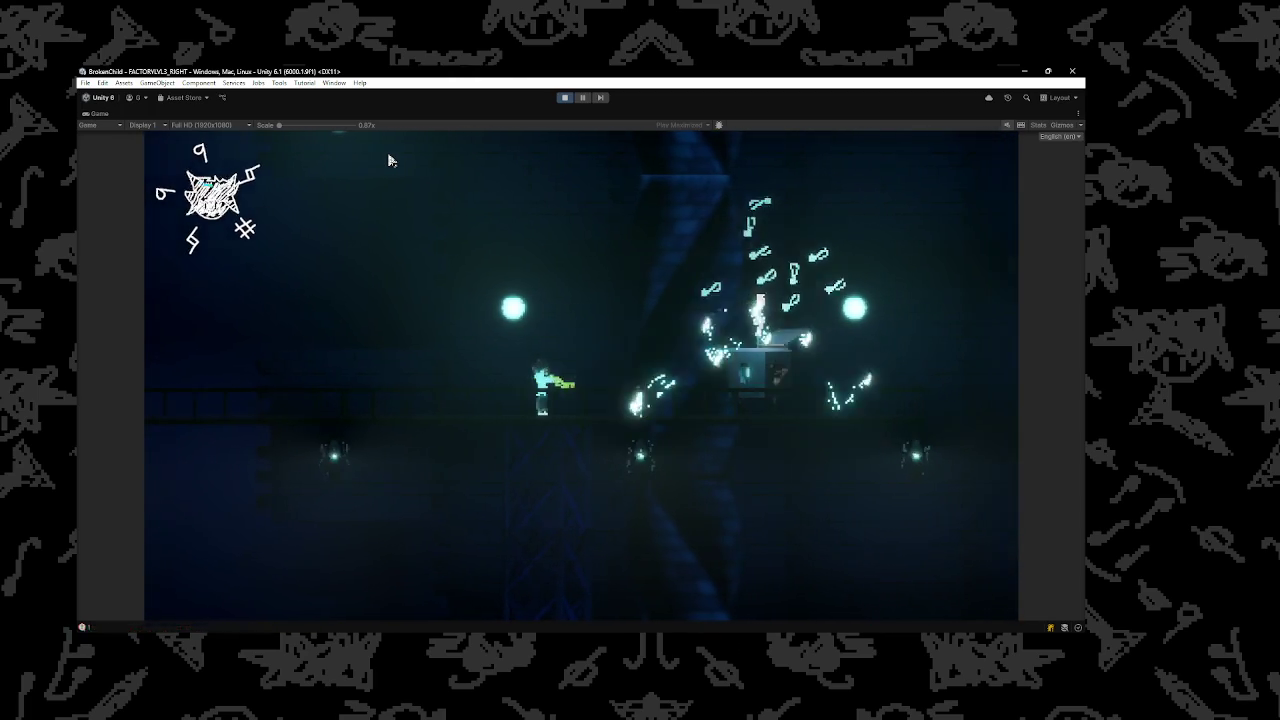
pyautogui.press('Right')
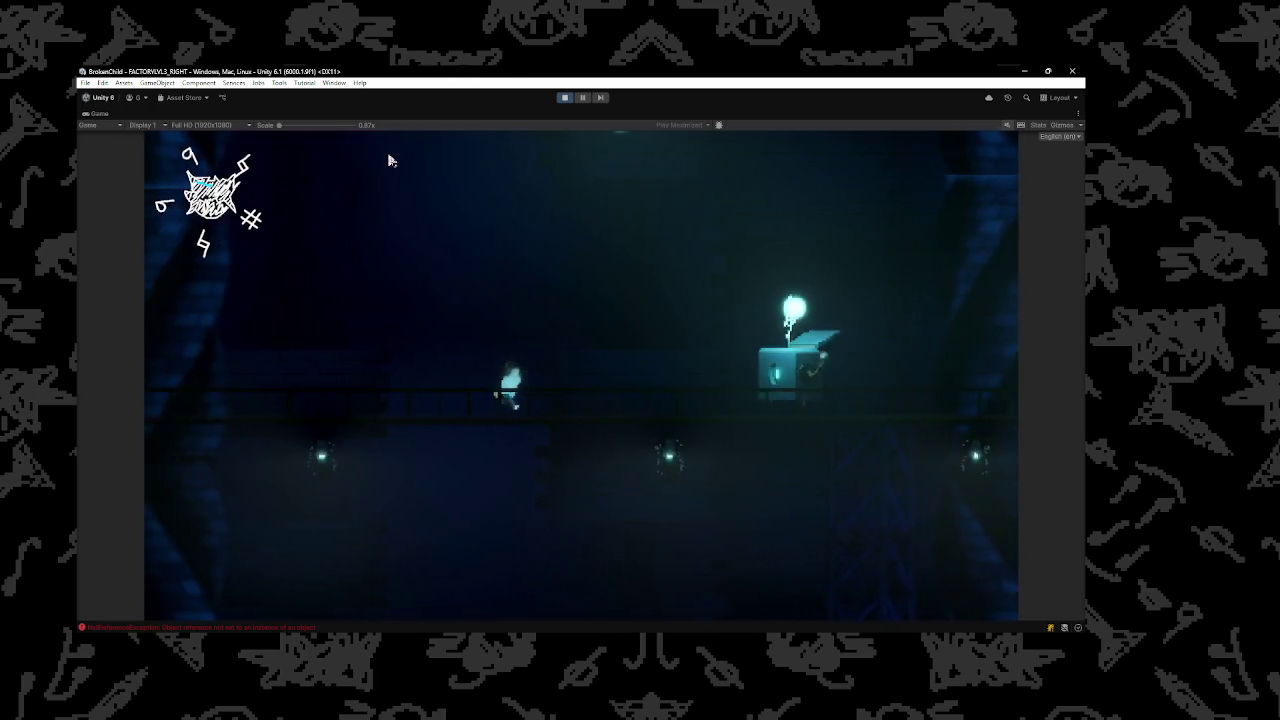
pyautogui.press('Right')
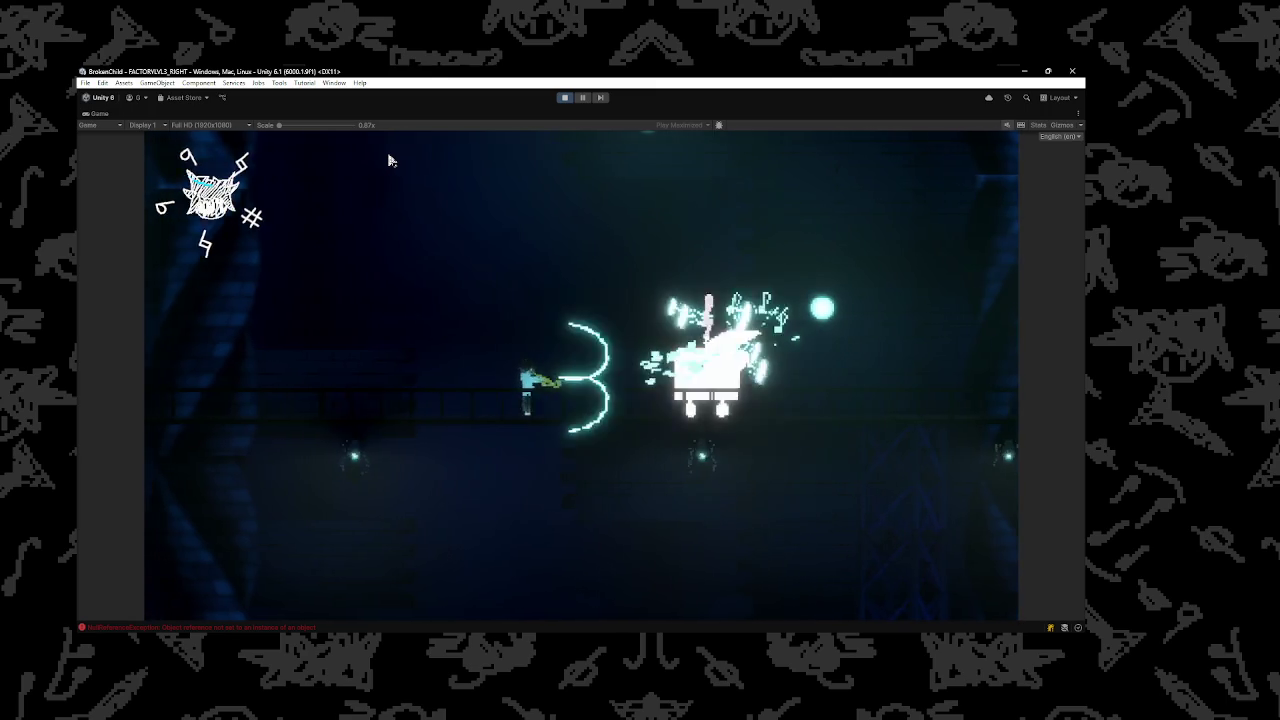
pyautogui.press('Right')
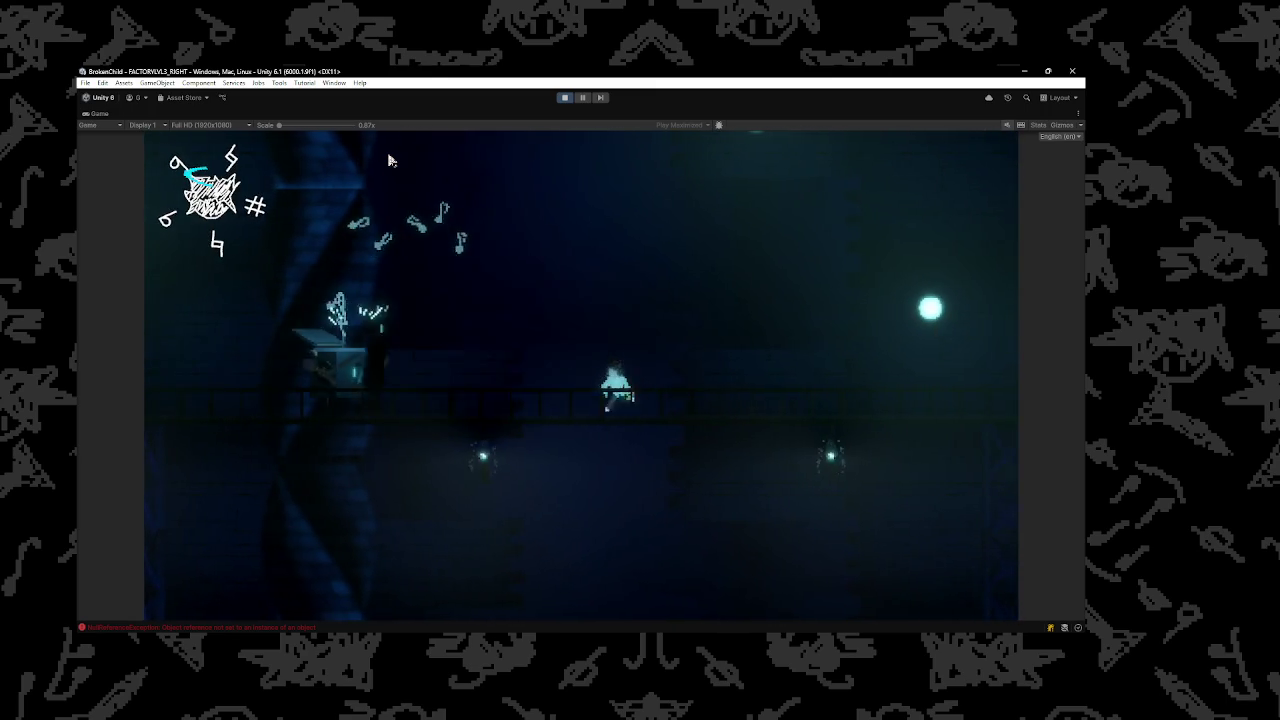
pyautogui.press('Right')
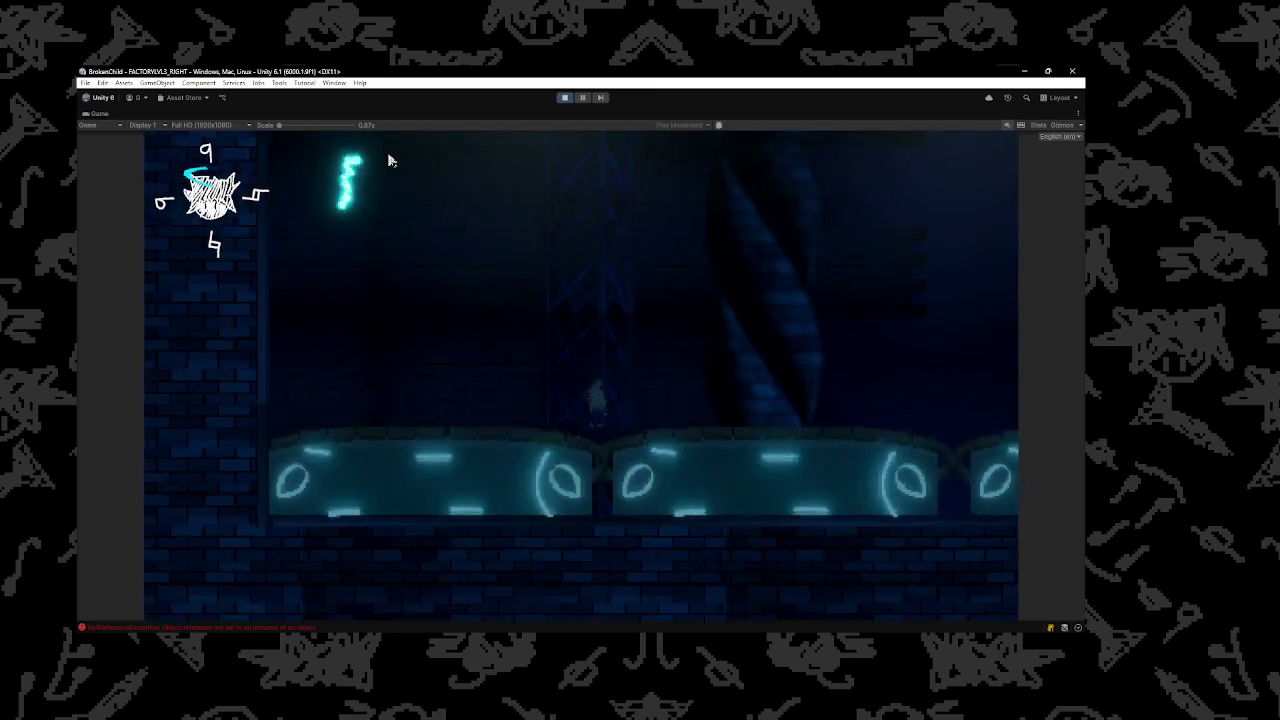
# Climb past the brick wall, return to the bridge attacking left, and pause the game
pyautogui.press('Right')
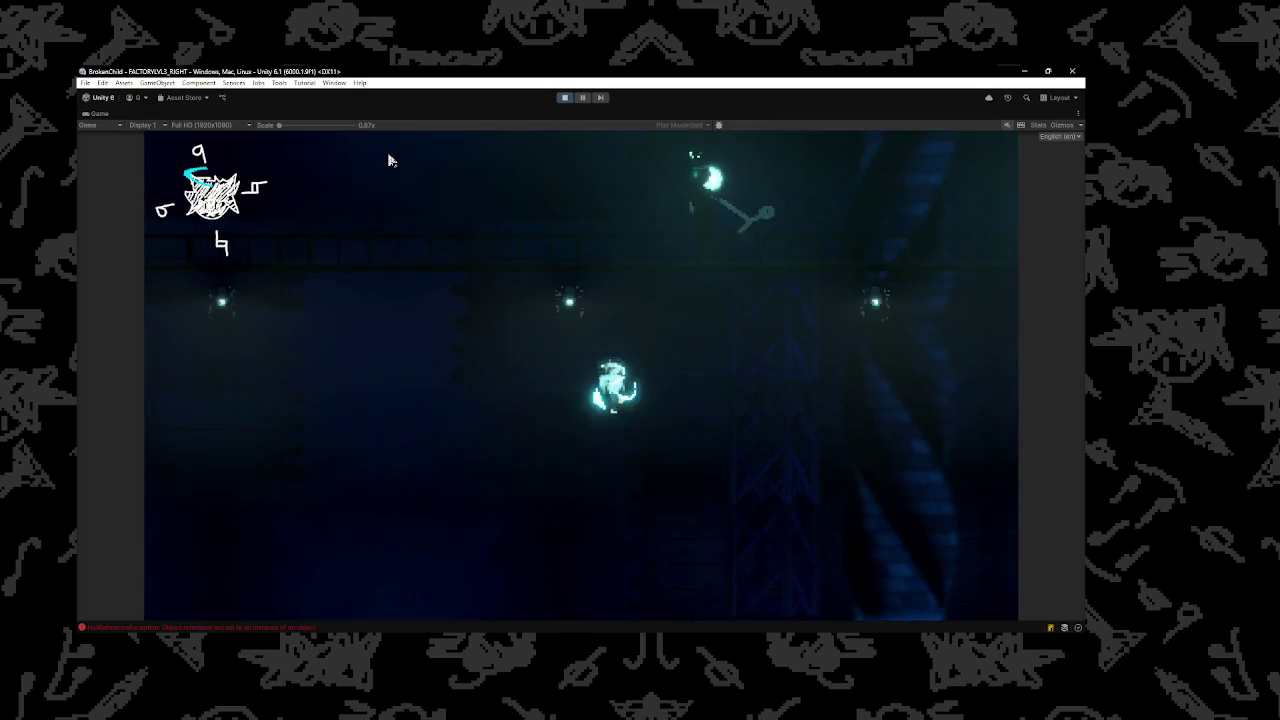
pyautogui.press('Right')
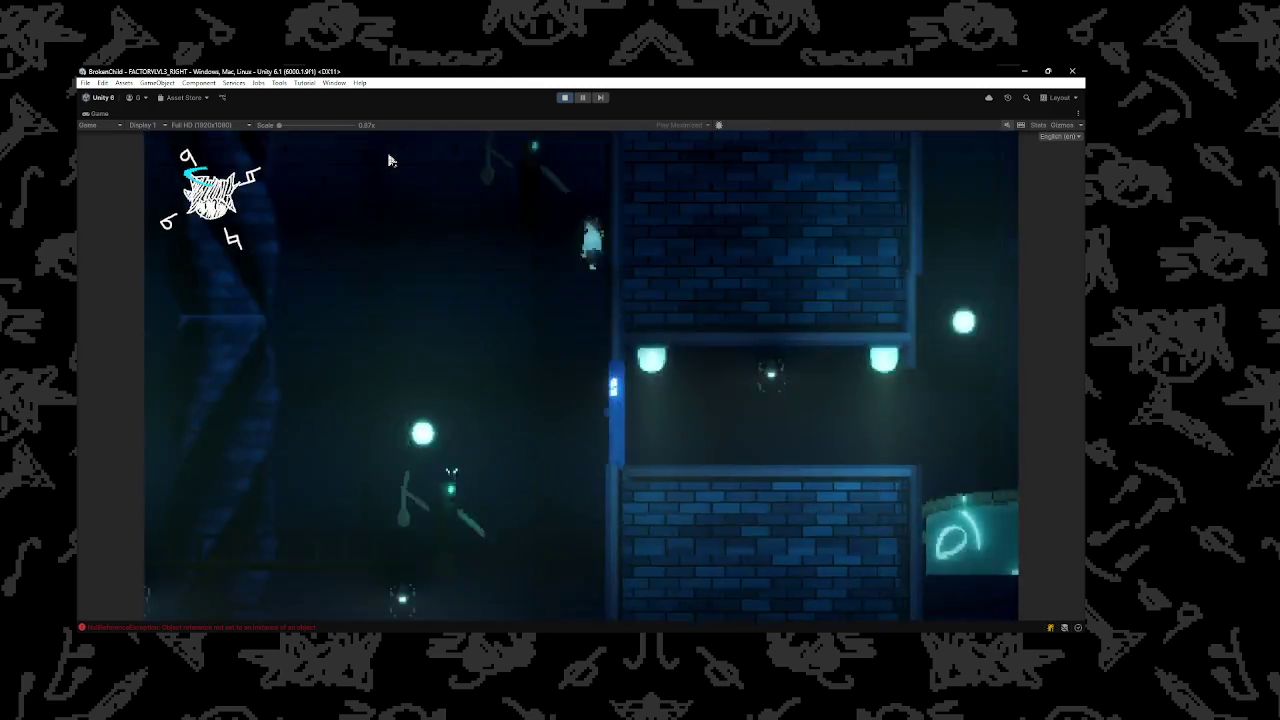
pyautogui.press('Left')
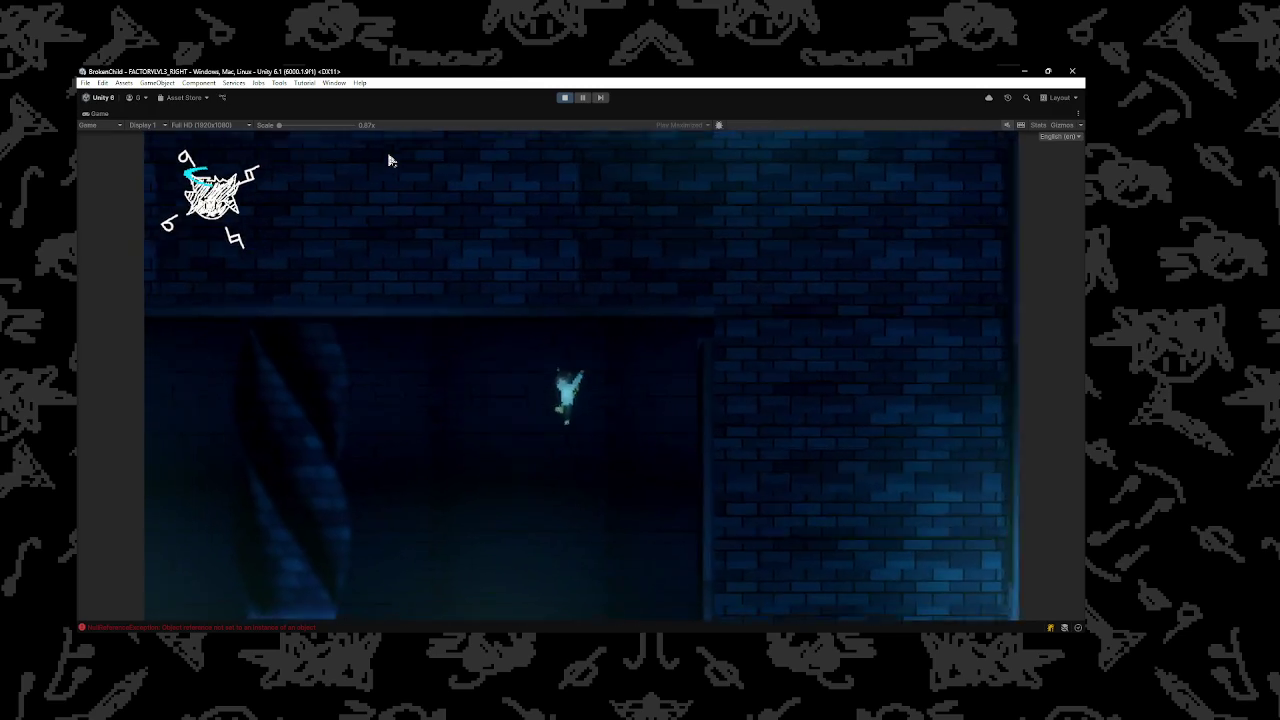
pyautogui.press('Left')
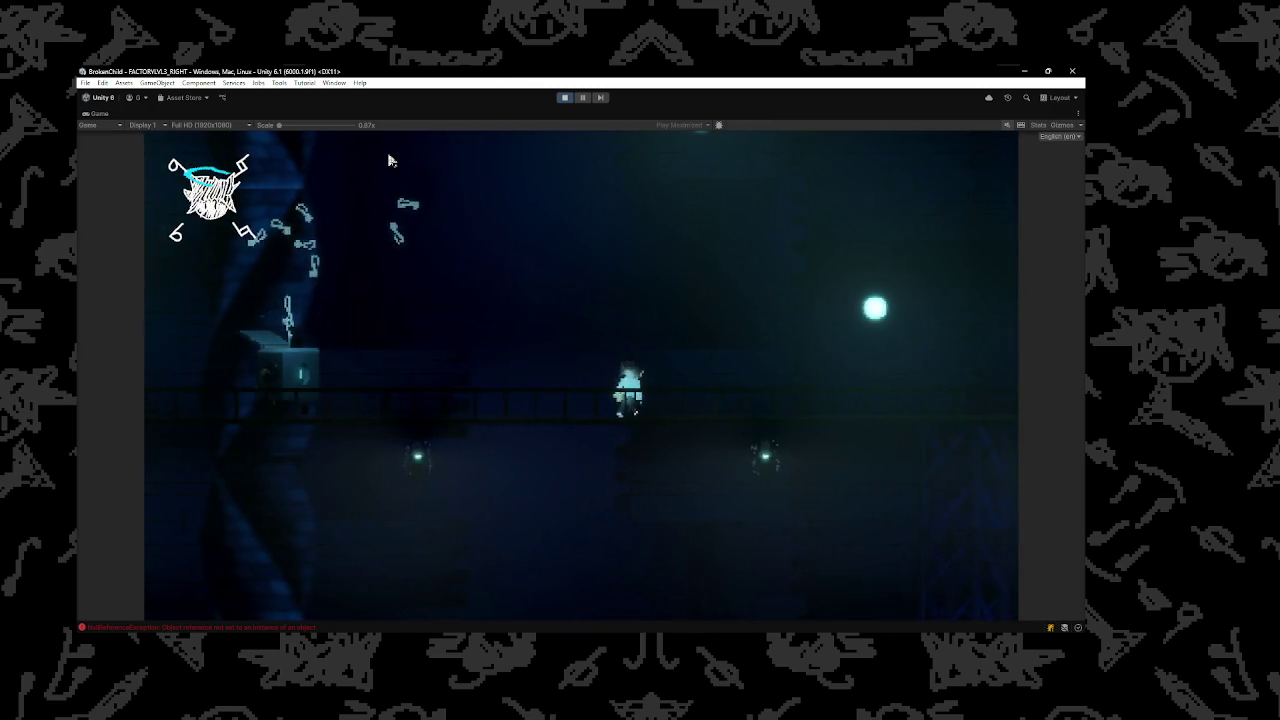
pyautogui.press('x')
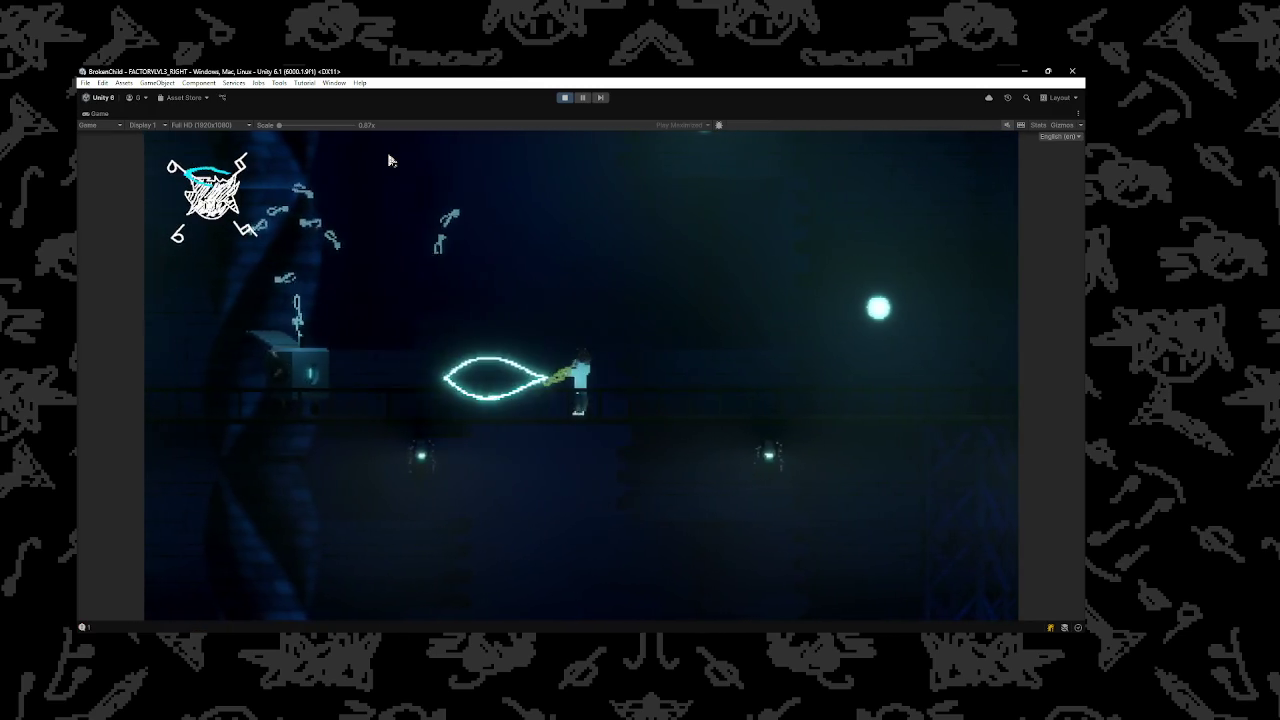
pyautogui.press('Left')
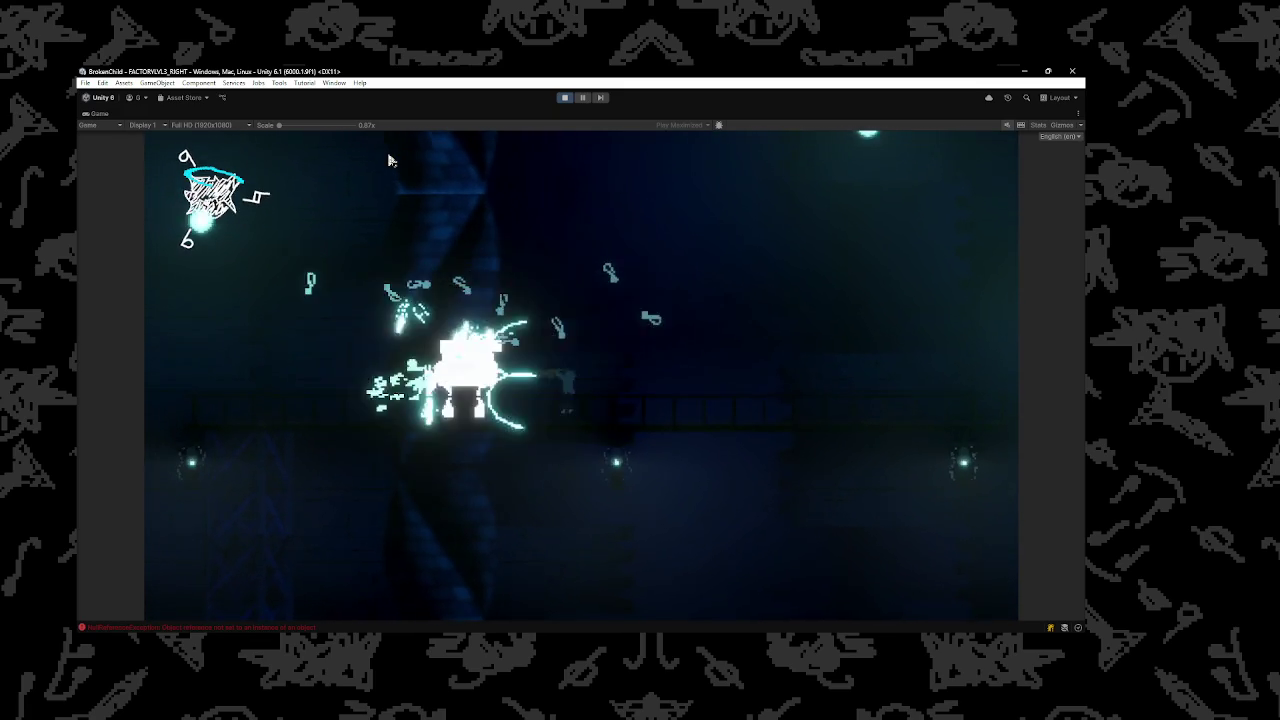
pyautogui.press('Escape')
pyautogui.press('super')
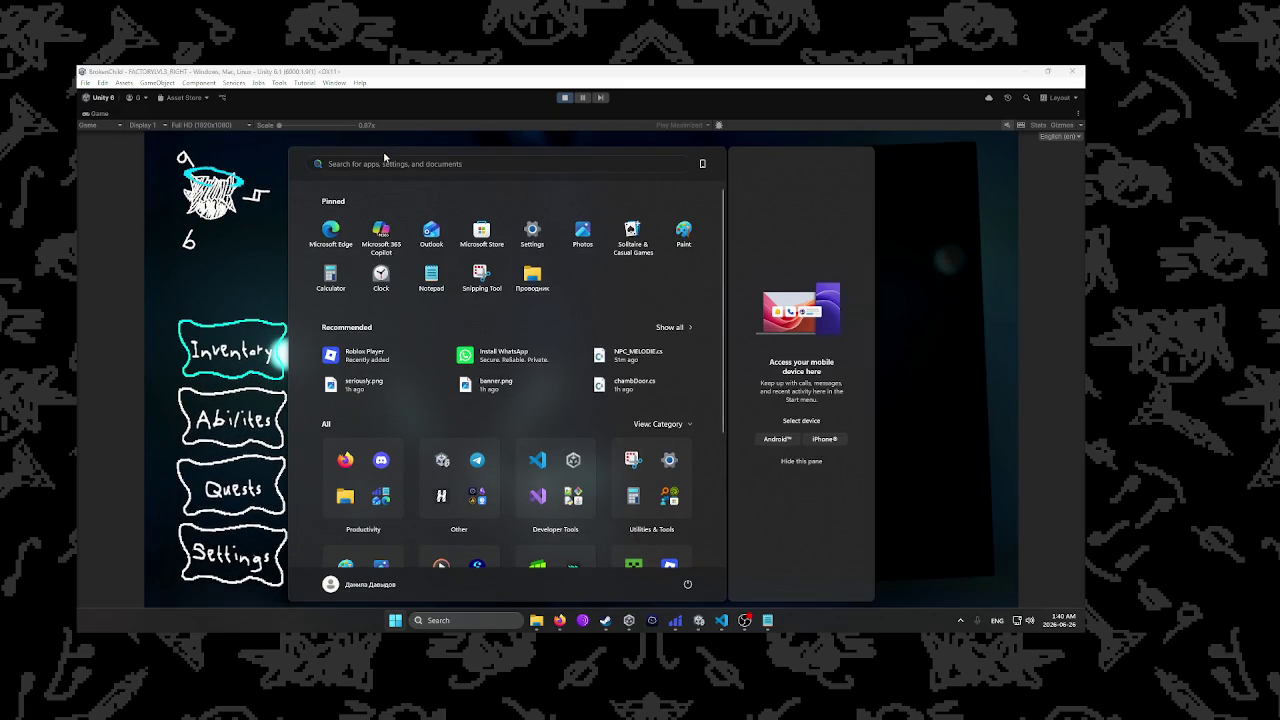
# Close the Windows Start menu and stop Play mode to return to the editor
pyautogui.press('super')
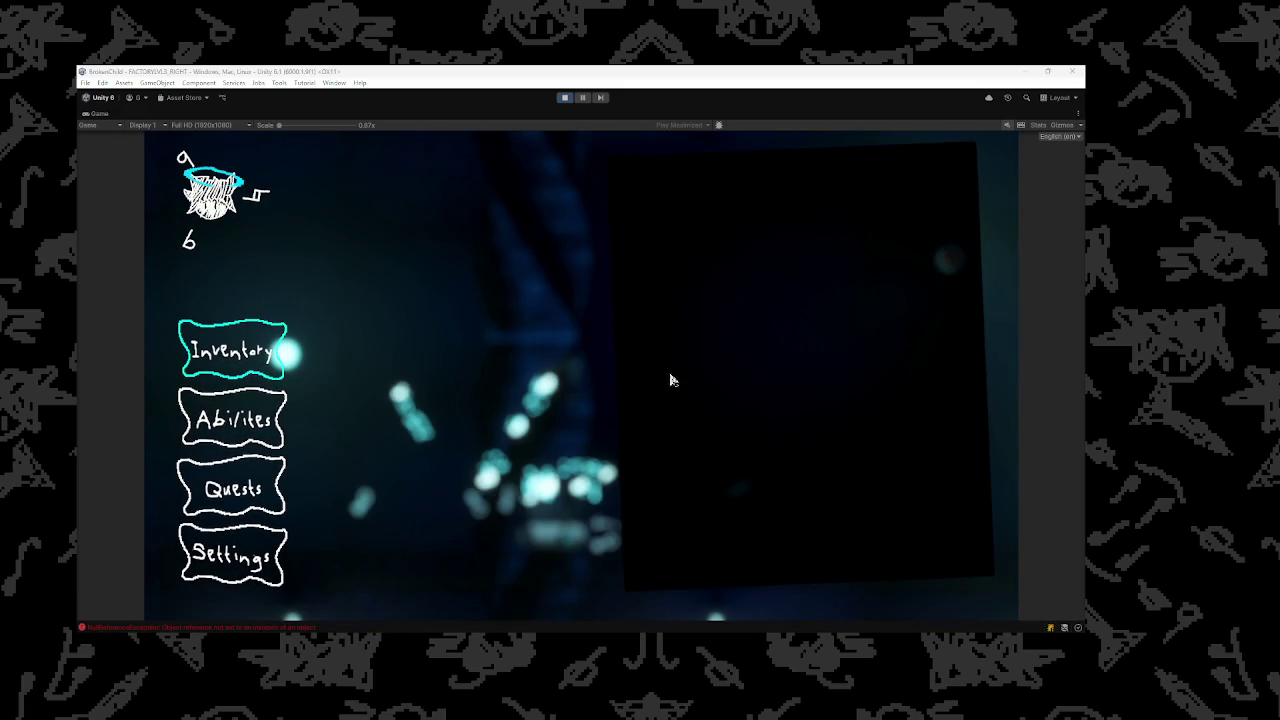
pyautogui.click(565, 97)
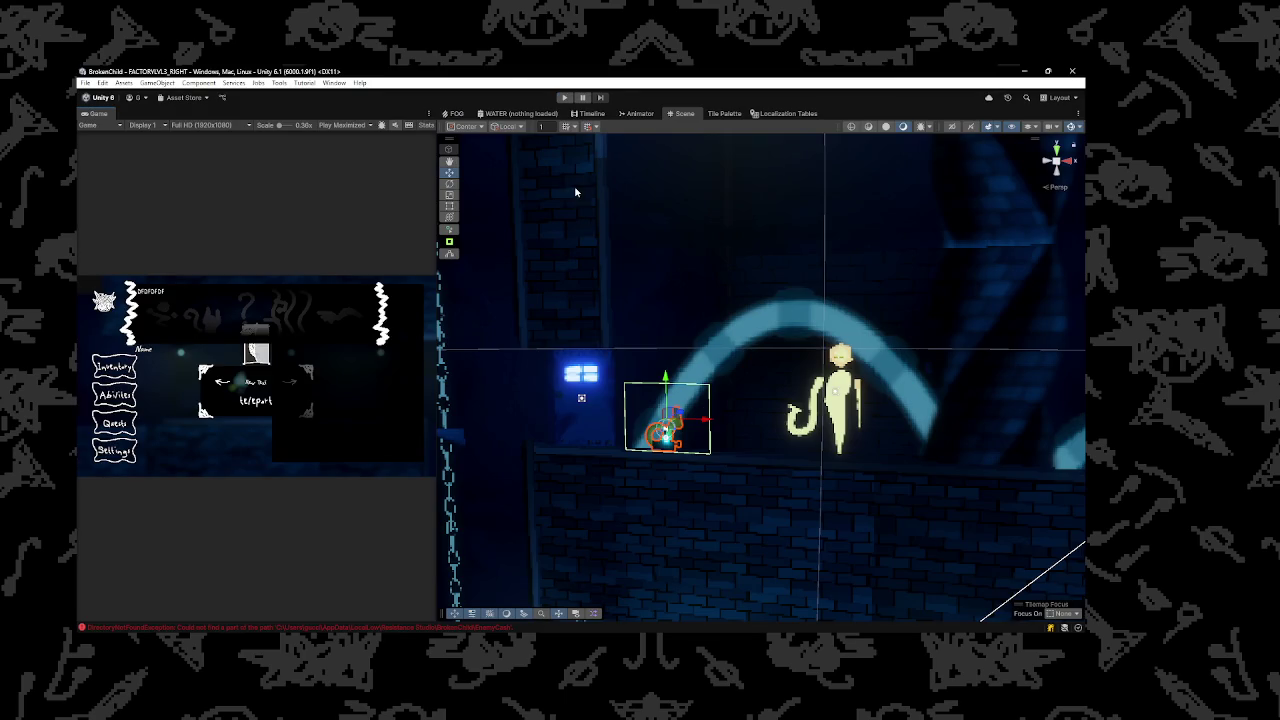
pyautogui.moveTo(571, 394)
pyautogui.mouseDown()
pyautogui.moveTo(528, 468)
pyautogui.moveTo(919, 370)
pyautogui.mouseUp()
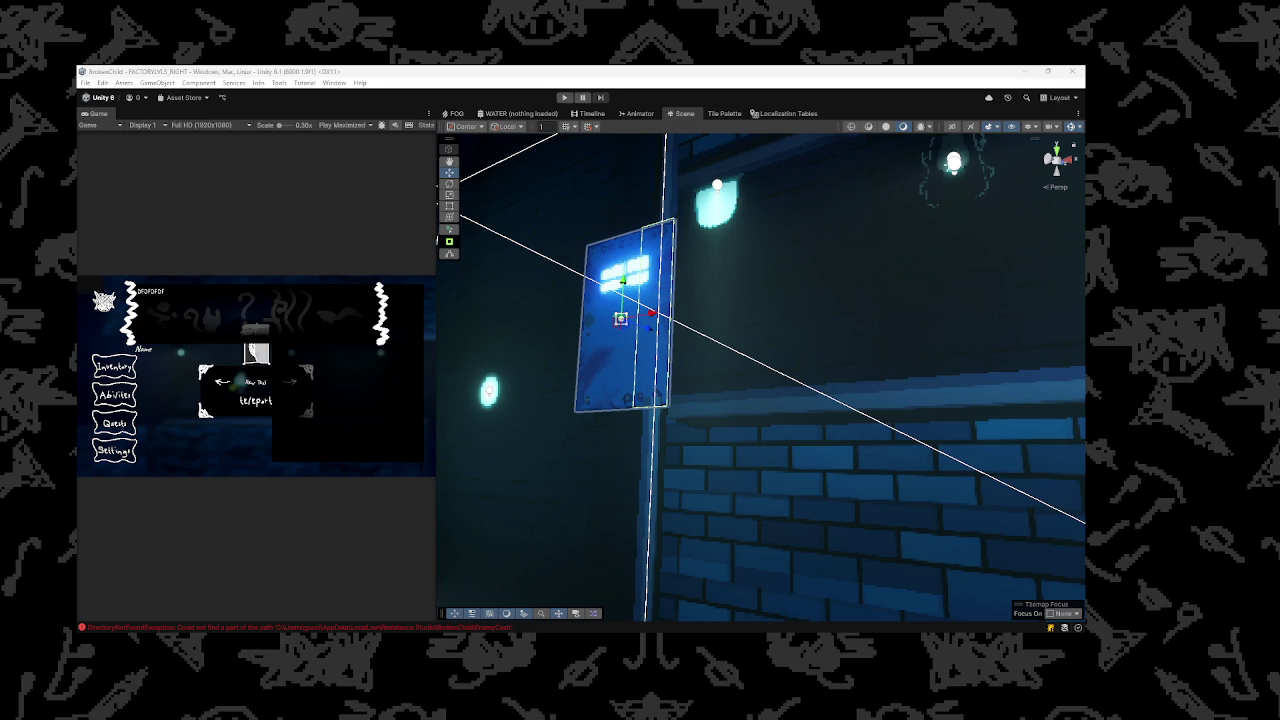
pyautogui.moveTo(990, 344)
pyautogui.mouseDown()
pyautogui.moveTo(723, 274)
pyautogui.moveTo(796, 298)
pyautogui.moveTo(757, 263)
pyautogui.moveTo(781, 261)
pyautogui.moveTo(815, 277)
pyautogui.moveTo(766, 283)
pyautogui.moveTo(856, 312)
pyautogui.mouseUp()
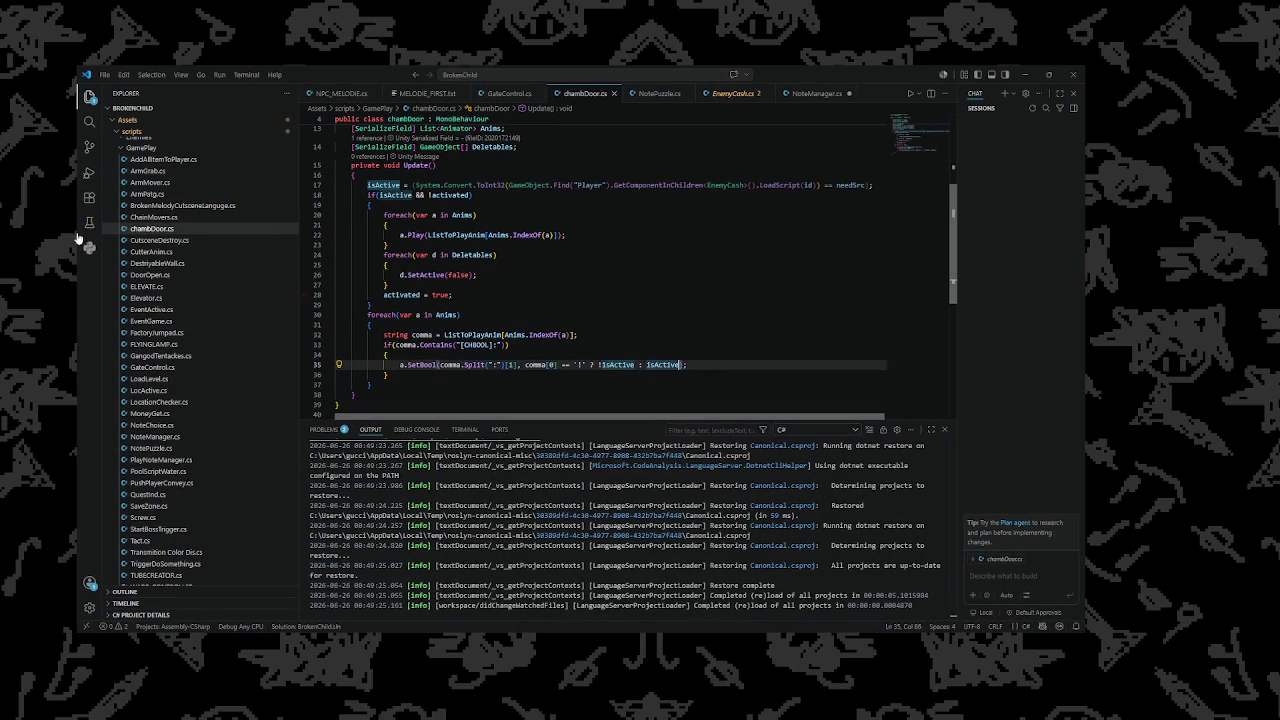
# Show the MELODIE_FIRST.txt dialogue file from its top, staying in the editor
pyautogui.click(425, 93)
pyautogui.scroll(4, 538, 226)
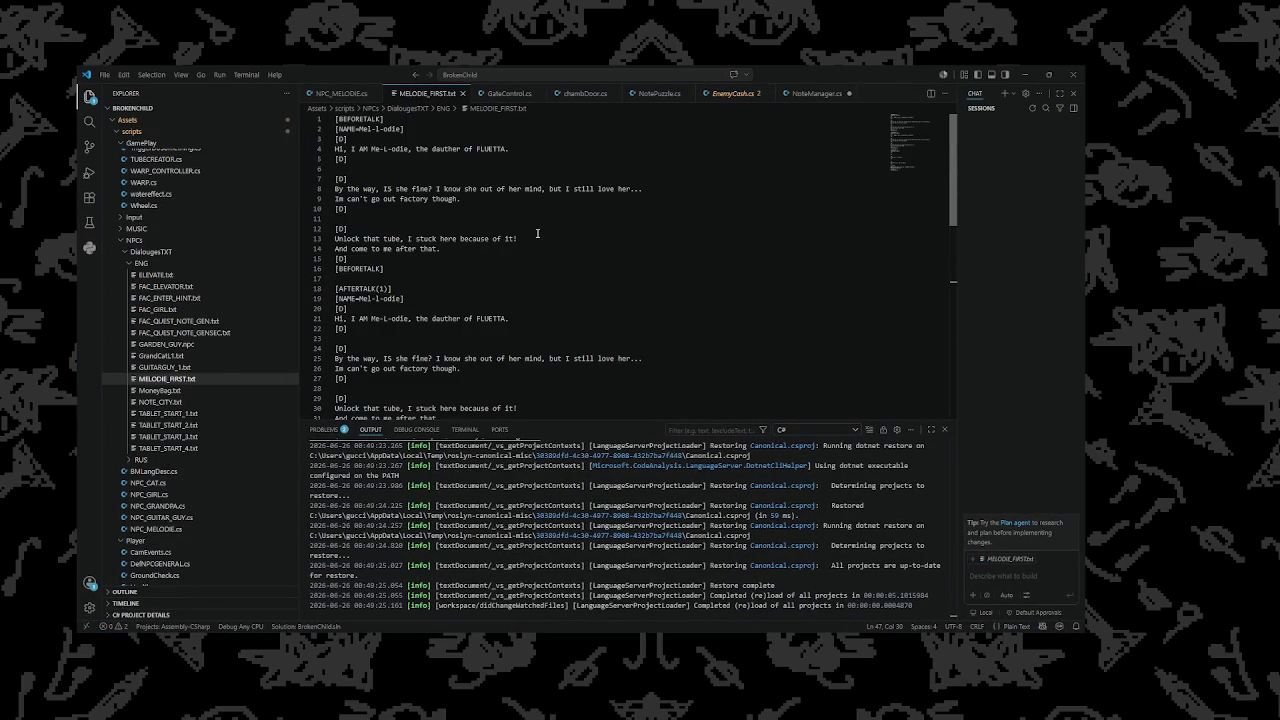
pyautogui.hotkey('alt', 'Tab')
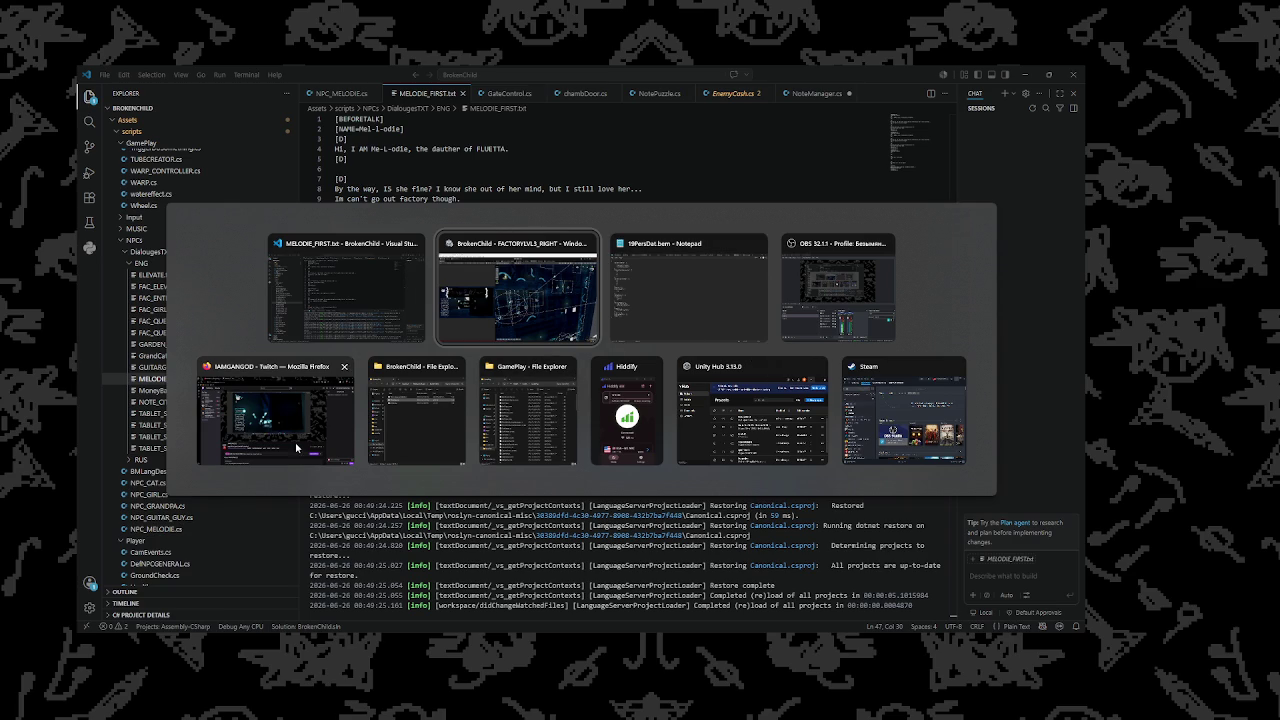
pyautogui.press('Escape')
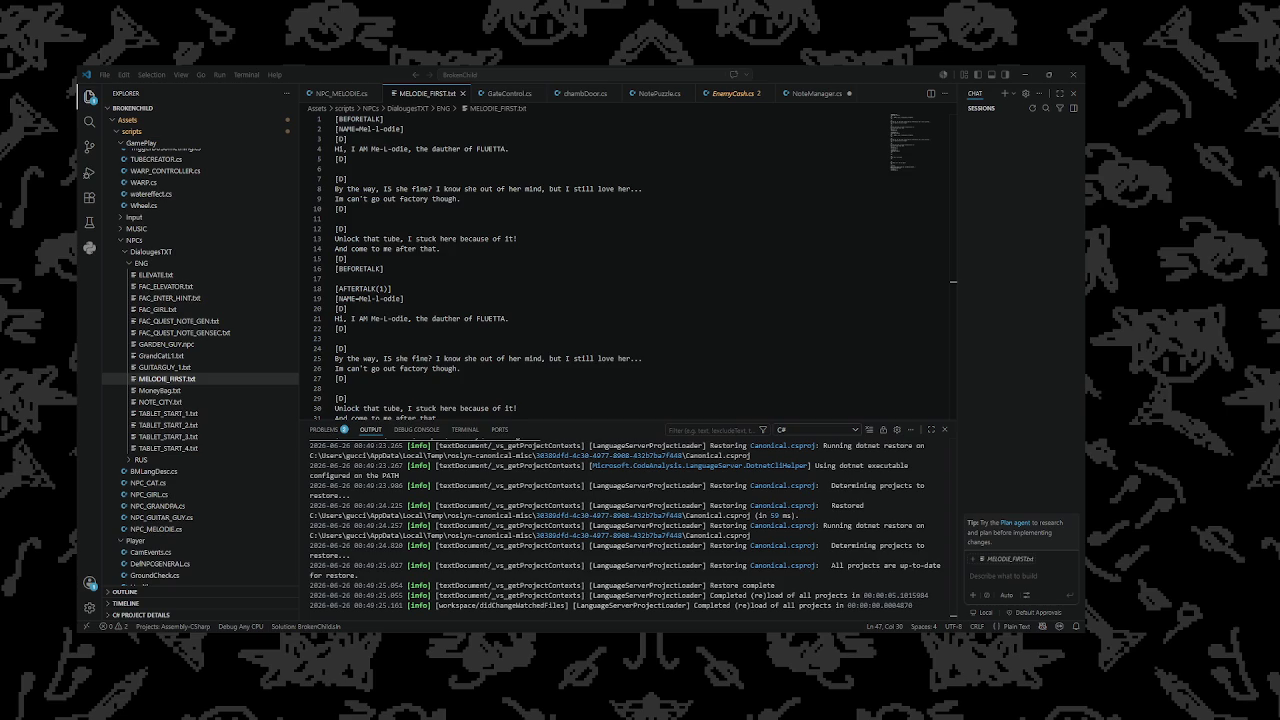
# Insert a pair of [D] tags below line 11 of MELODIE_FIRST.txt, with an empty line between them
pyautogui.click(508, 317)
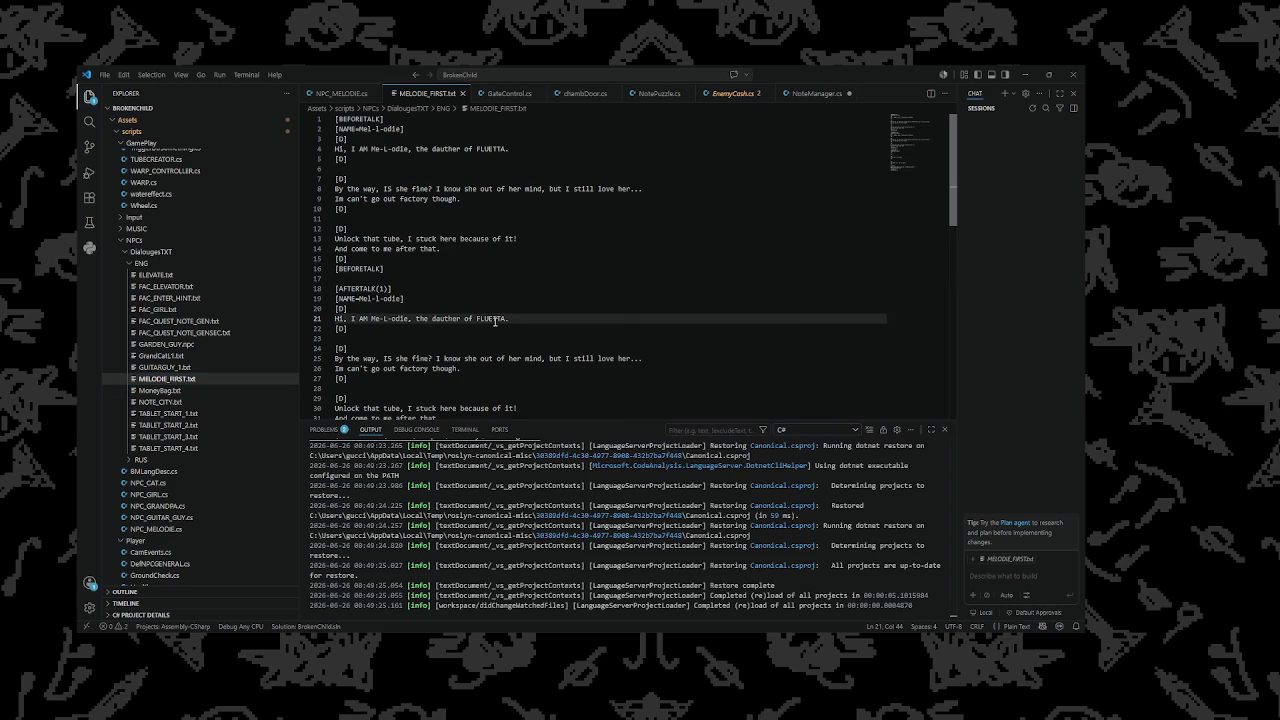
pyautogui.click(364, 218)
pyautogui.press('Return')
pyautogui.press('Return')
pyautogui.press('Up')
pyautogui.write('[D]')
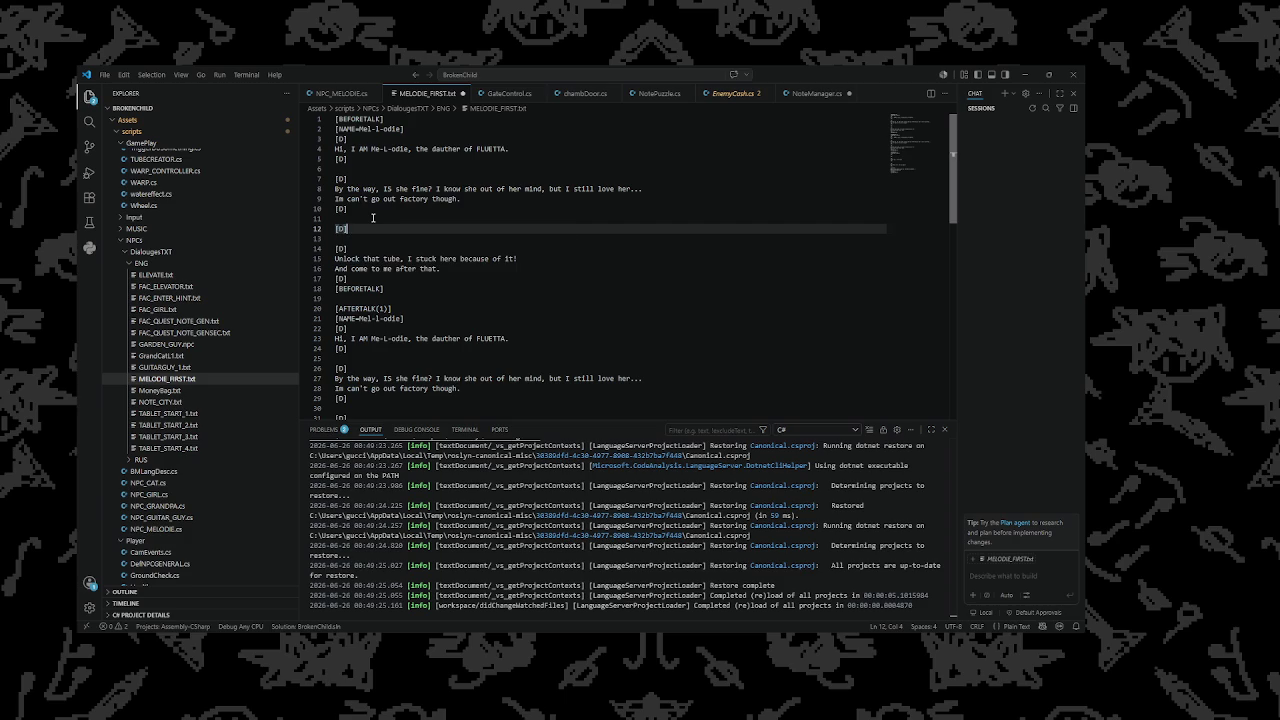
pyautogui.press('Return')
pyautogui.press('Return')
pyautogui.write('[D]')
pyautogui.press('Up')
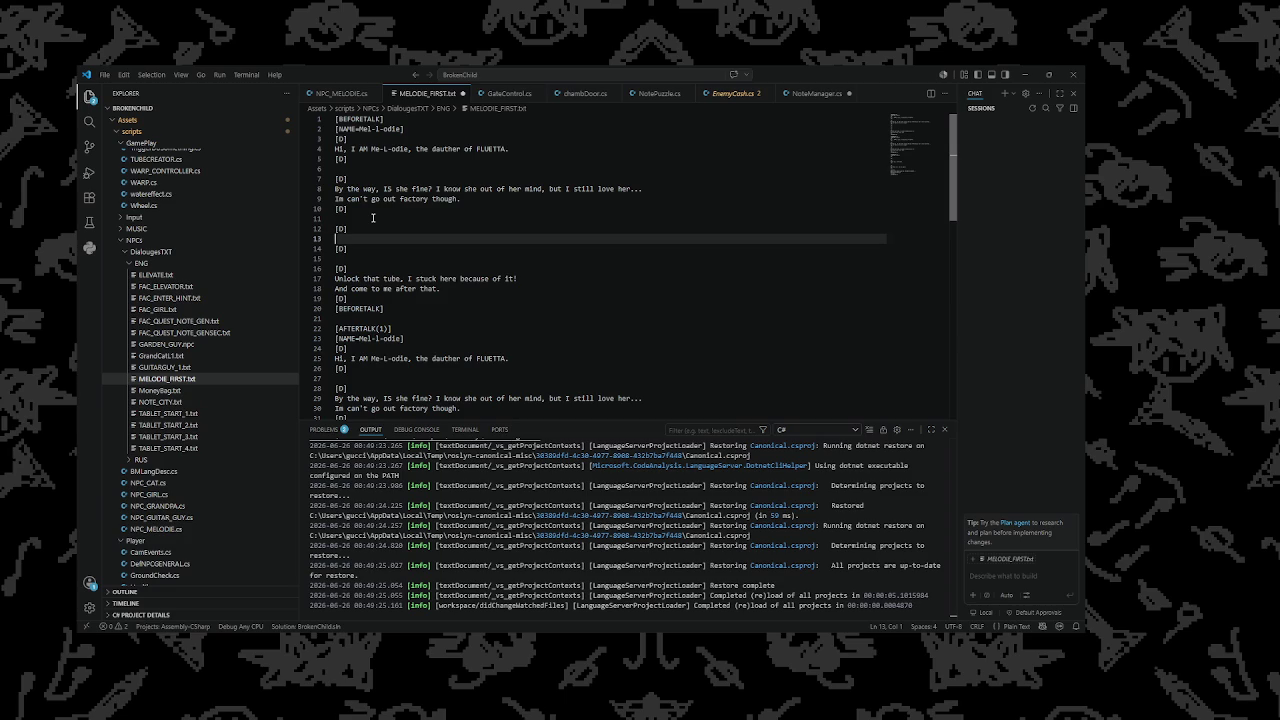
# Draft a dialogue line saying the speaker doesn't know the combo, but you might
pyautogui.write('I forgot')
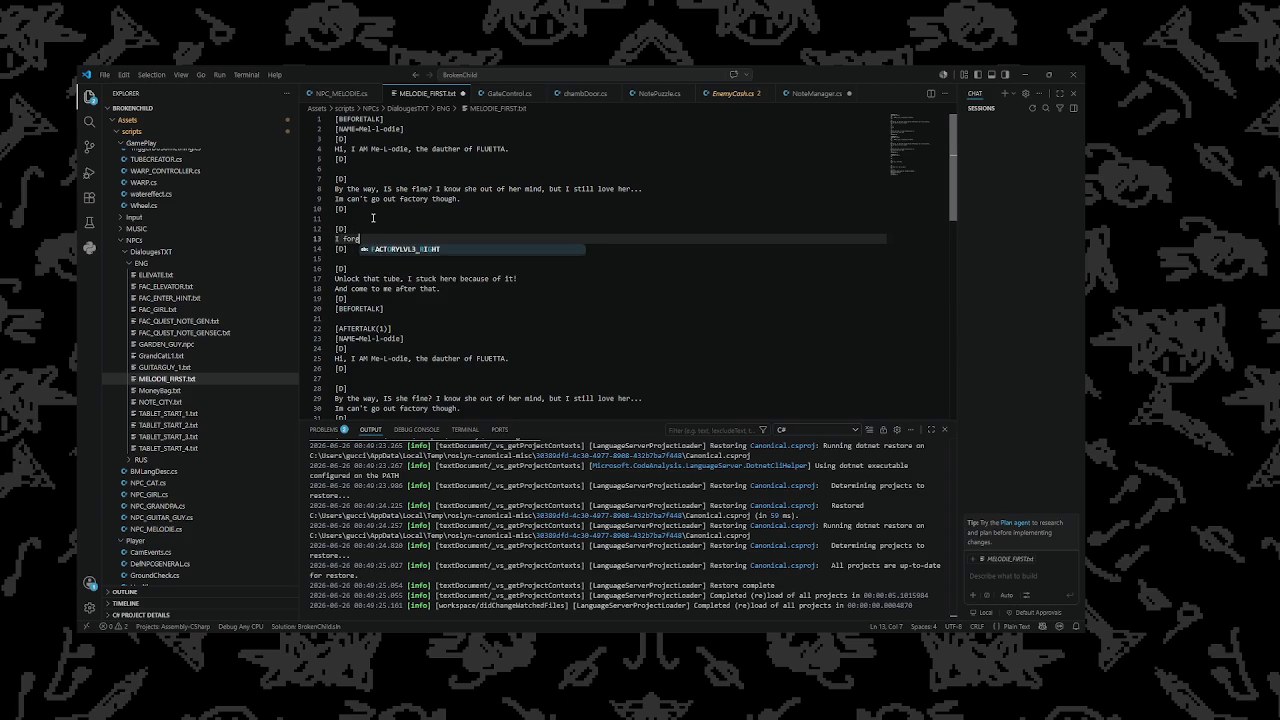
pyautogui.press('BackSpace')
pyautogui.press('BackSpace')
pyautogui.press('BackSpace')
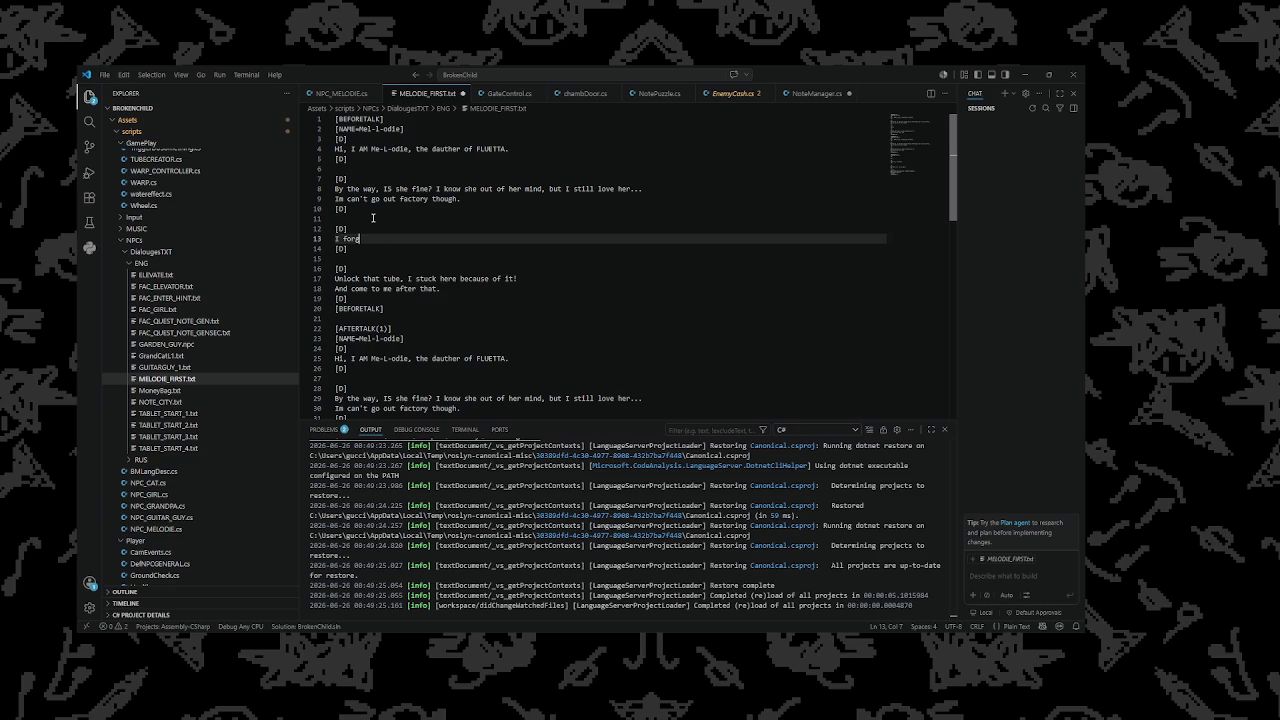
pyautogui.press('BackSpace')
pyautogui.write('do')
pyautogui.write('nn')
pyautogui.write('what is ')
pyautogui.write('cojn')
pyautogui.press('BackSpace')
pyautogui.press('BackSpace')
pyautogui.write('mbo')
pyautogui.write(', ')
pyautogui.write(' but I ')
pyautogui.write('think ')
pyautogui.write('you know it')
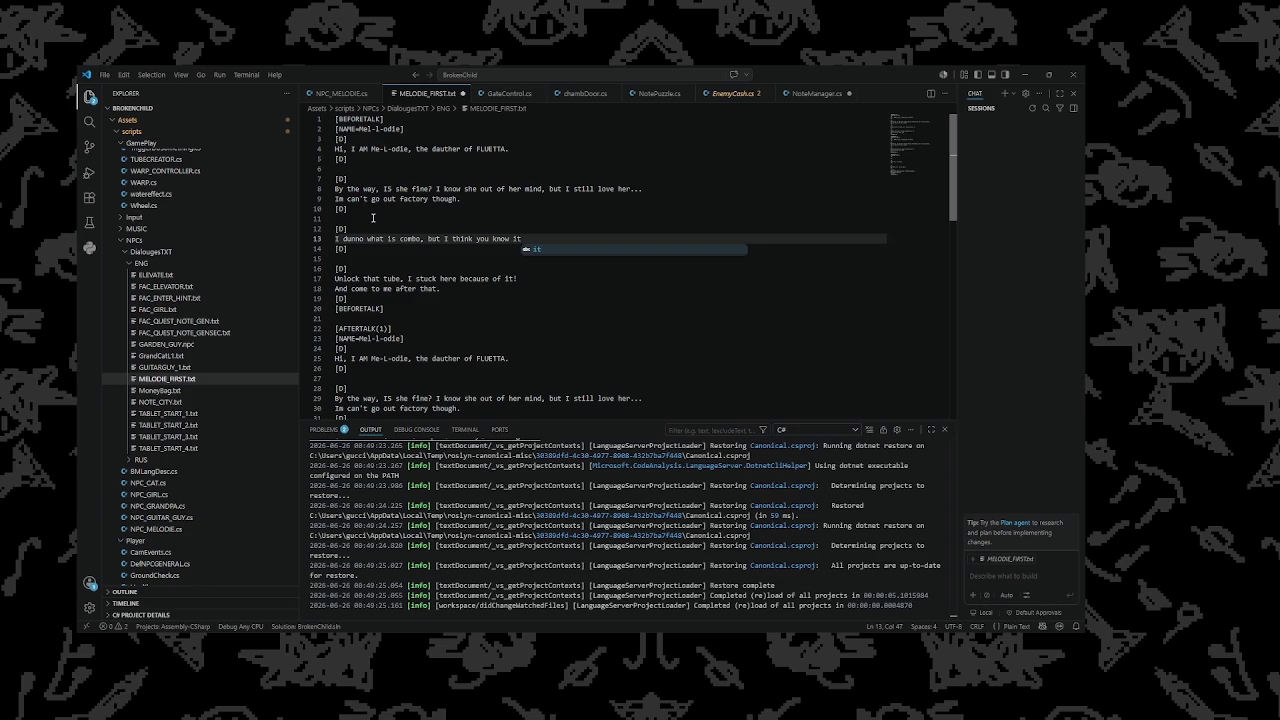
# Revise the line to read 'I dont know what is it combo' and return to Unity
pyautogui.press('BackSpace')
pyautogui.press('BackSpace')
pyautogui.press('BackSpace')
pyautogui.press('BackSpace')
pyautogui.press('BackSpace')
pyautogui.press('BackSpace')
pyautogui.press('BackSpace')
pyautogui.press('BackSpace')
pyautogui.press('BackSpace')
pyautogui.write('dontr')
pyautogui.press('BackSpace')
pyautogui.write('kno')
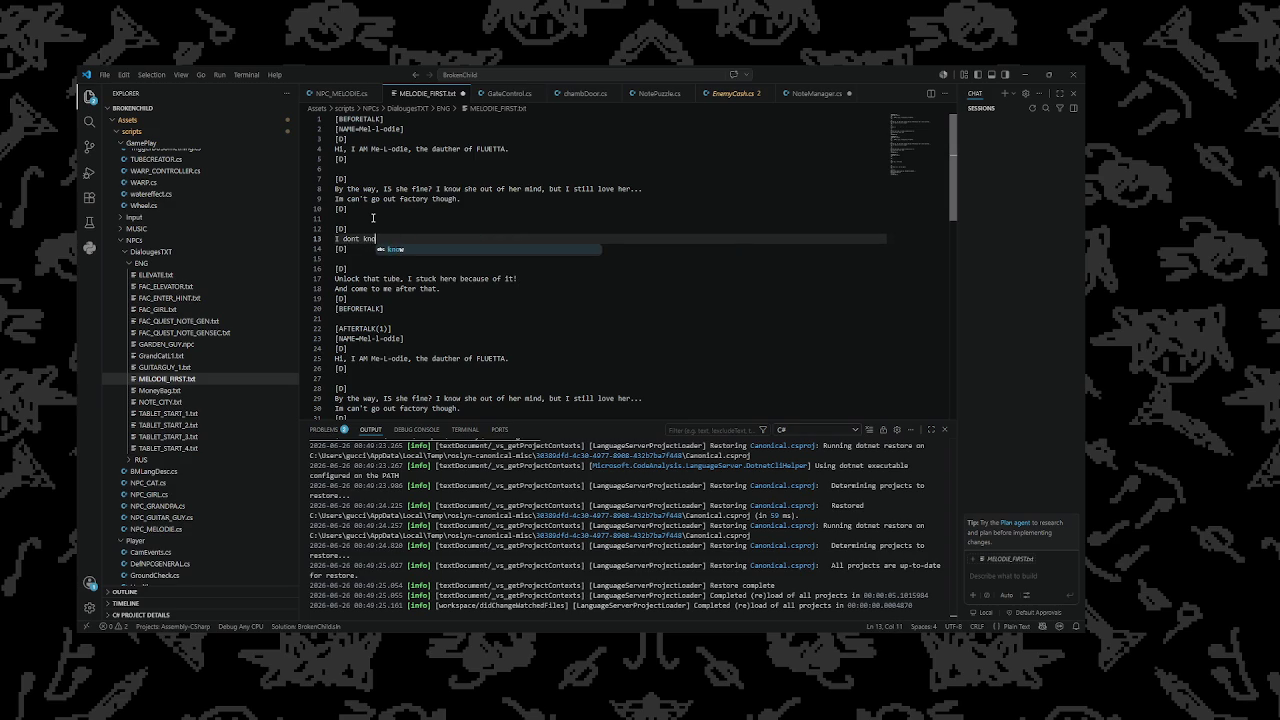
pyautogui.write('w wha')
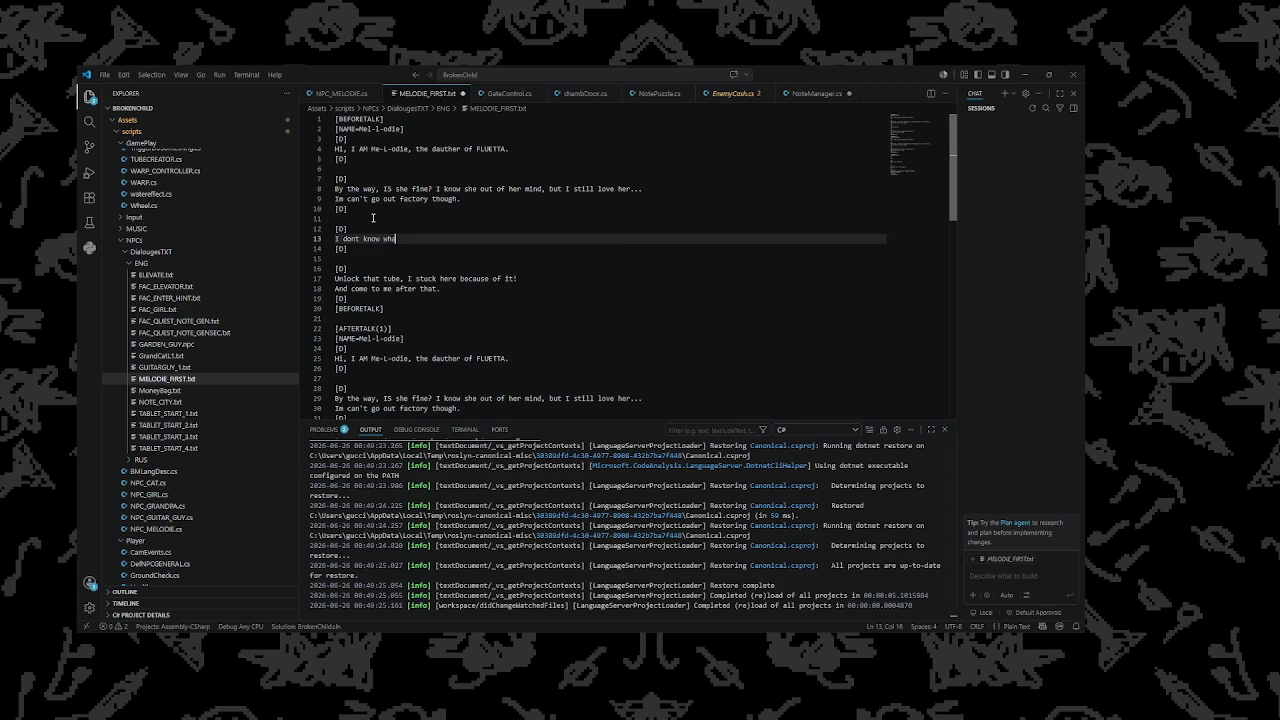
pyautogui.write('t c')
pyautogui.press('BackSpace')
pyautogui.write('is it could be')
pyautogui.hotkey('alt', 'Tab')
pyautogui.press('Escape')
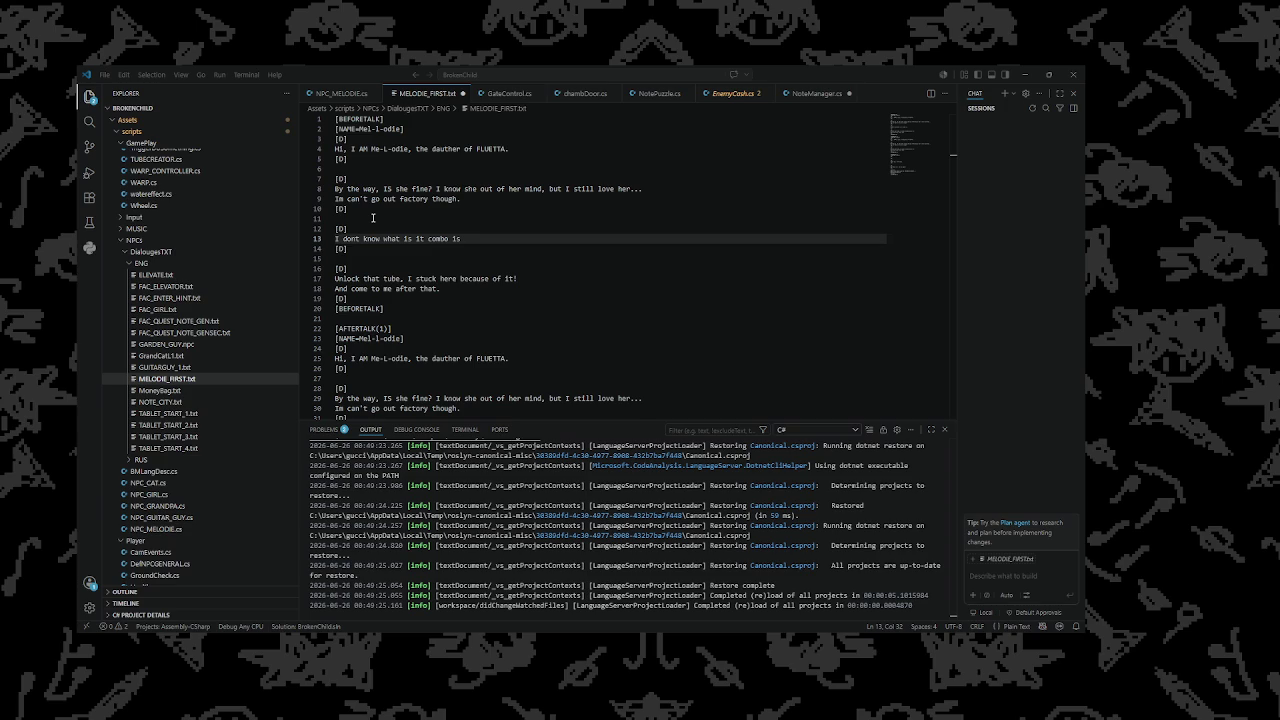
pyautogui.write('but')
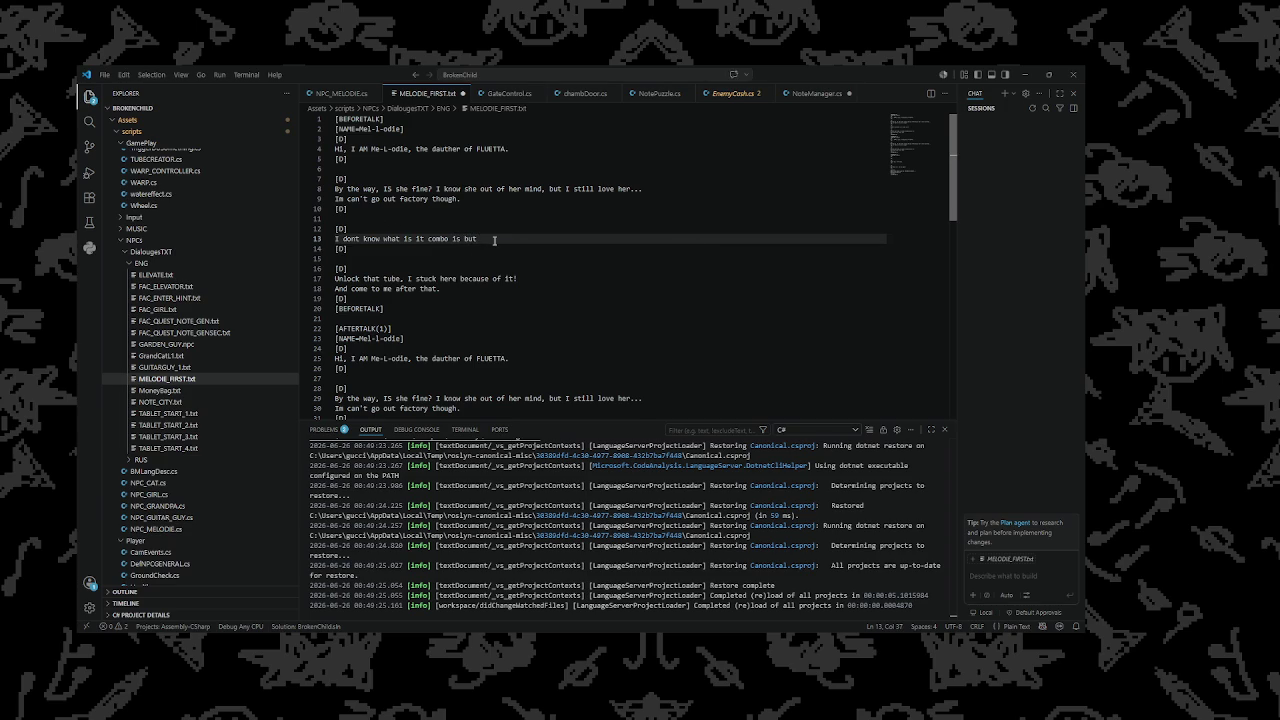
pyautogui.press('BackSpace')
pyautogui.press('BackSpace')
pyautogui.press('BackSpace')
pyautogui.press('BackSpace')
pyautogui.hotkey('alt', 'Tab')
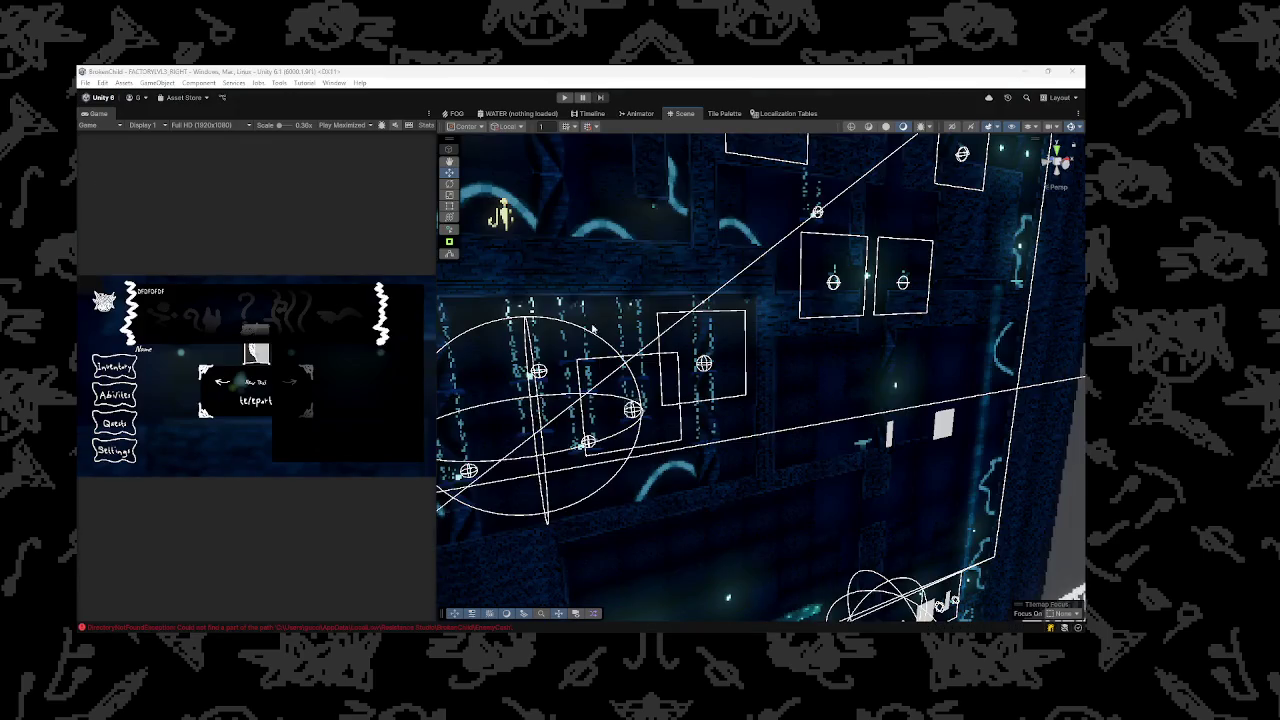
pyautogui.scroll(3, 760, 380)
pyautogui.scroll(5, 760, 380)
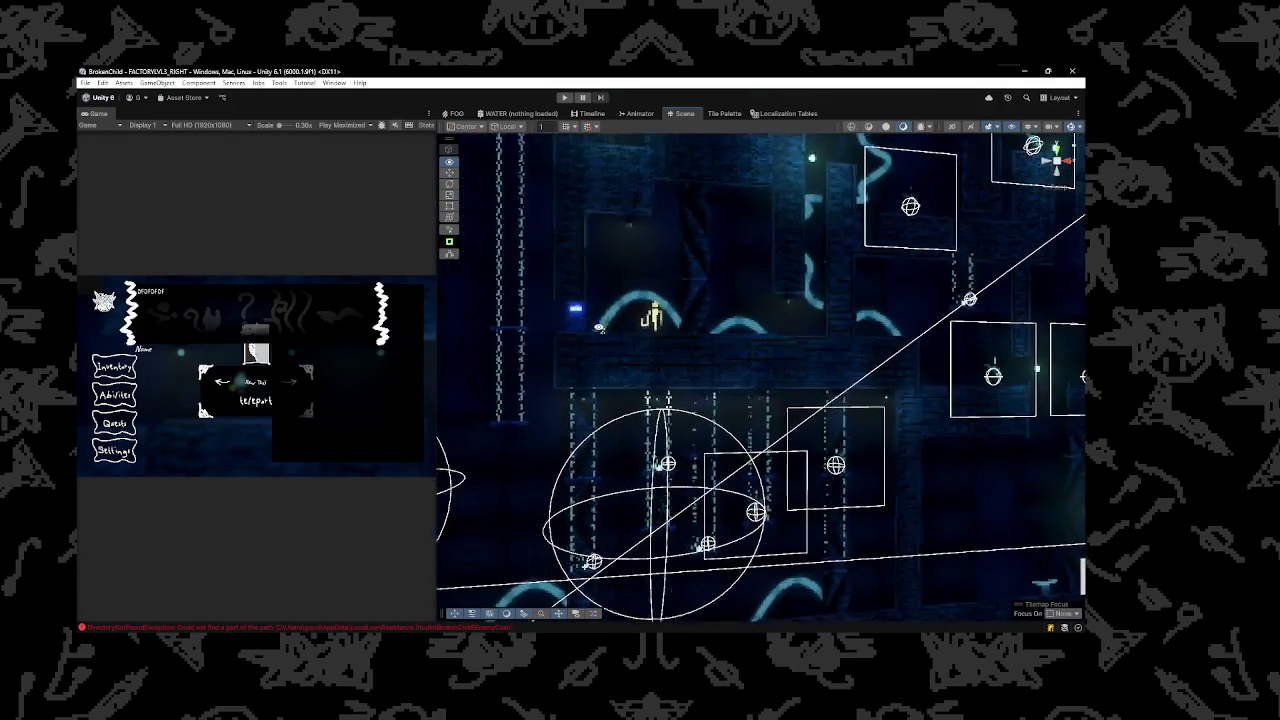
pyautogui.scroll(5, 583, 312)
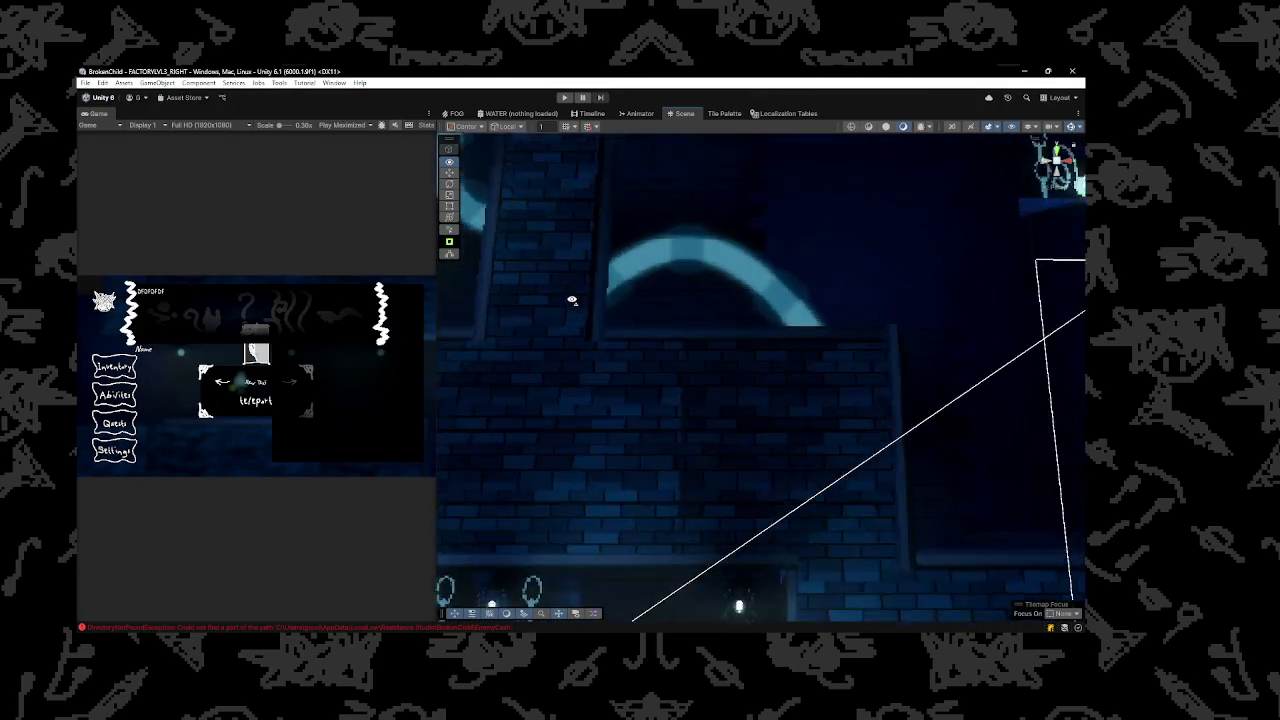
pyautogui.click(719, 299)
pyautogui.scroll(4, 705, 300)
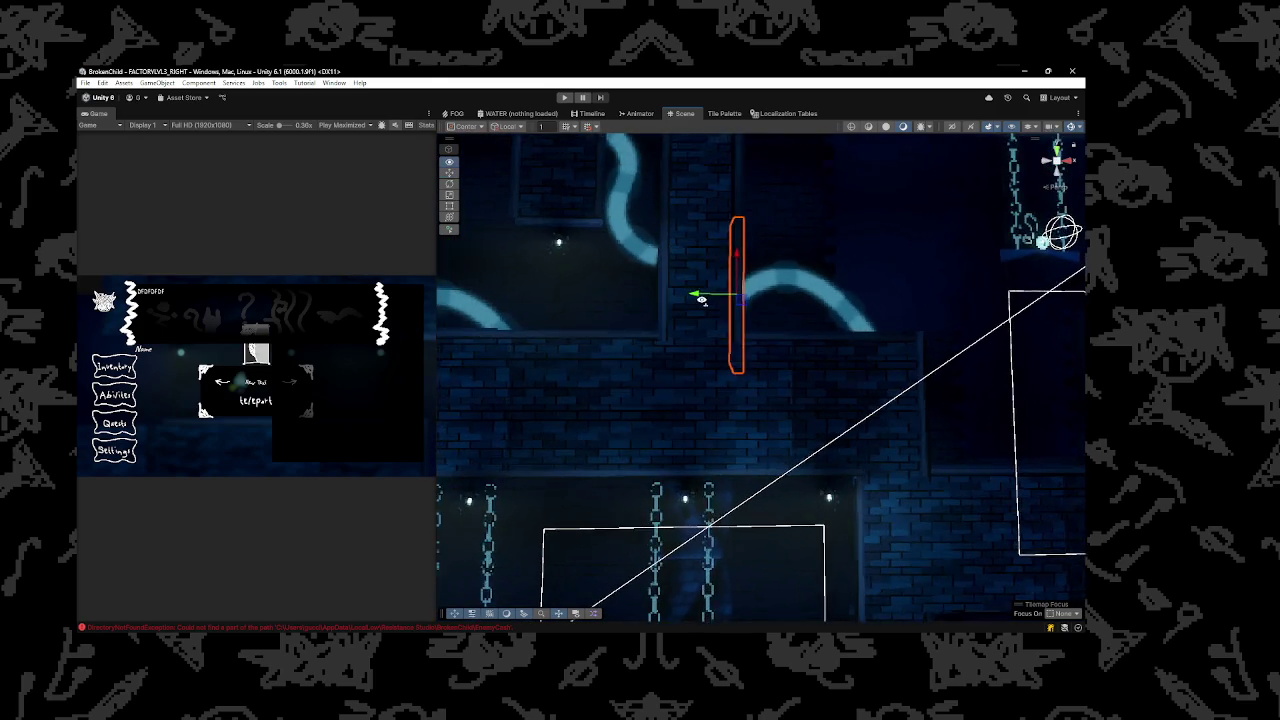
pyautogui.press('Delete')
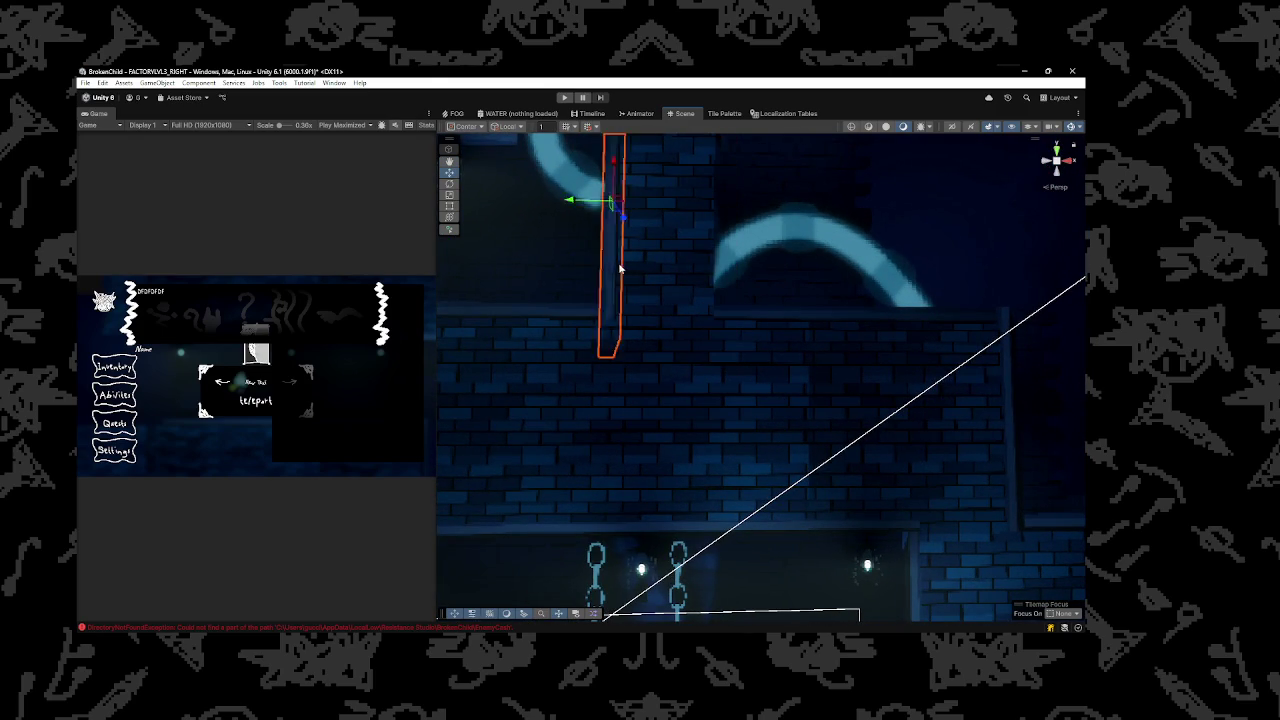
pyautogui.press('e')
pyautogui.moveTo(591, 260)
pyautogui.mouseDown()
pyautogui.moveTo(586, 391)
pyautogui.moveTo(571, 337)
pyautogui.moveTo(738, 483)
pyautogui.moveTo(748, 523)
pyautogui.moveTo(728, 515)
pyautogui.moveTo(741, 198)
pyautogui.moveTo(749, 232)
pyautogui.mouseUp()
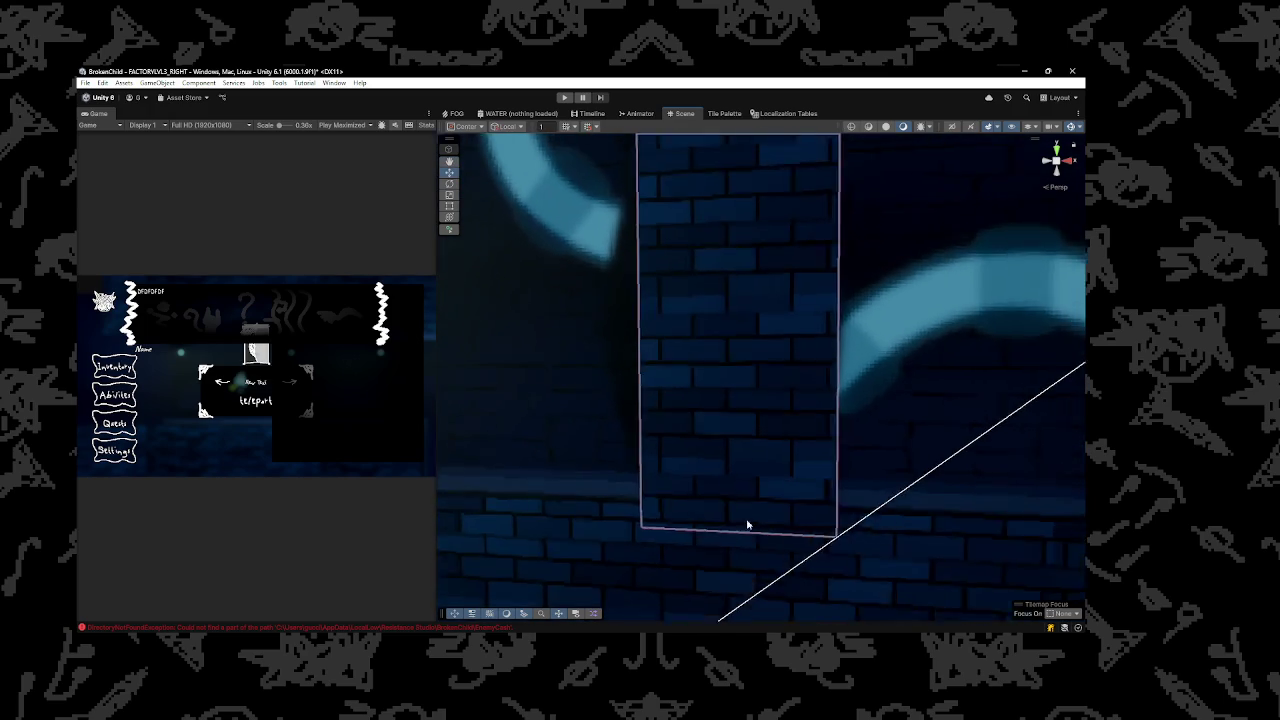
pyautogui.press('t')
pyautogui.hotkey('ctrl', 'z')
pyautogui.hotkey('ctrl', 'y')
pyautogui.hotkey('ctrl', 'z')
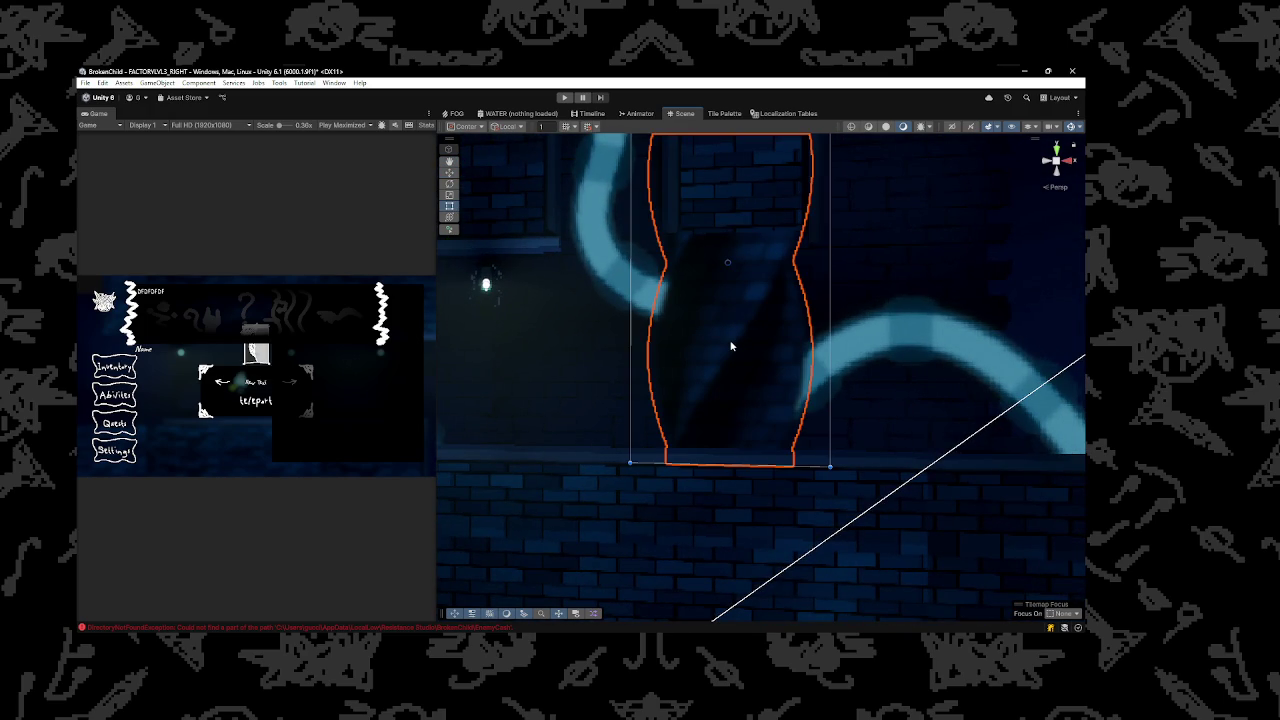
pyautogui.hotkey('ctrl', 'z')
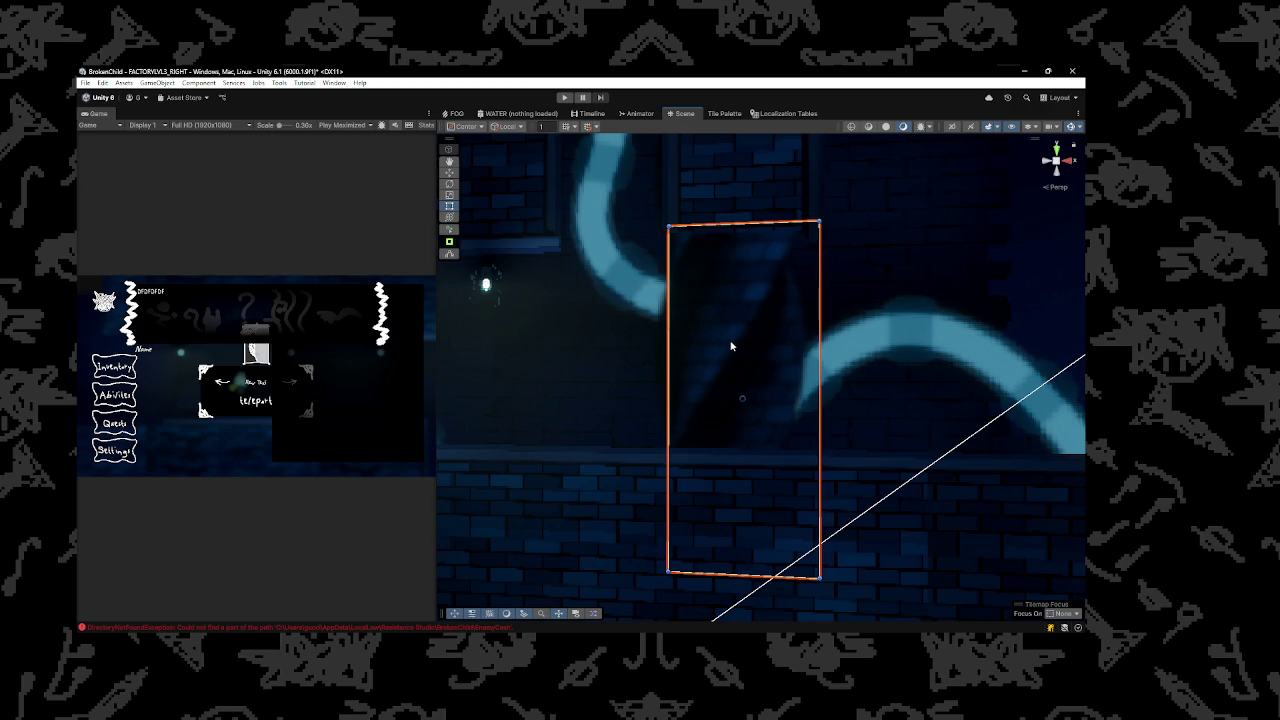
pyautogui.hotkey('ctrl', 'z')
pyautogui.scroll(-5, 731, 346)
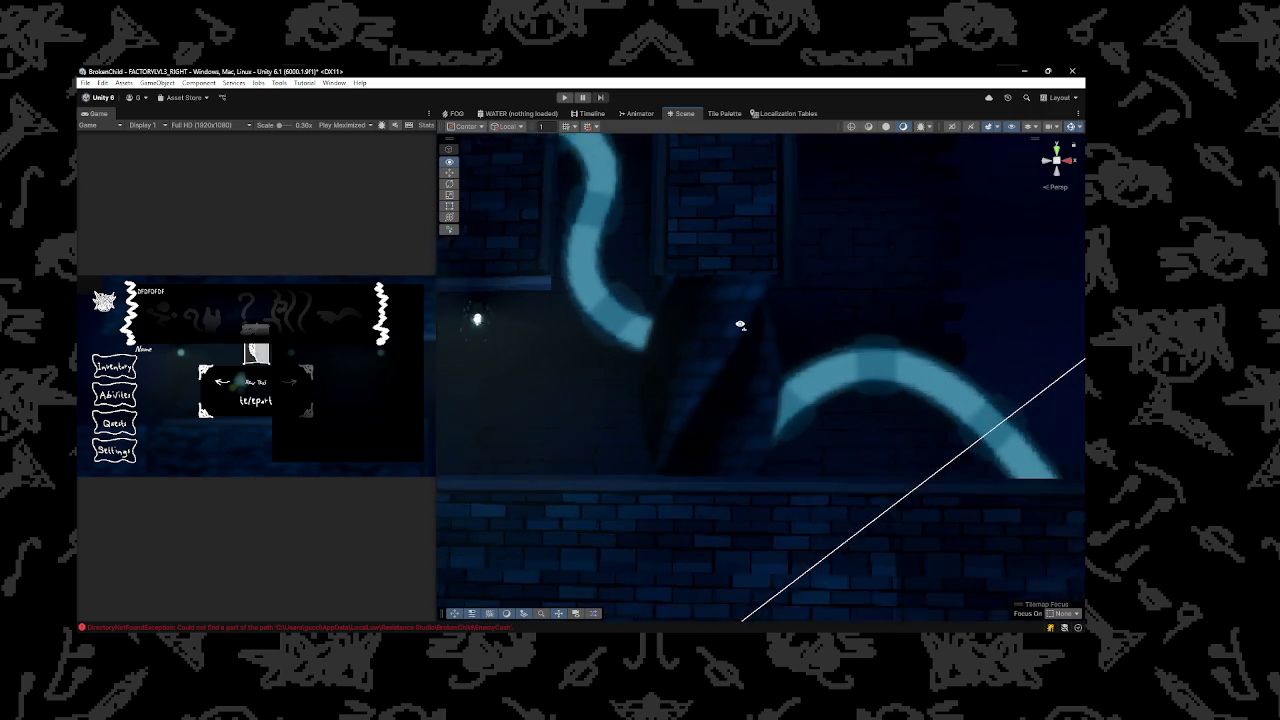
# Make the thin bar under the arch taller and enlarge the small rectangle up and right
pyautogui.click(764, 290)
pyautogui.scroll(5, 762, 300)
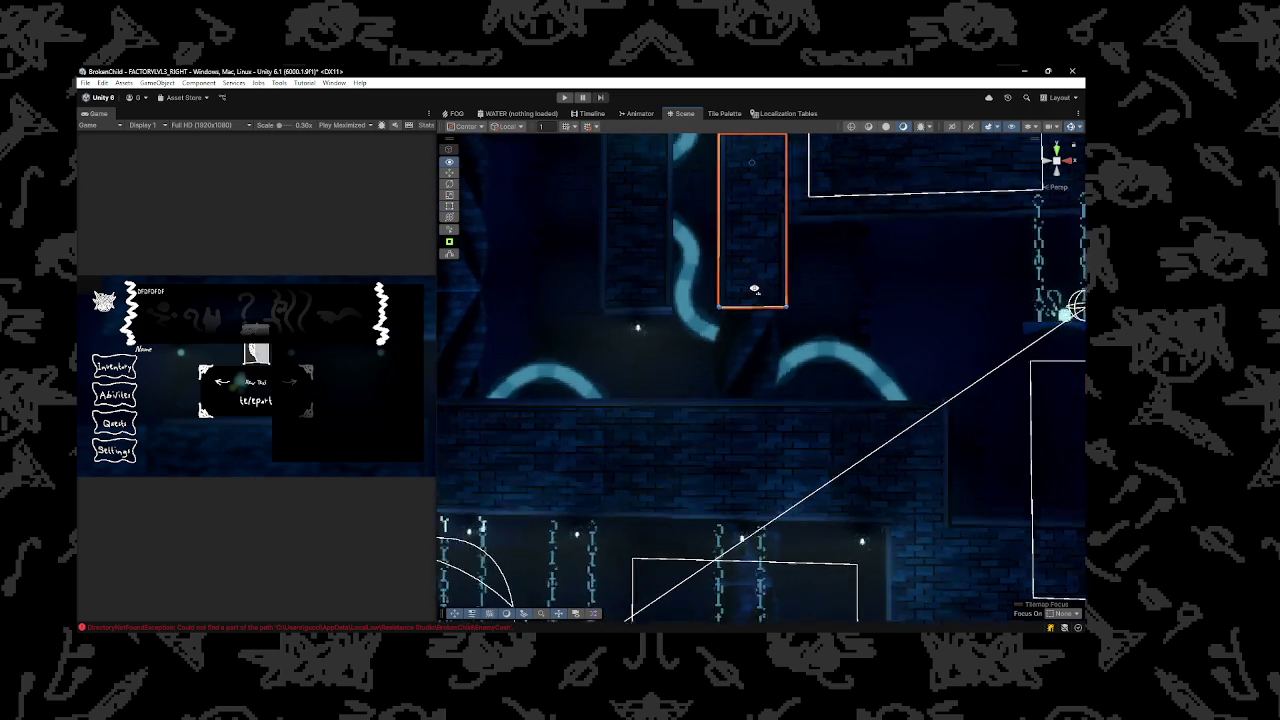
pyautogui.scroll(-1, 760, 317)
pyautogui.click(722, 349)
pyautogui.click(760, 343)
pyautogui.click(757, 342)
pyautogui.scroll(3, 757, 342)
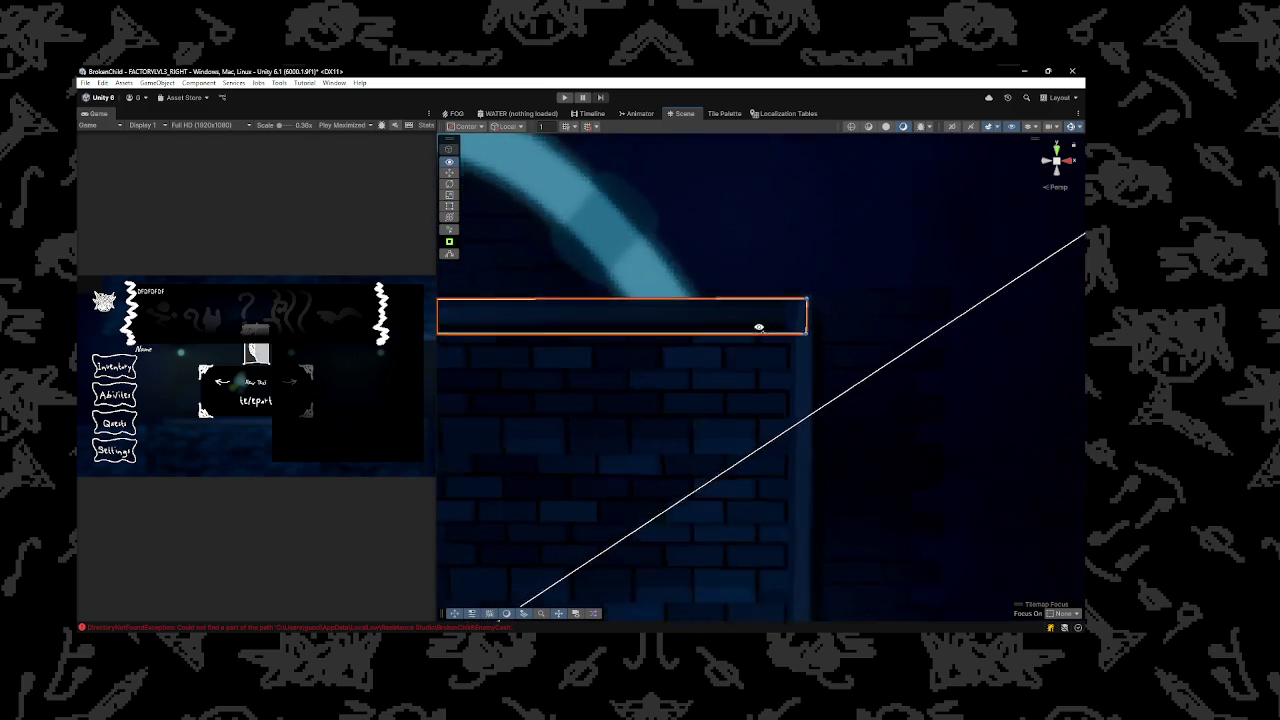
pyautogui.moveTo(760, 311)
pyautogui.mouseDown()
pyautogui.moveTo(760, 253)
pyautogui.moveTo(758, 290)
pyautogui.mouseUp()
pyautogui.scroll(-6, 757, 295)
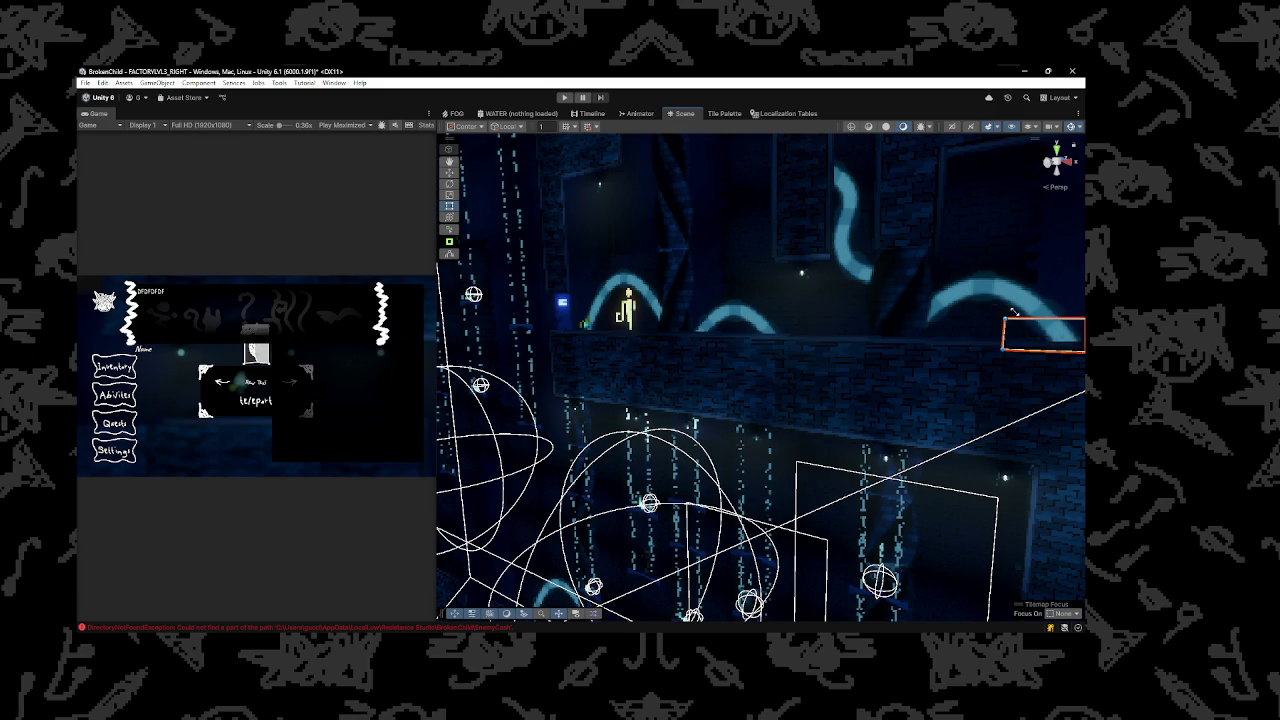
pyautogui.press('f')
pyautogui.moveTo(582, 262); pyautogui.dragTo(600, 242)
pyautogui.scroll(-3, 600, 242)
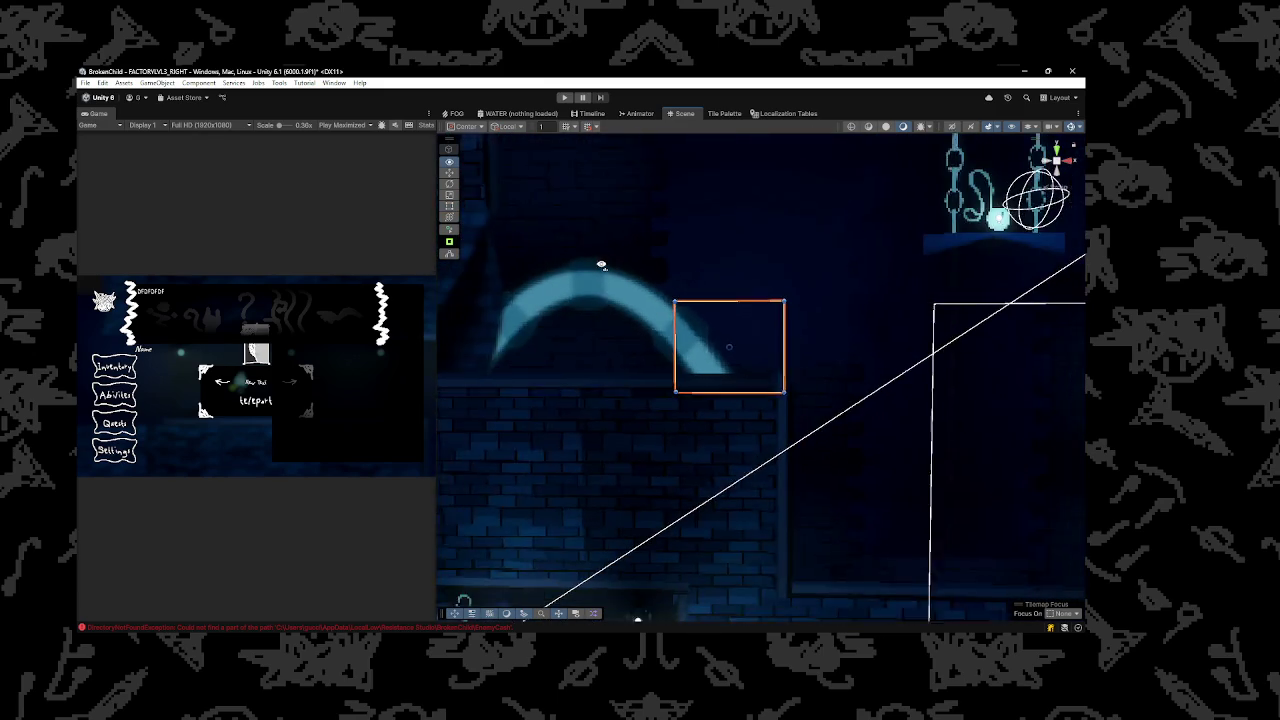
# Shorten the long horizontal bar from its right end and move the vertical bar upward
pyautogui.click(710, 366)
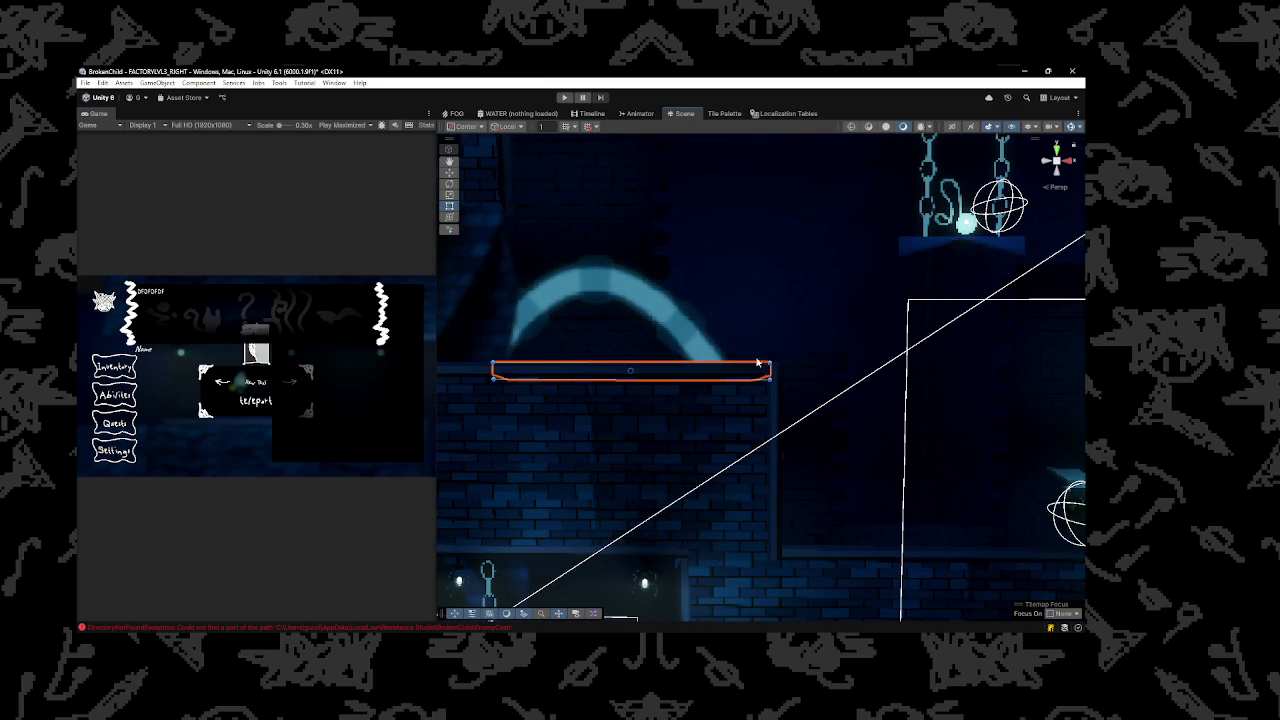
pyautogui.click(740, 348)
pyautogui.click(731, 370)
pyautogui.moveTo(764, 370); pyautogui.dragTo(676, 373)
pyautogui.click(772, 372)
pyautogui.moveTo(773, 370)
pyautogui.mouseDown()
pyautogui.moveTo(768, 322)
pyautogui.moveTo(766, 362)
pyautogui.mouseUp()
pyautogui.press('w')
pyautogui.moveTo(775, 484)
pyautogui.mouseDown()
pyautogui.moveTo(763, 345)
pyautogui.moveTo(745, 432)
pyautogui.mouseUp()
# Reposition the horizontal ledge bar and resize it into a tall rectangle
pyautogui.click(669, 369)
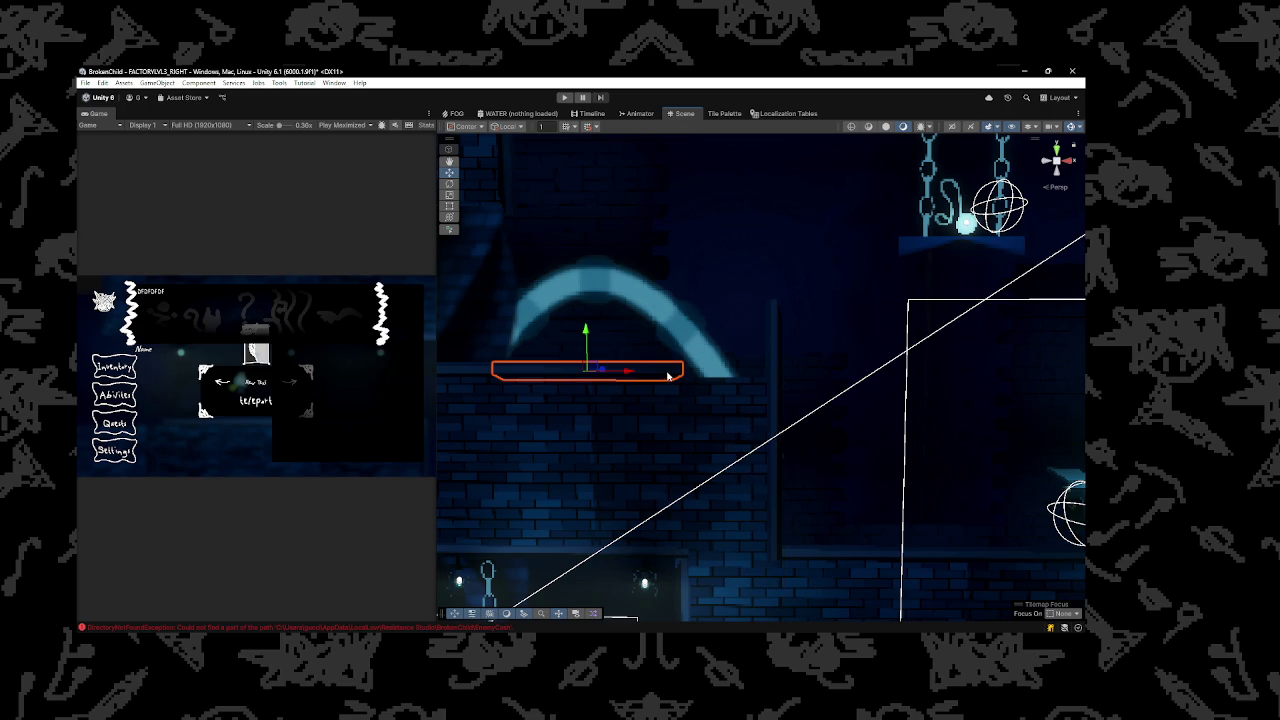
pyautogui.moveTo(595, 368); pyautogui.dragTo(745, 342)
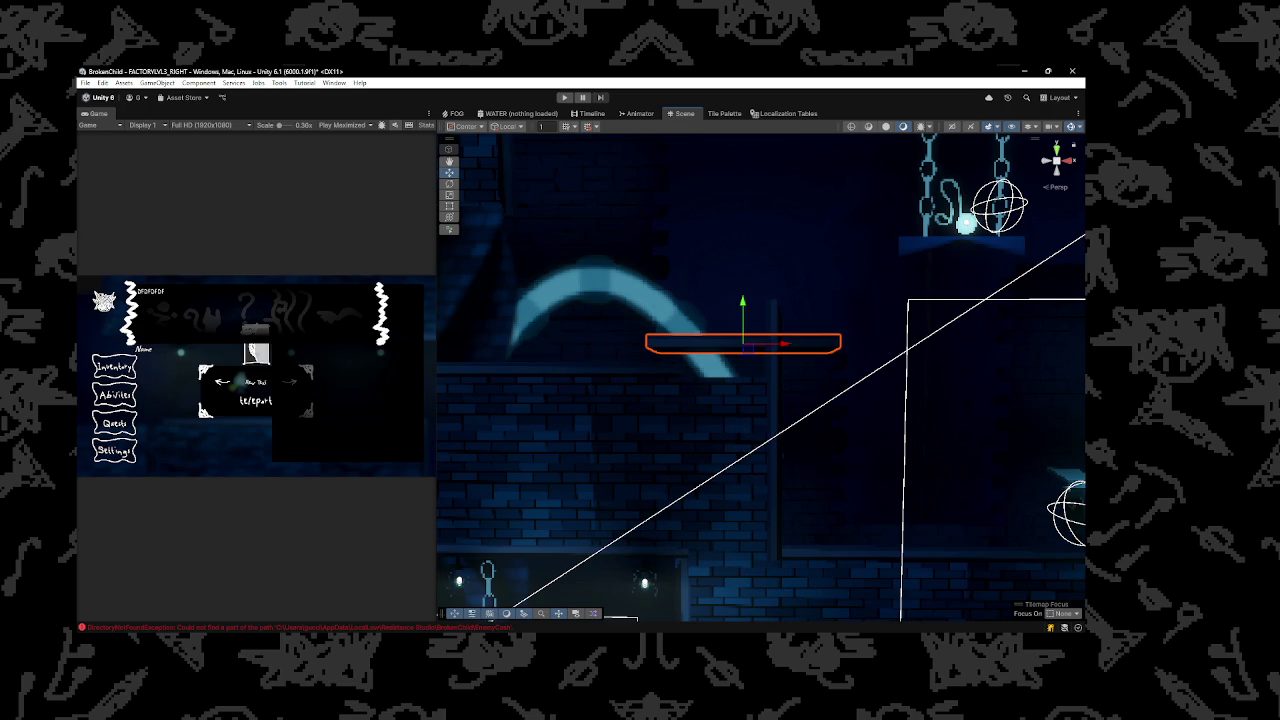
pyautogui.moveTo(748, 343)
pyautogui.mouseDown()
pyautogui.moveTo(680, 333)
pyautogui.moveTo(680, 359)
pyautogui.mouseUp()
pyautogui.press('t')
pyautogui.moveTo(678, 243)
pyautogui.mouseDown()
pyautogui.moveTo(678, 305)
pyautogui.moveTo(717, 381)
pyautogui.moveTo(718, 300)
pyautogui.moveTo(683, 321)
pyautogui.mouseUp()
# Shift the tall narrow object right, rotate it 90° to lie horizontally, and nudge it right
pyautogui.click(683, 321)
pyautogui.scroll(3, 675, 328)
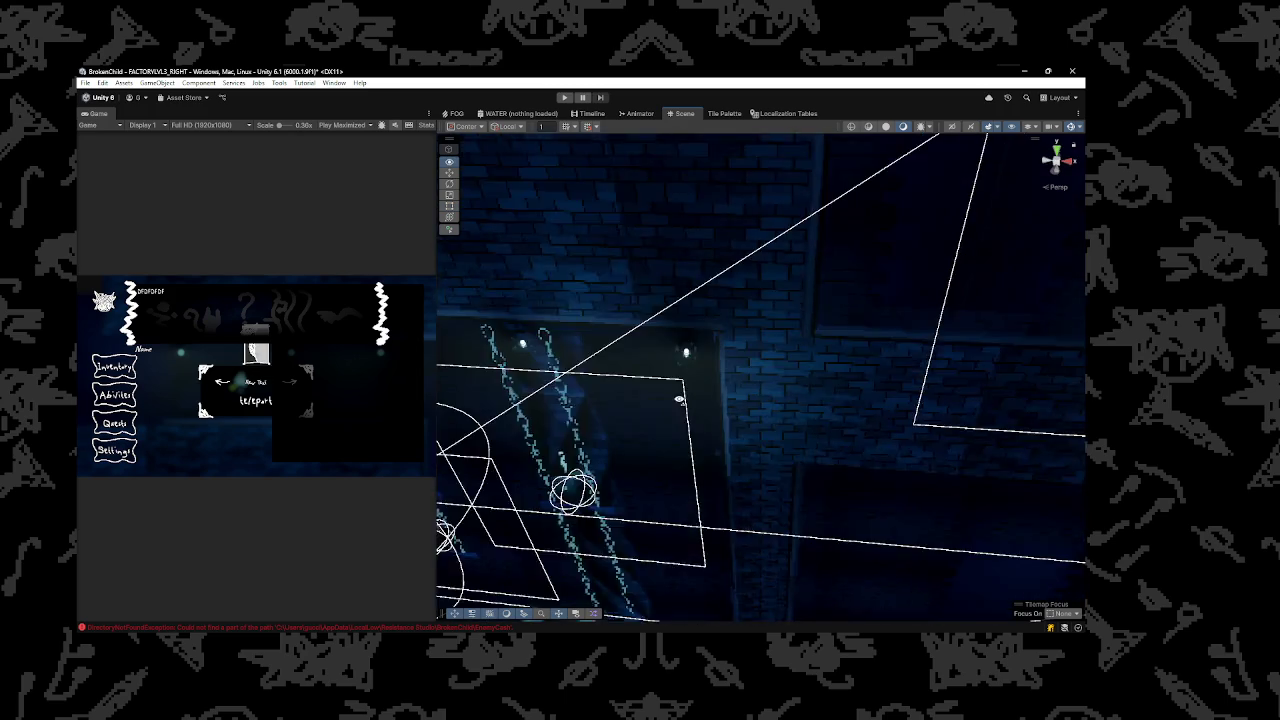
pyautogui.scroll(-2, 675, 328)
pyautogui.click(706, 350)
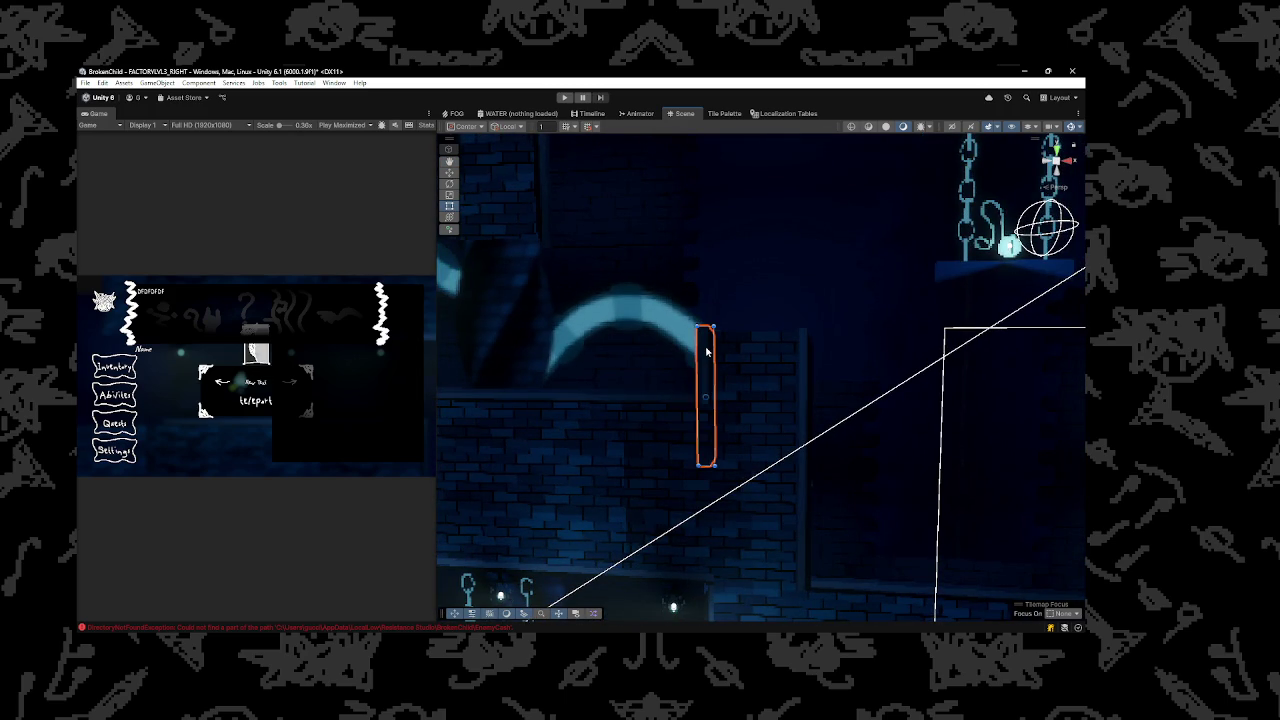
pyautogui.moveTo(706, 350); pyautogui.dragTo(735, 350)
pyautogui.click(449, 184)
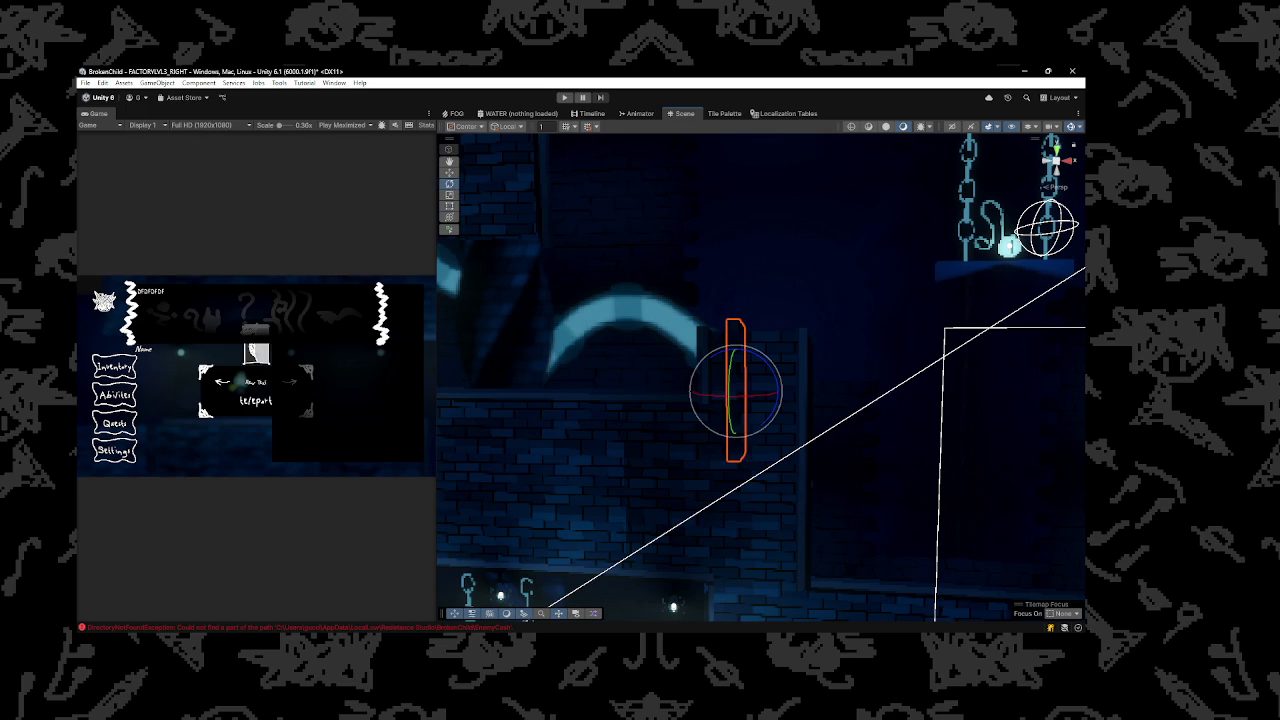
pyautogui.moveTo(792, 381)
pyautogui.mouseDown()
pyautogui.moveTo(700, 356)
pyautogui.moveTo(734, 288)
pyautogui.mouseUp()
pyautogui.click(449, 172)
pyautogui.moveTo(777, 328); pyautogui.dragTo(792, 330)
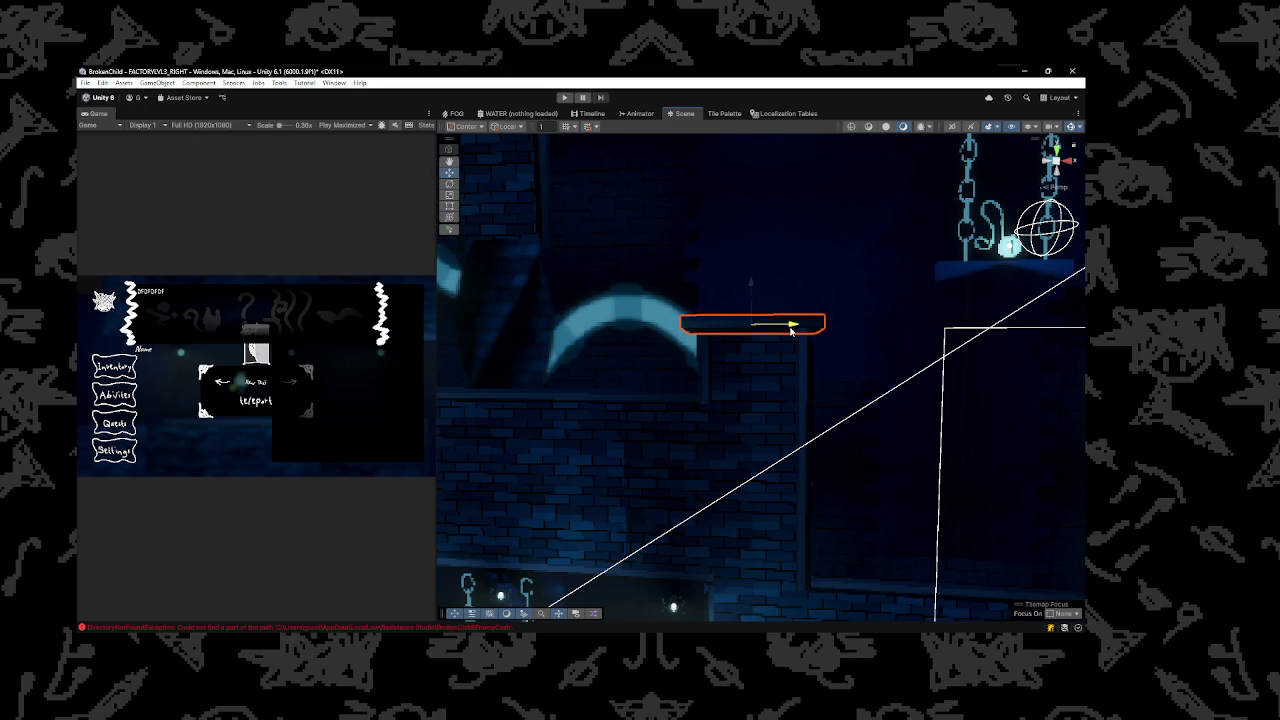
# Narrow the rotated bar from its right end using the Rect tool
pyautogui.keyDown('alt'); pyautogui.moveTo(648, 272); pyautogui.dragTo(641, 271); pyautogui.keyUp('alt')
pyautogui.scroll(2, 641, 271)
pyautogui.press('t')
pyautogui.moveTo(856, 298); pyautogui.dragTo(835, 298)
pyautogui.scroll(-3, 700, 303)
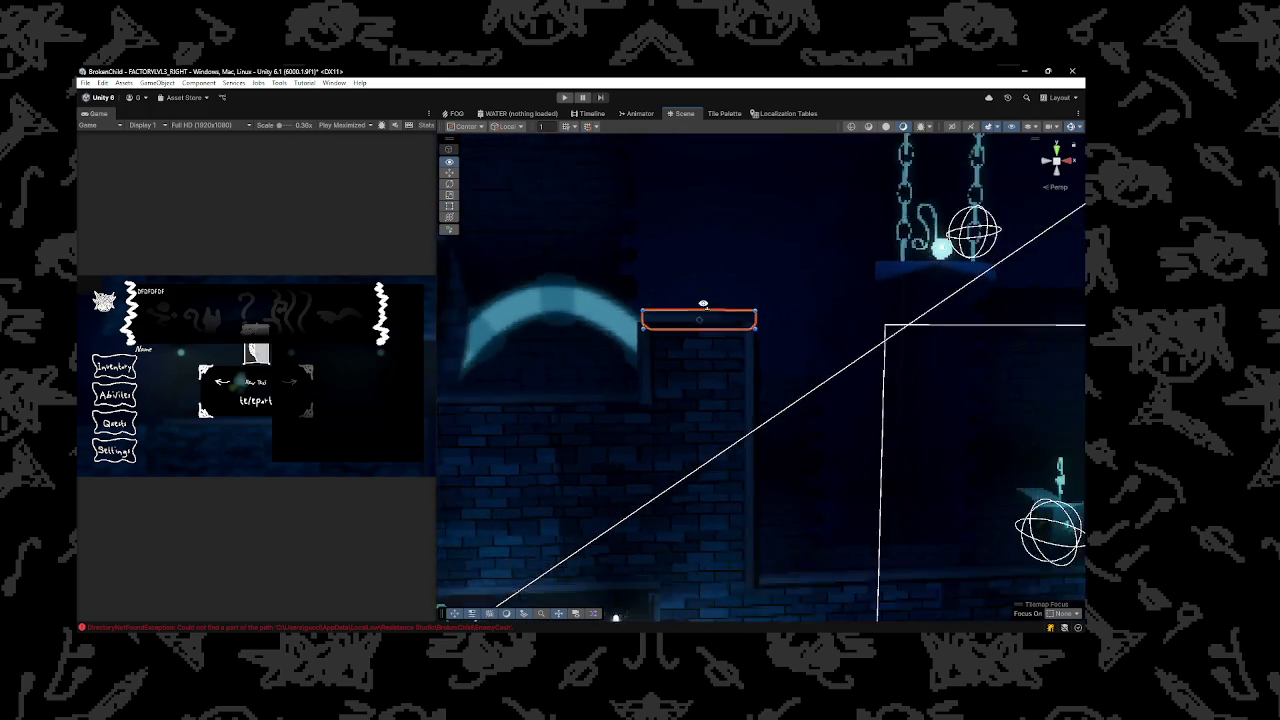
pyautogui.scroll(-3, 720, 318)
pyautogui.scroll(3, 716, 357)
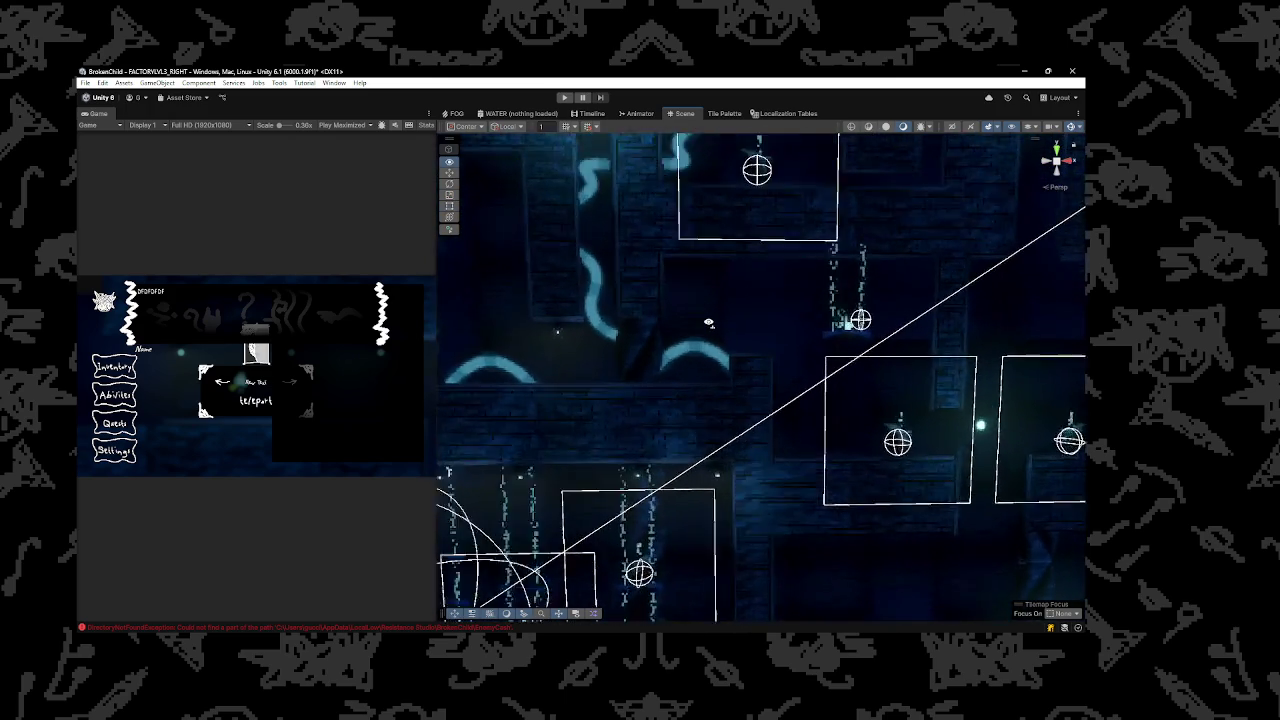
# Stretch the brick block beside the blue arch slightly upward at its top edge
pyautogui.click(694, 393)
pyautogui.moveTo(694, 393)
pyautogui.keyDown('alt'); pyautogui.mouseDown()
pyautogui.moveTo(663, 380)
pyautogui.moveTo(494, 394)
pyautogui.moveTo(834, 346)
pyautogui.moveTo(922, 352)
pyautogui.mouseUp(); pyautogui.keyUp('alt')
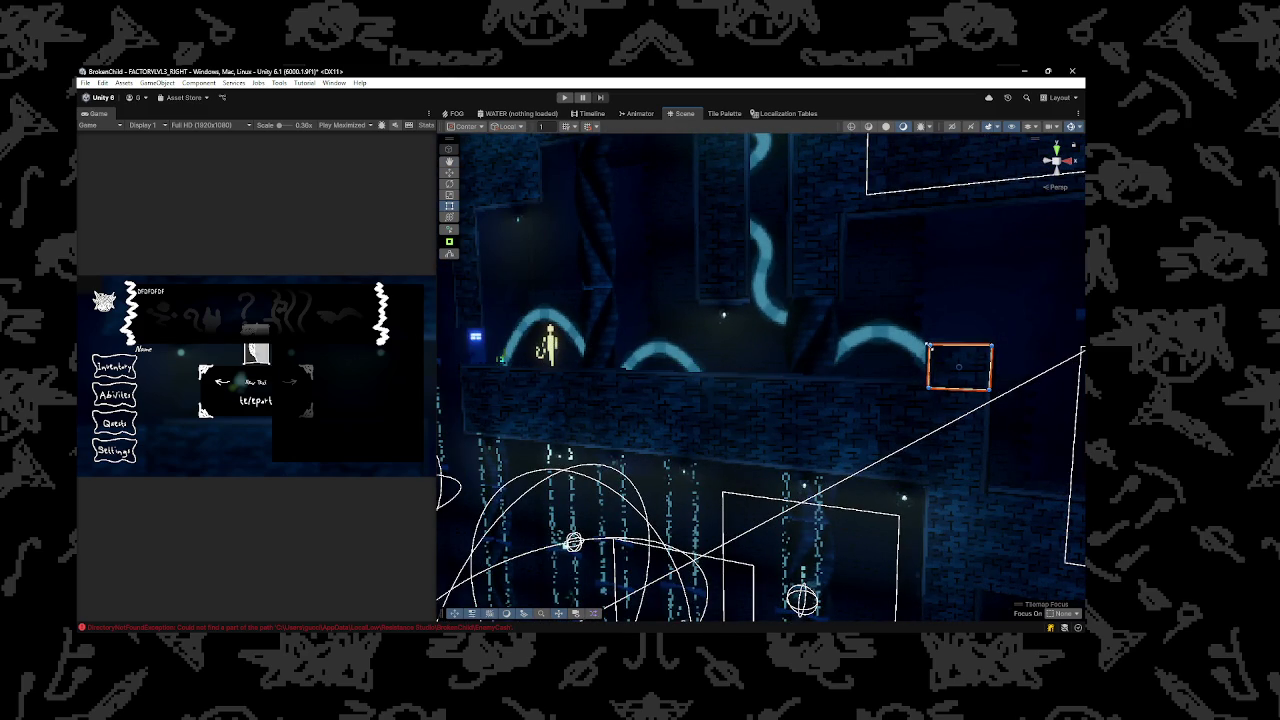
pyautogui.scroll(5, 960, 360)
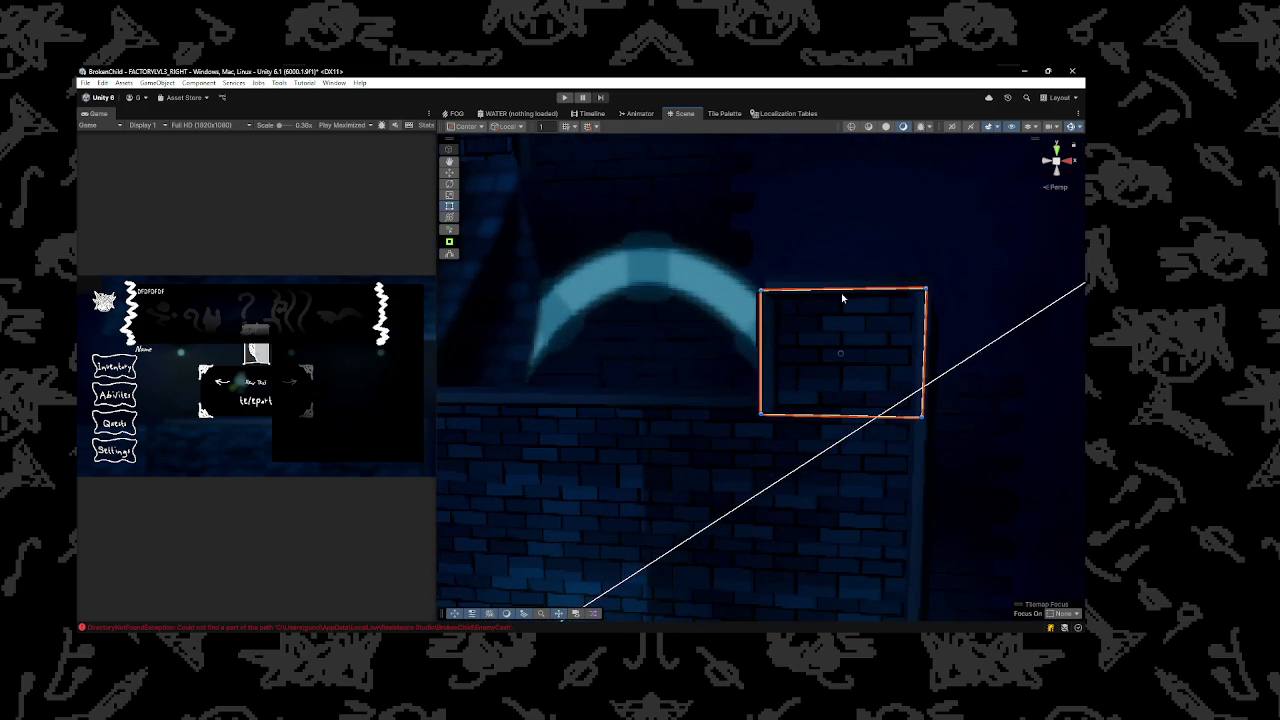
pyautogui.moveTo(844, 287); pyautogui.dragTo(846, 281)
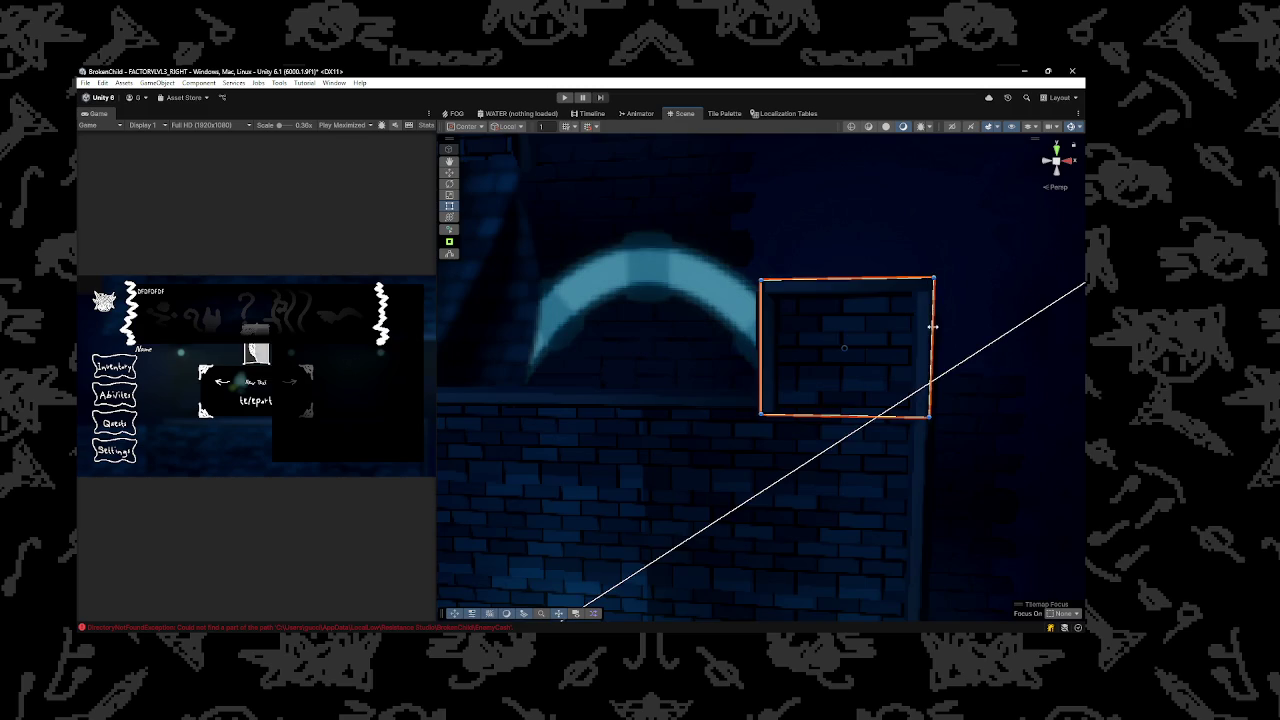
pyautogui.scroll(-10, 930, 340)
pyautogui.scroll(-5, 657, 351)
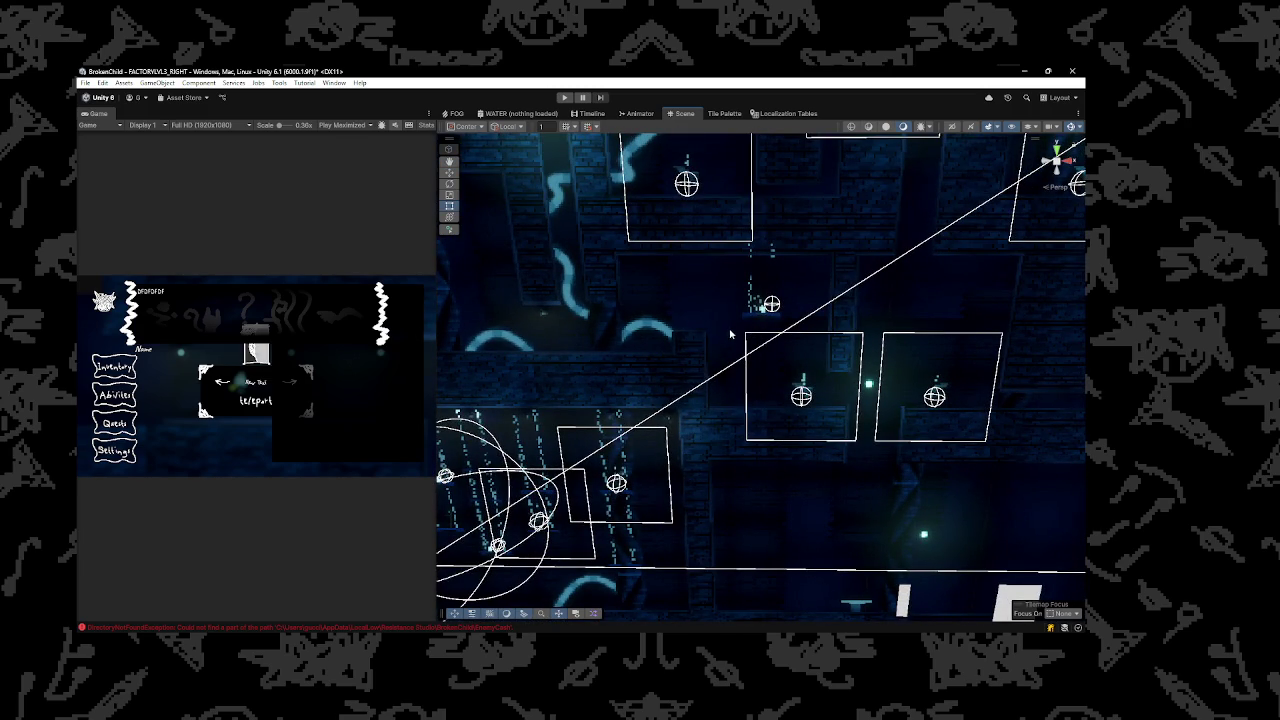
# Delete the box trigger with the sphere gizmo near the chains
pyautogui.scroll(3, 740, 346)
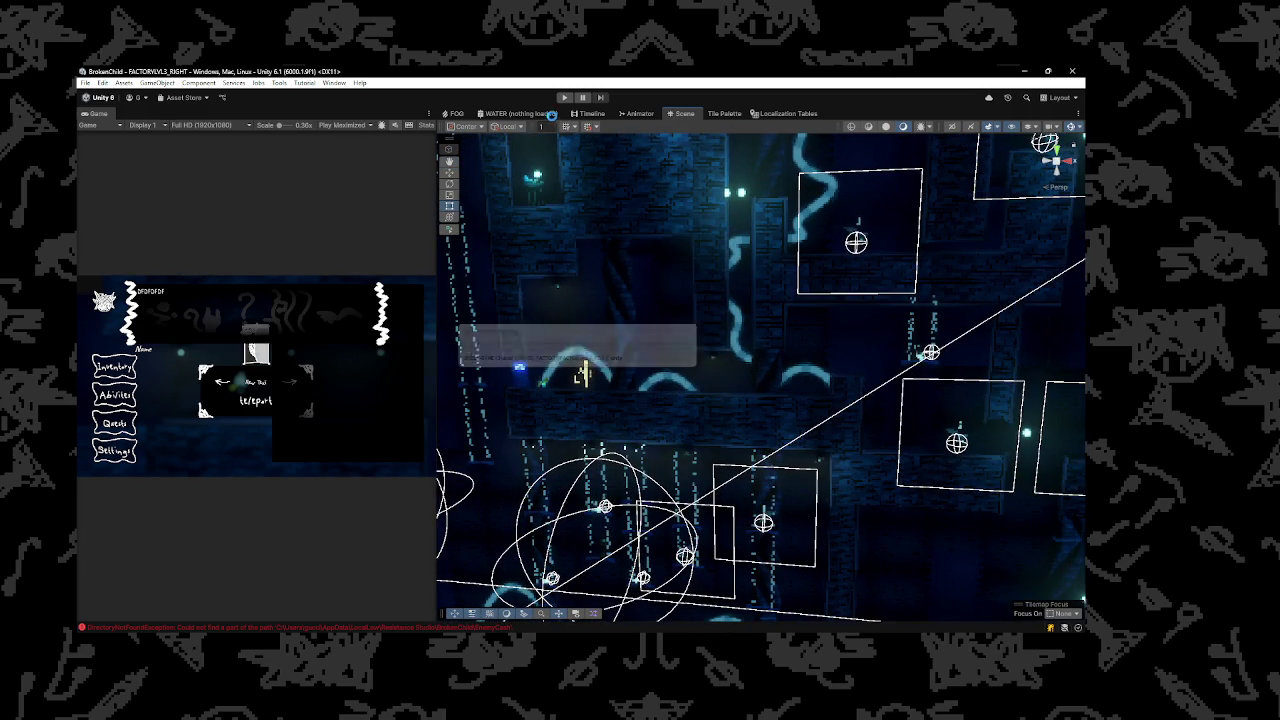
pyautogui.scroll(5, 872, 330)
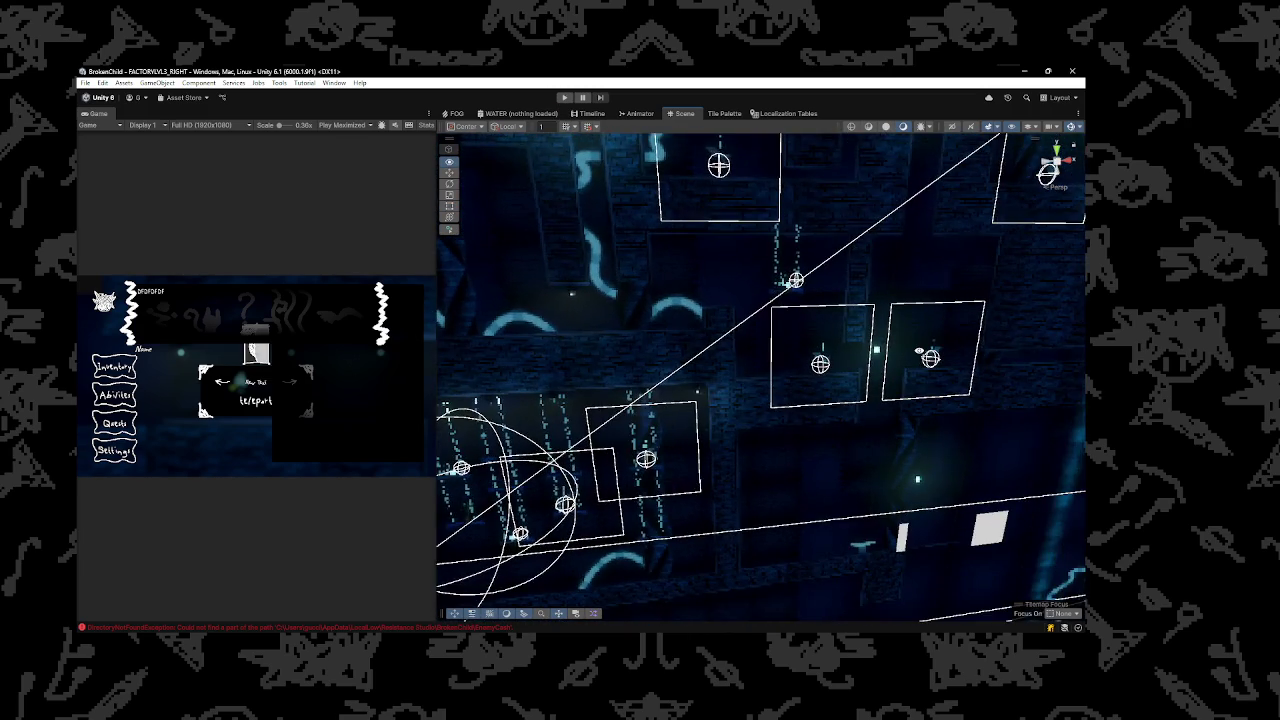
pyautogui.click(858, 430)
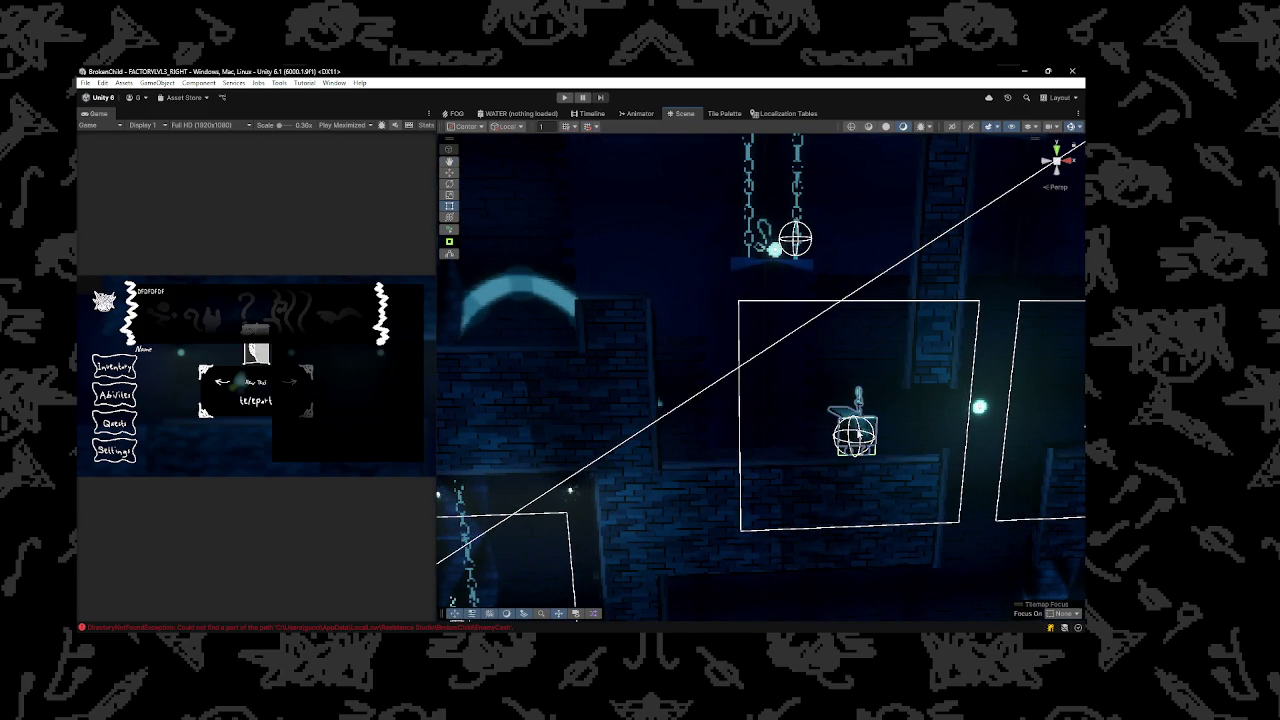
pyautogui.press('Delete')
# Raise the chain-hung platform slightly and shift it to the right
pyautogui.click(775, 245)
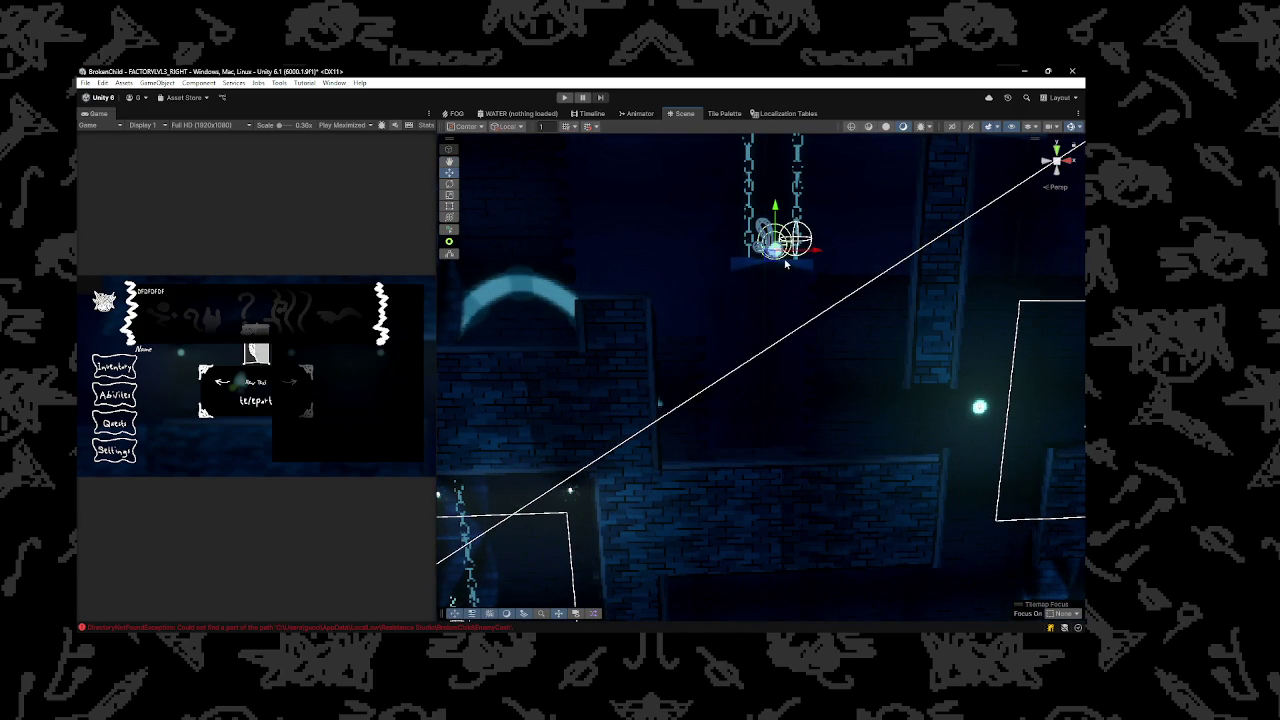
pyautogui.click(789, 264)
pyautogui.press('f')
pyautogui.moveTo(760, 228); pyautogui.dragTo(761, 207)
pyautogui.click(766, 340)
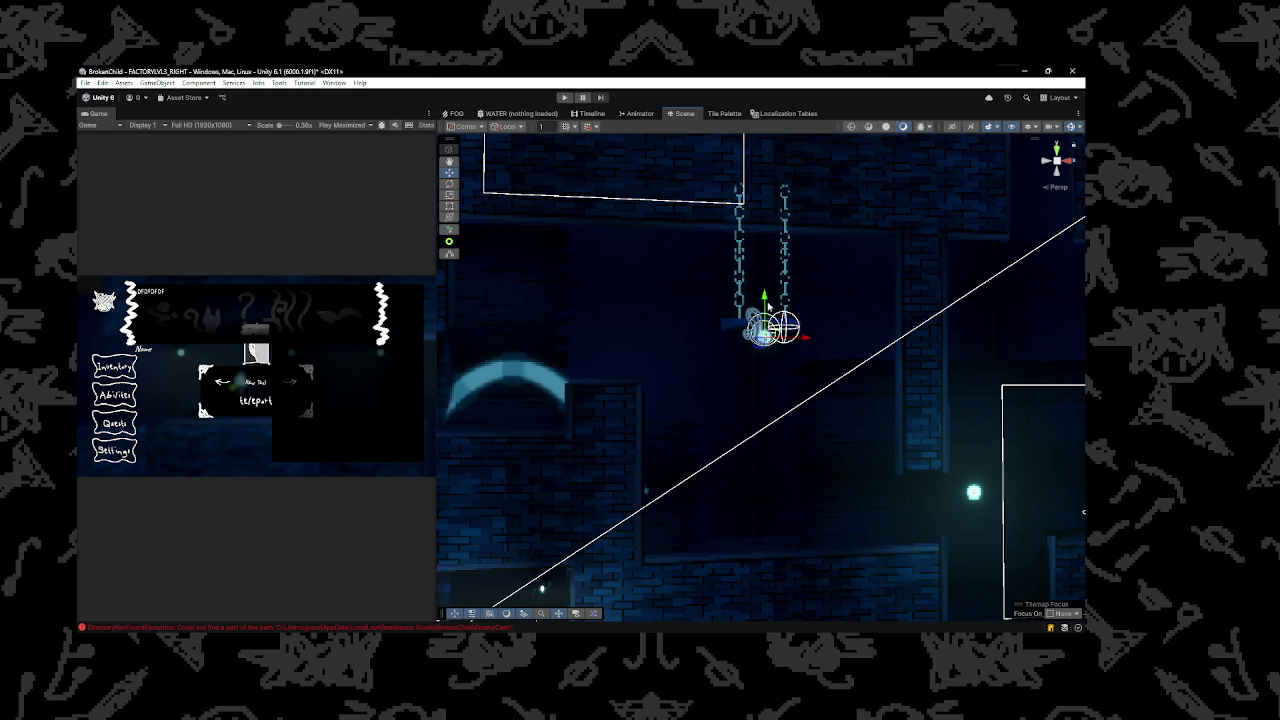
pyautogui.moveTo(766, 330)
pyautogui.mouseDown()
pyautogui.moveTo(716, 304)
pyautogui.moveTo(731, 301)
pyautogui.mouseUp()
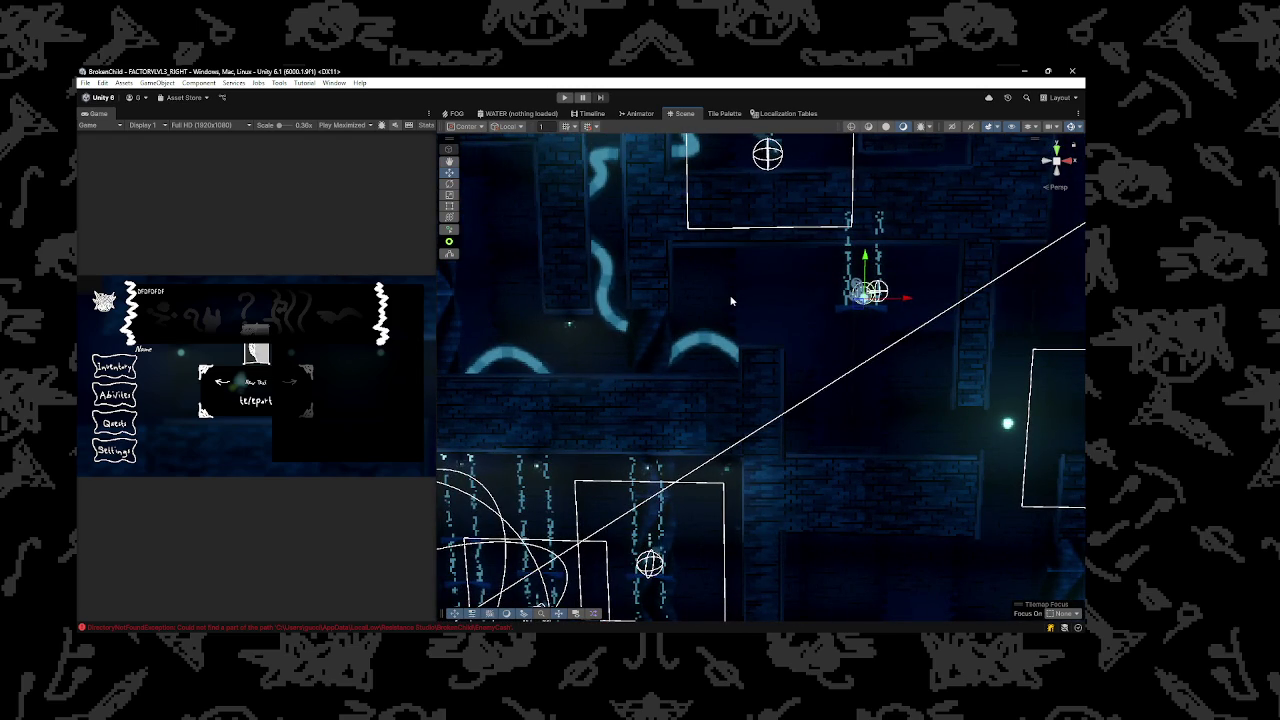
pyautogui.scroll(6, 620, 324)
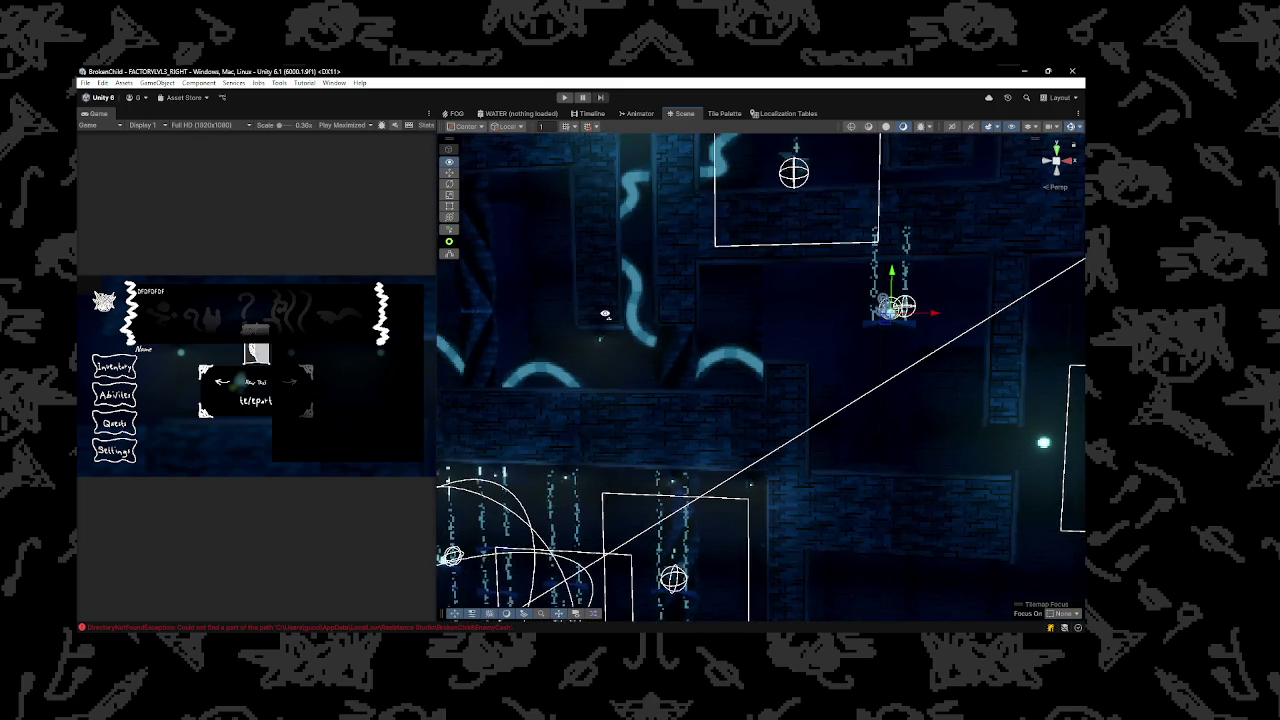
pyautogui.moveTo(643, 328); pyautogui.dragTo(821, 346)
# Start Play mode to test the level changes
pyautogui.hotkey('alt', 'Tab')
pyautogui.press('Escape')
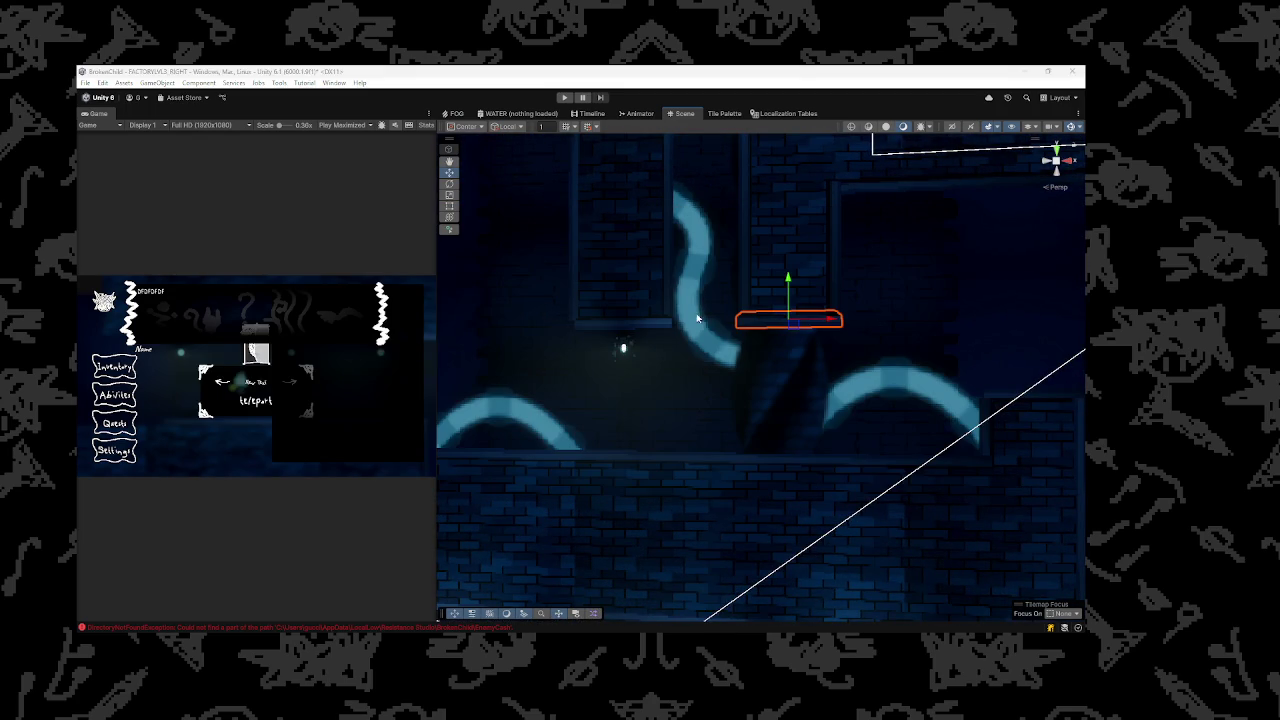
pyautogui.scroll(-3, 698, 318)
pyautogui.scroll(-2, 706, 322)
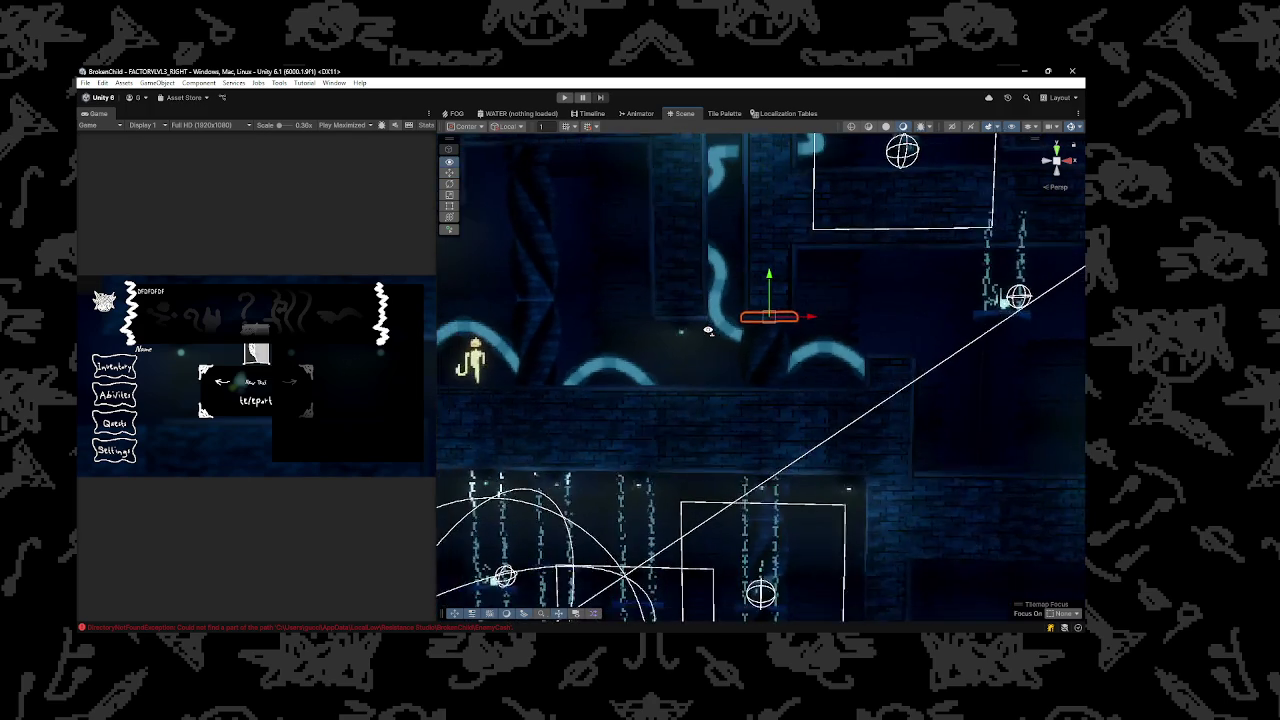
pyautogui.click(566, 100)
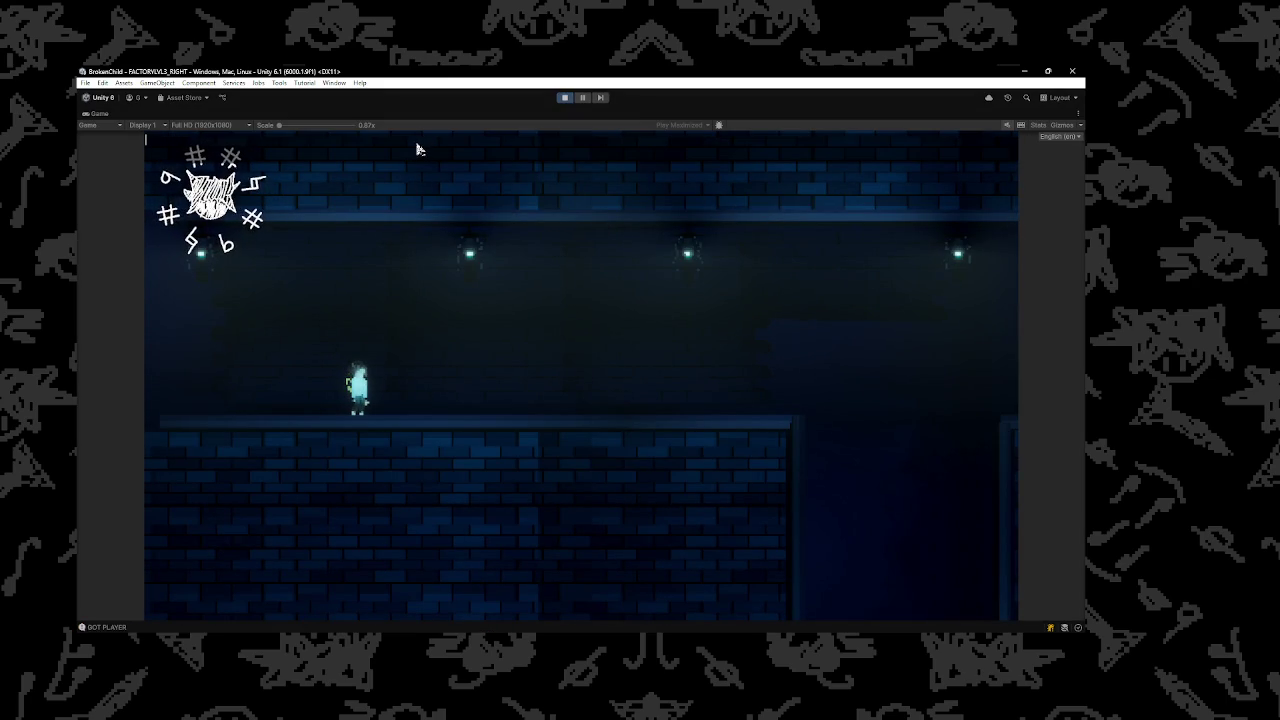
# Fly the player right with noclip to the room with the hanging chains
pyautogui.press('d')
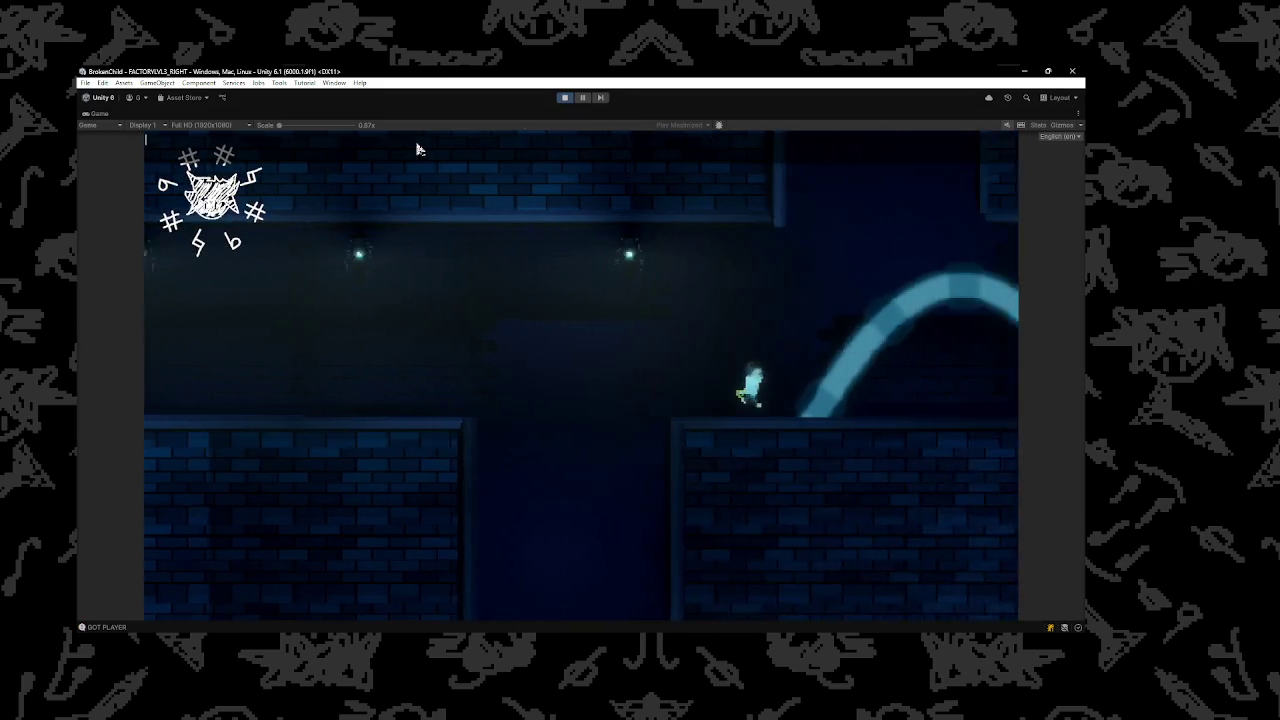
pyautogui.press('n')
pyautogui.write('noclip')
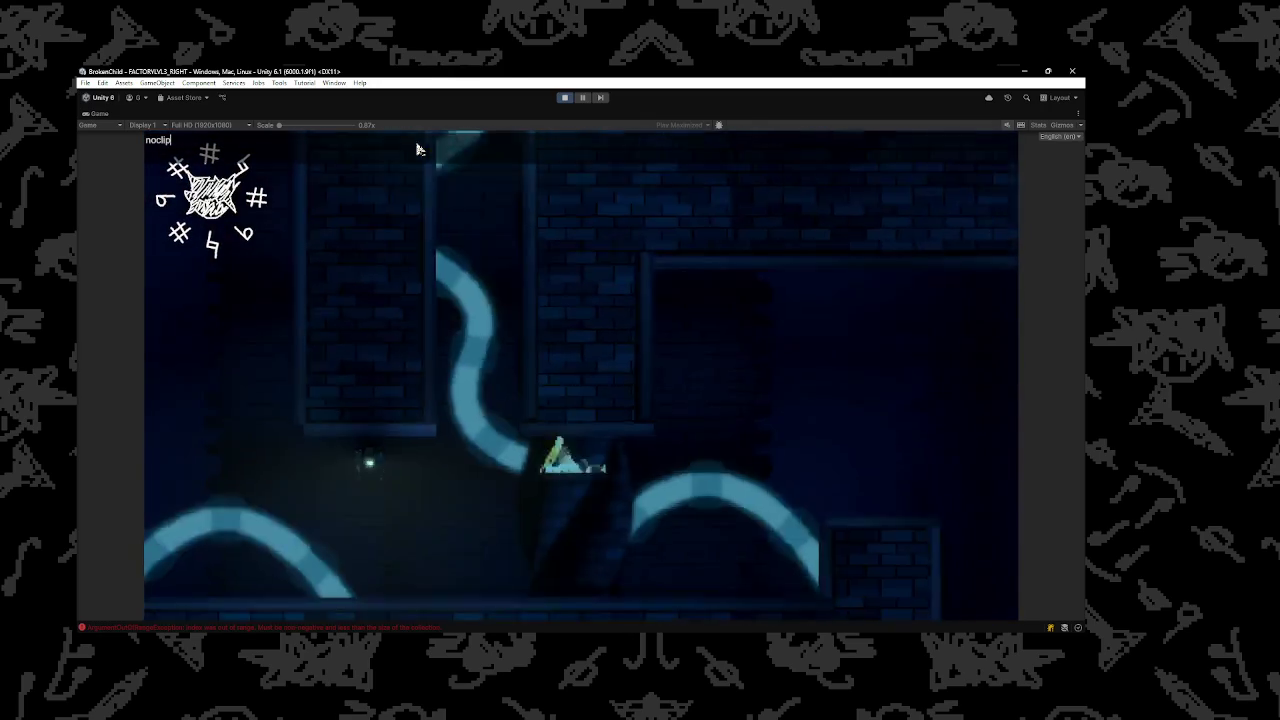
pyautogui.press('n')
pyautogui.press('d')
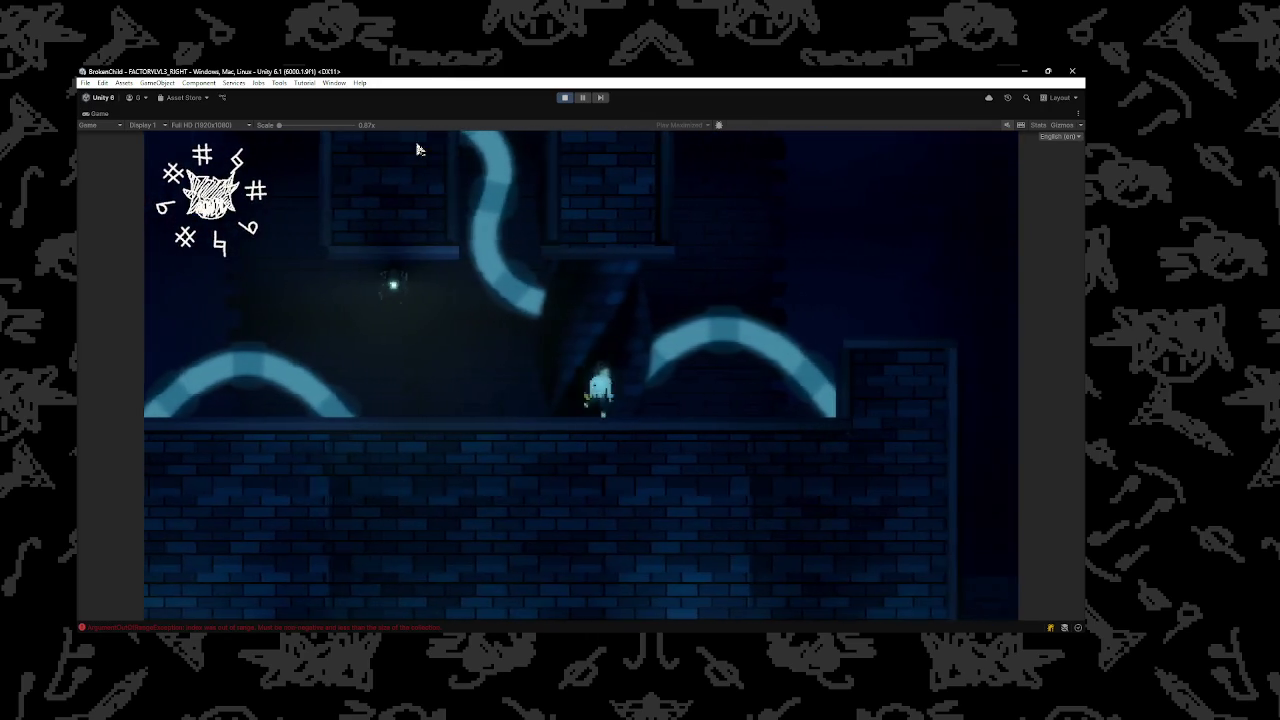
pyautogui.press('d')
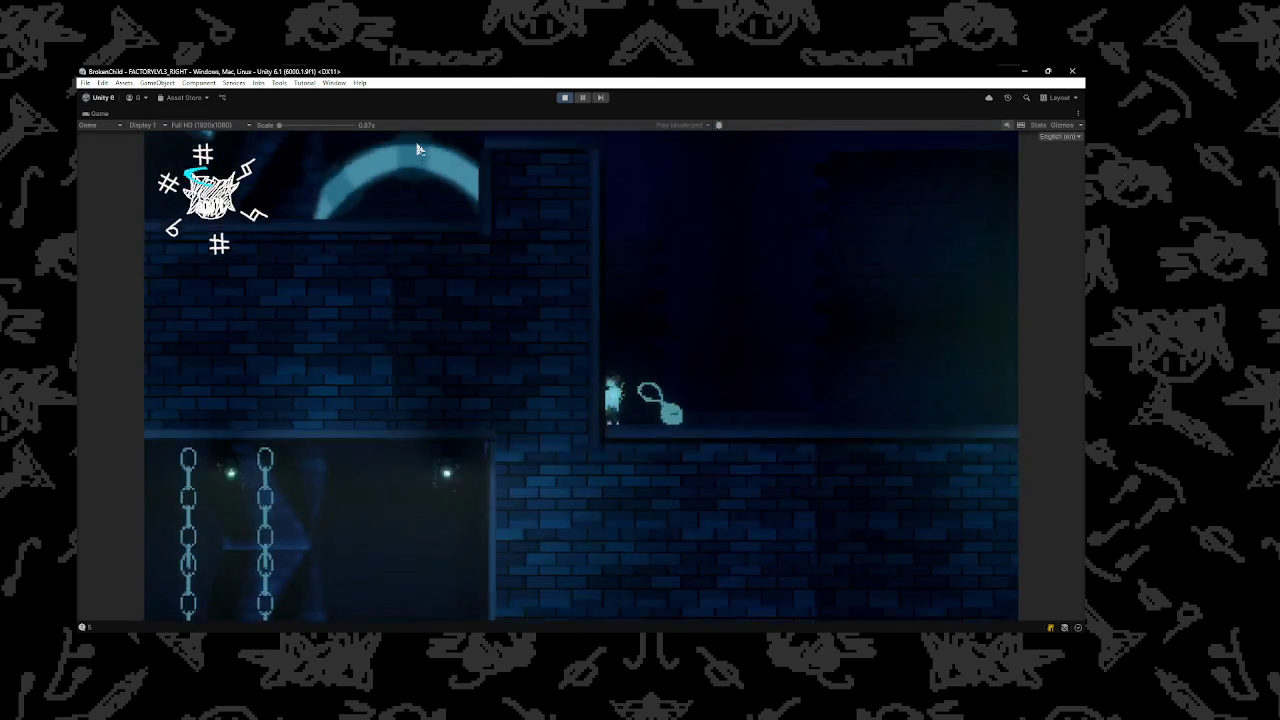
# Climb the wall onto the ledge and try jumping up to the chain-hung platform
pyautogui.press('space')
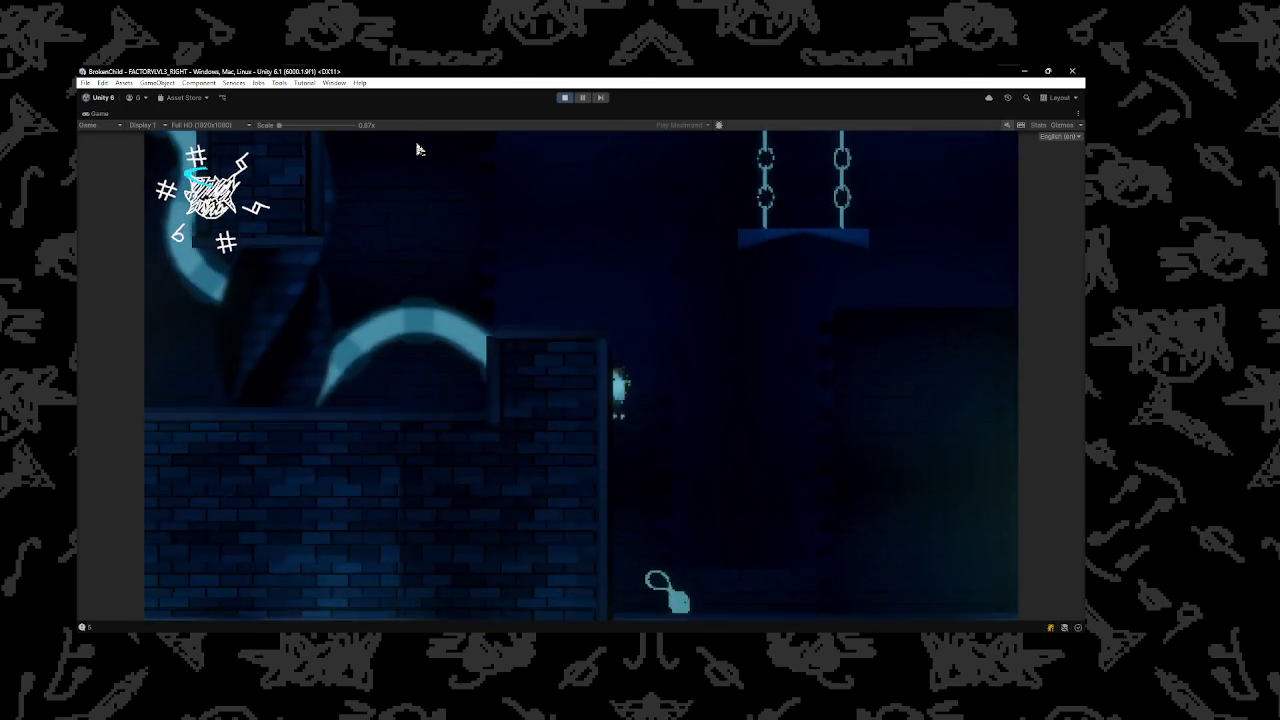
pyautogui.press('space')
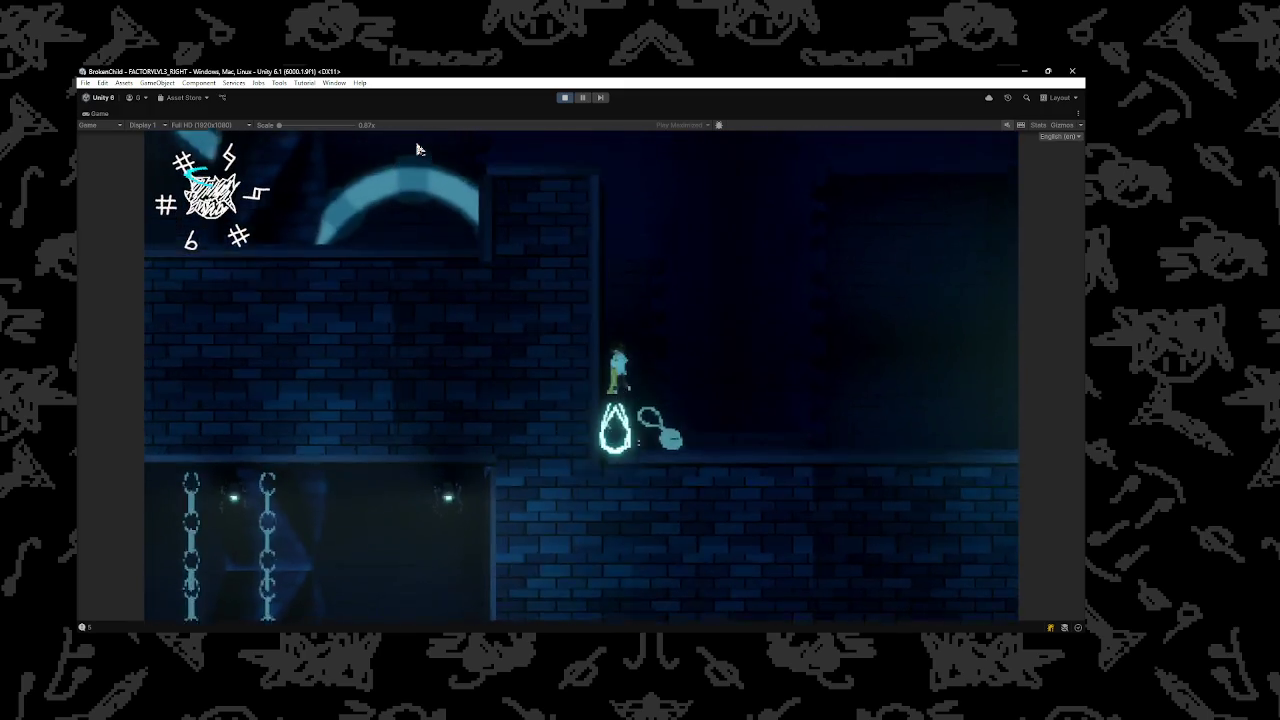
pyautogui.press('space')
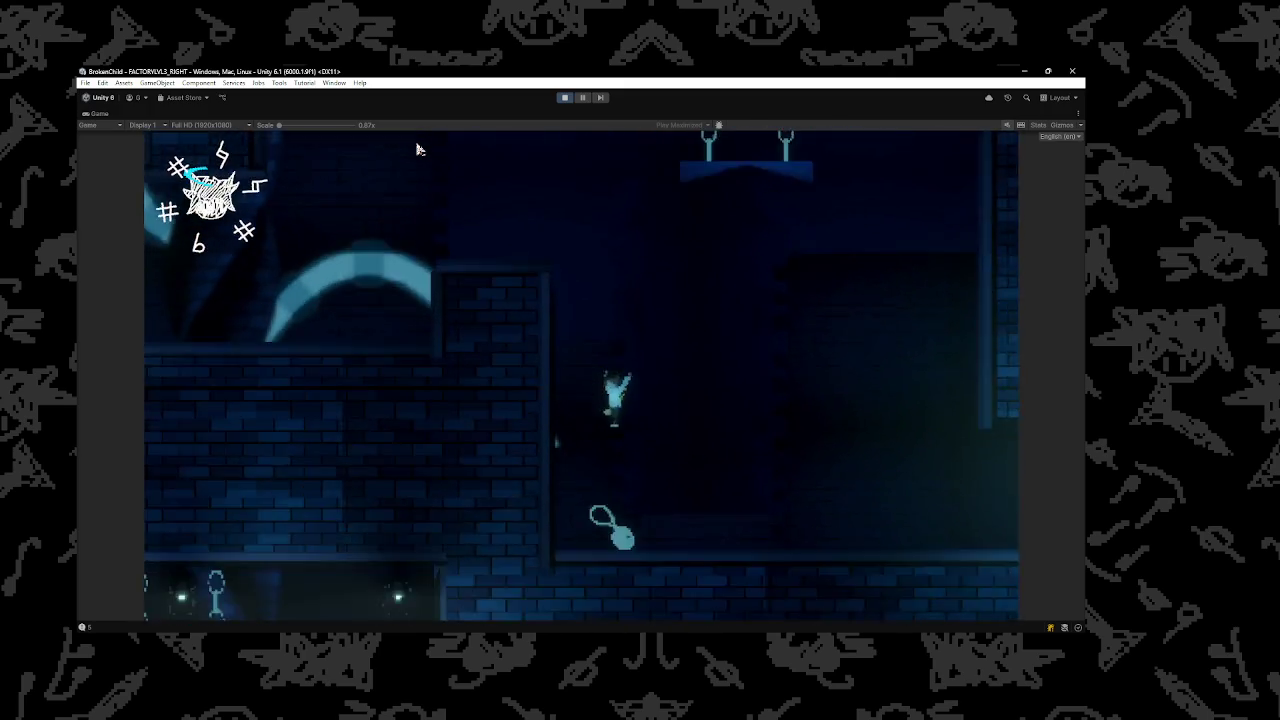
pyautogui.press('space')
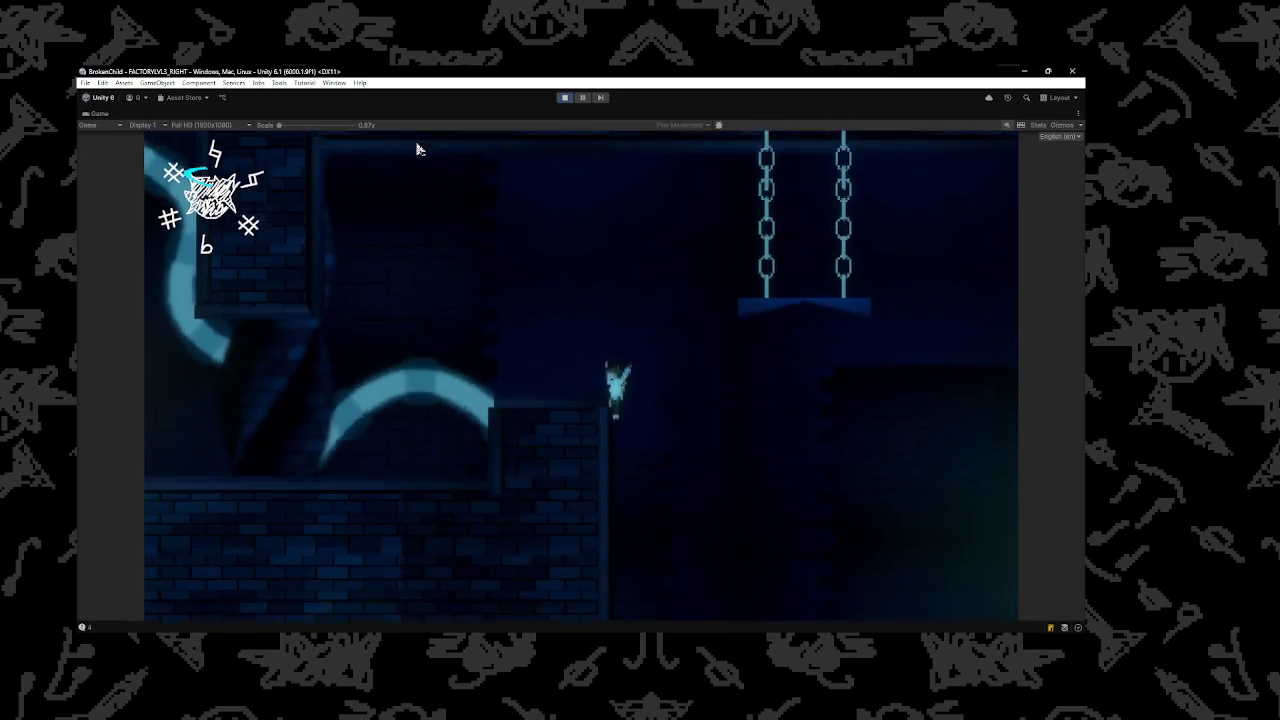
pyautogui.press('space')
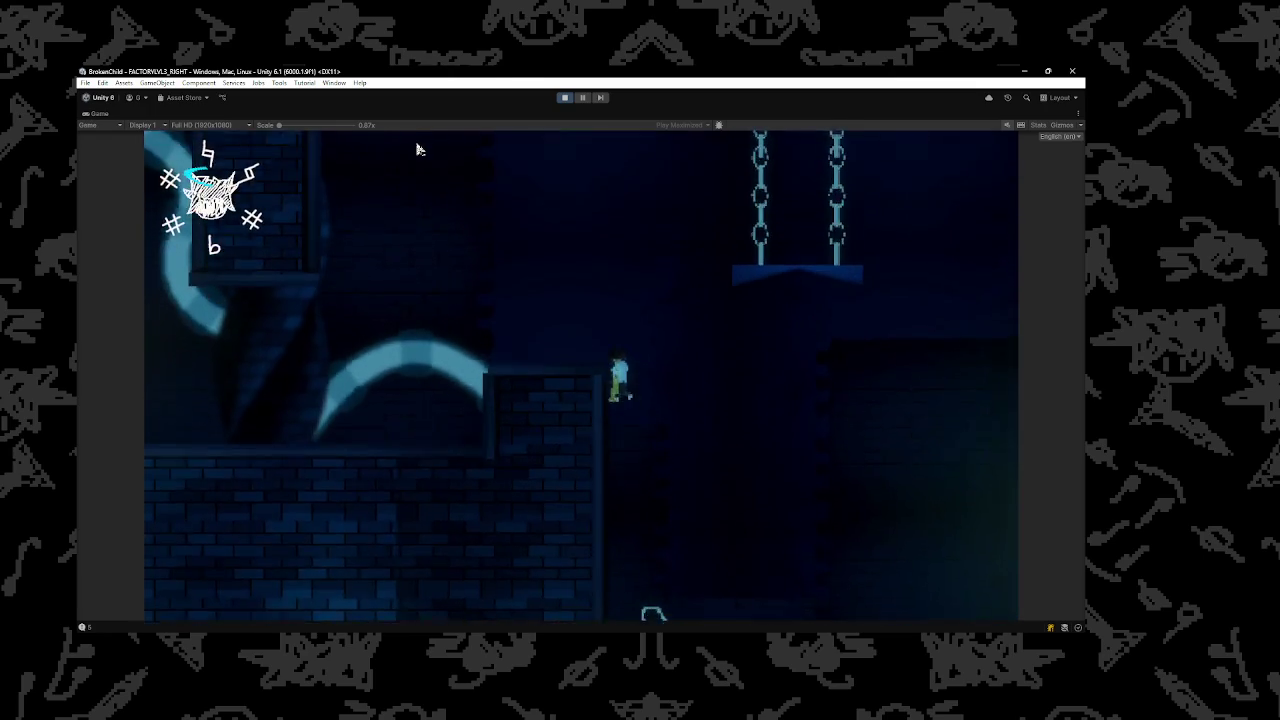
pyautogui.press('Left')
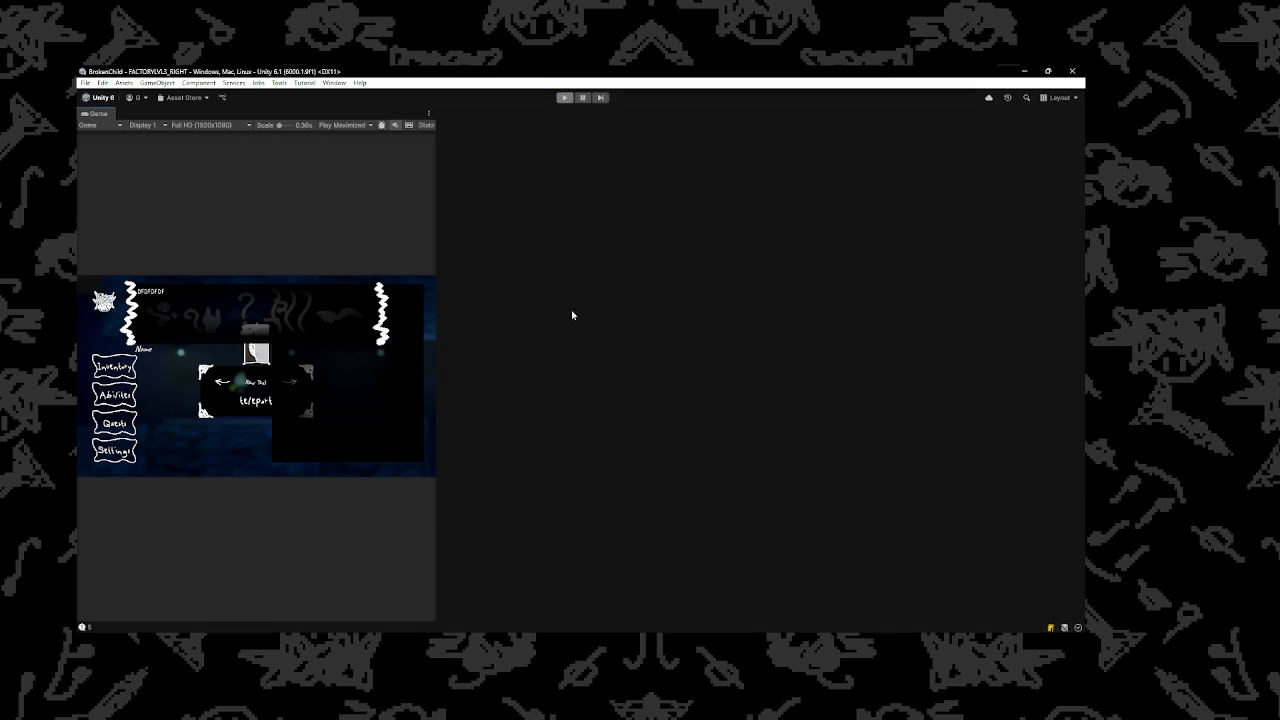
# Make the brick block beside the arc taller and slightly wider to the right
pyautogui.scroll(5, 739, 364)
pyautogui.click(769, 378)
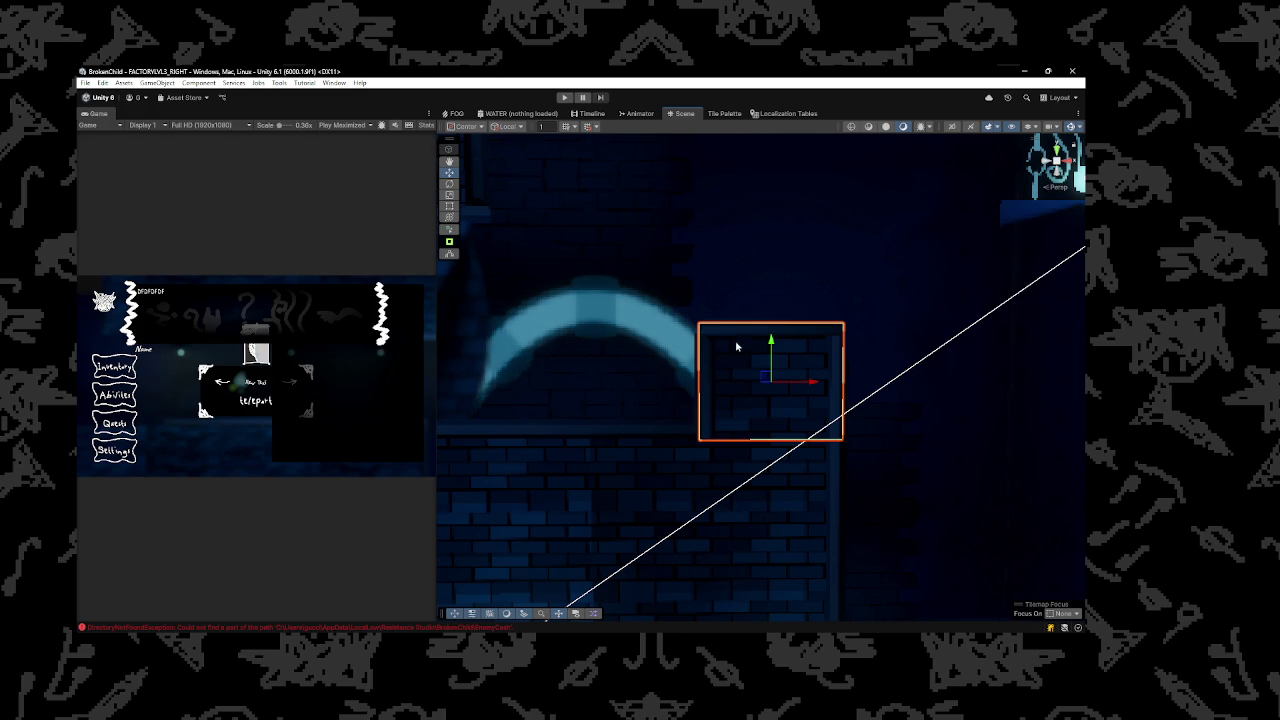
pyautogui.moveTo(802, 325)
pyautogui.mouseDown()
pyautogui.moveTo(802, 292)
pyautogui.moveTo(771, 260)
pyautogui.moveTo(774, 243)
pyautogui.mouseUp()
pyautogui.hotkey('ctrl', 'z')
pyautogui.hotkey('ctrl', 'y')
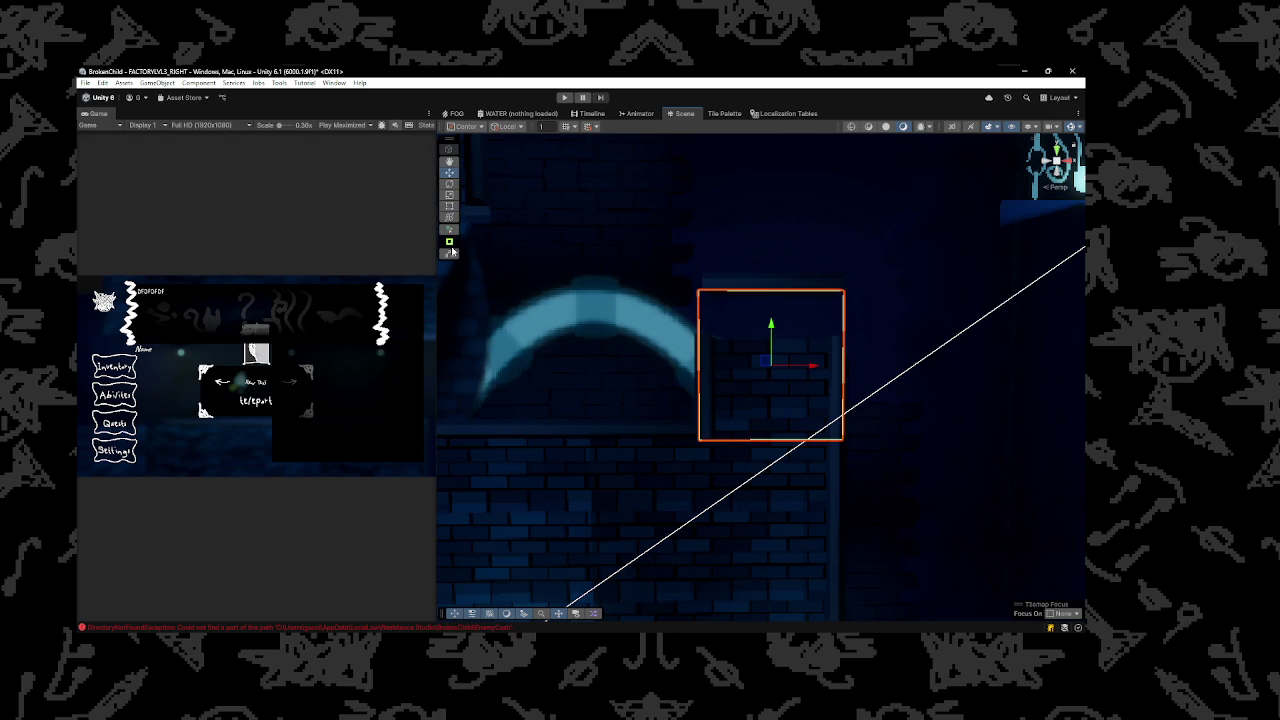
pyautogui.moveTo(844, 335); pyautogui.dragTo(779, 294)
# Move the narrow capsule against the brick block's edge and start Play mode
pyautogui.click(796, 363)
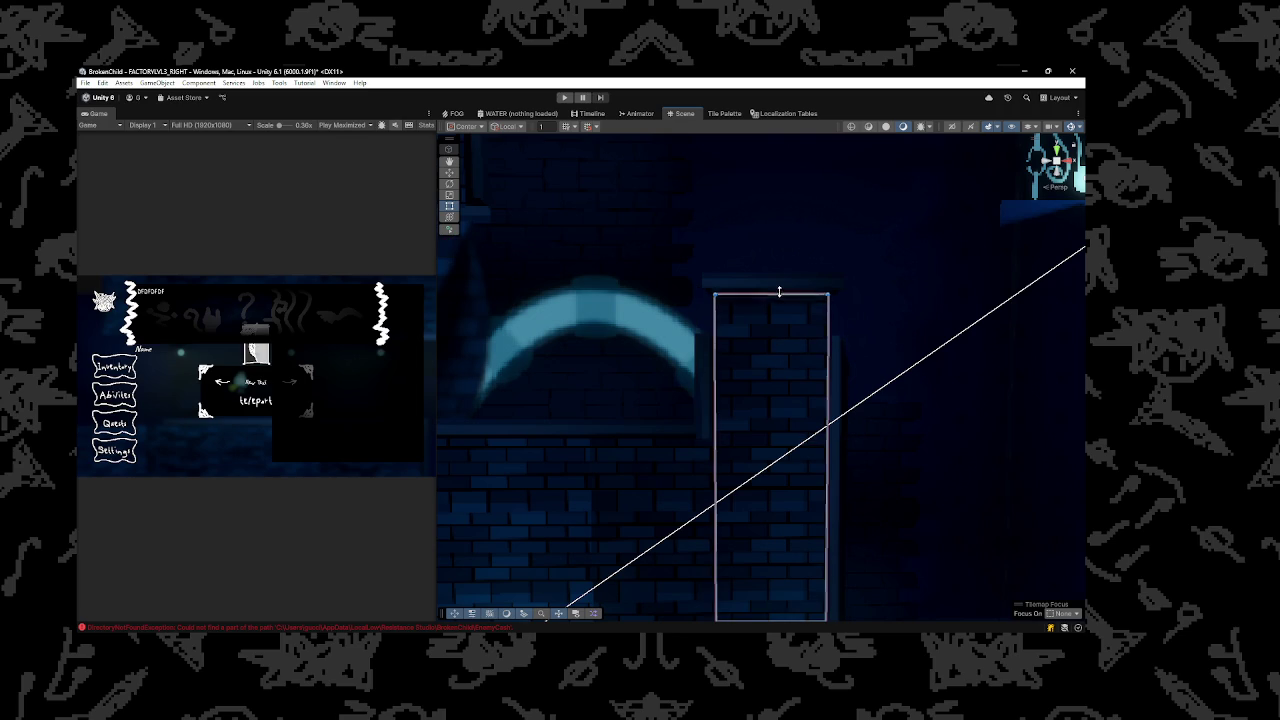
pyautogui.click(703, 335)
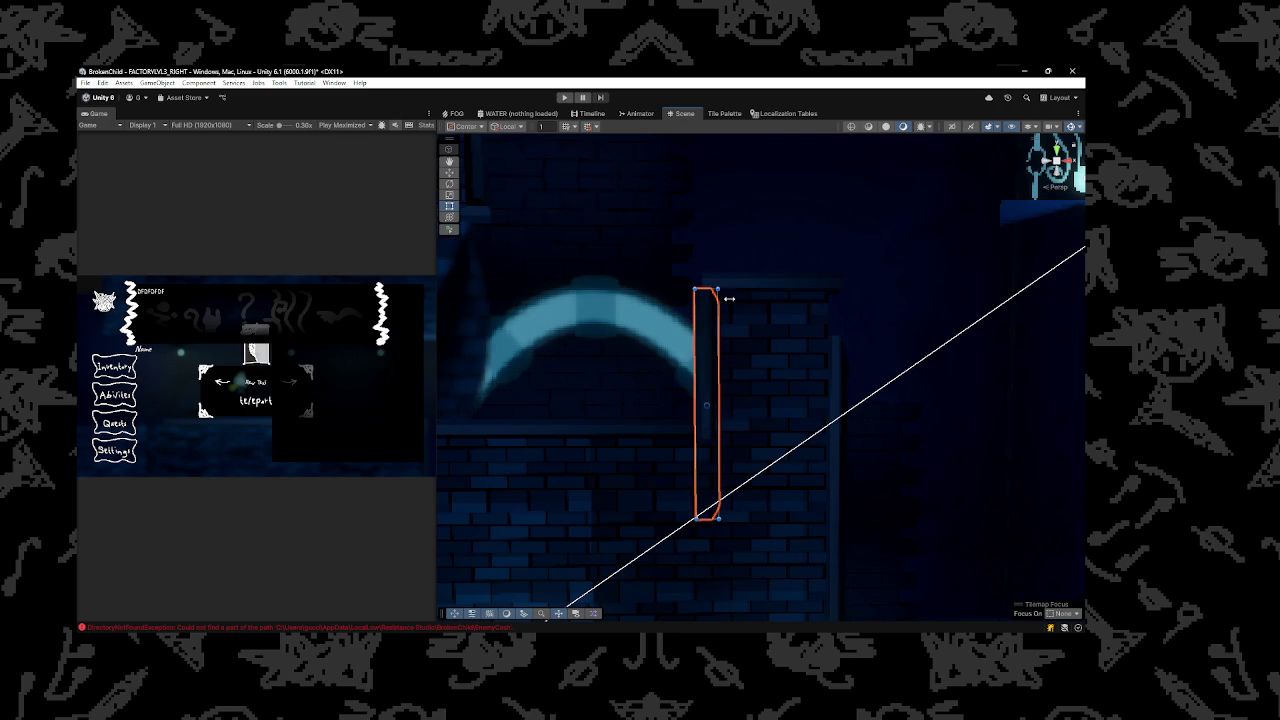
pyautogui.moveTo(838, 355); pyautogui.dragTo(836, 332)
pyautogui.press('w')
pyautogui.scroll(-5, 889, 449)
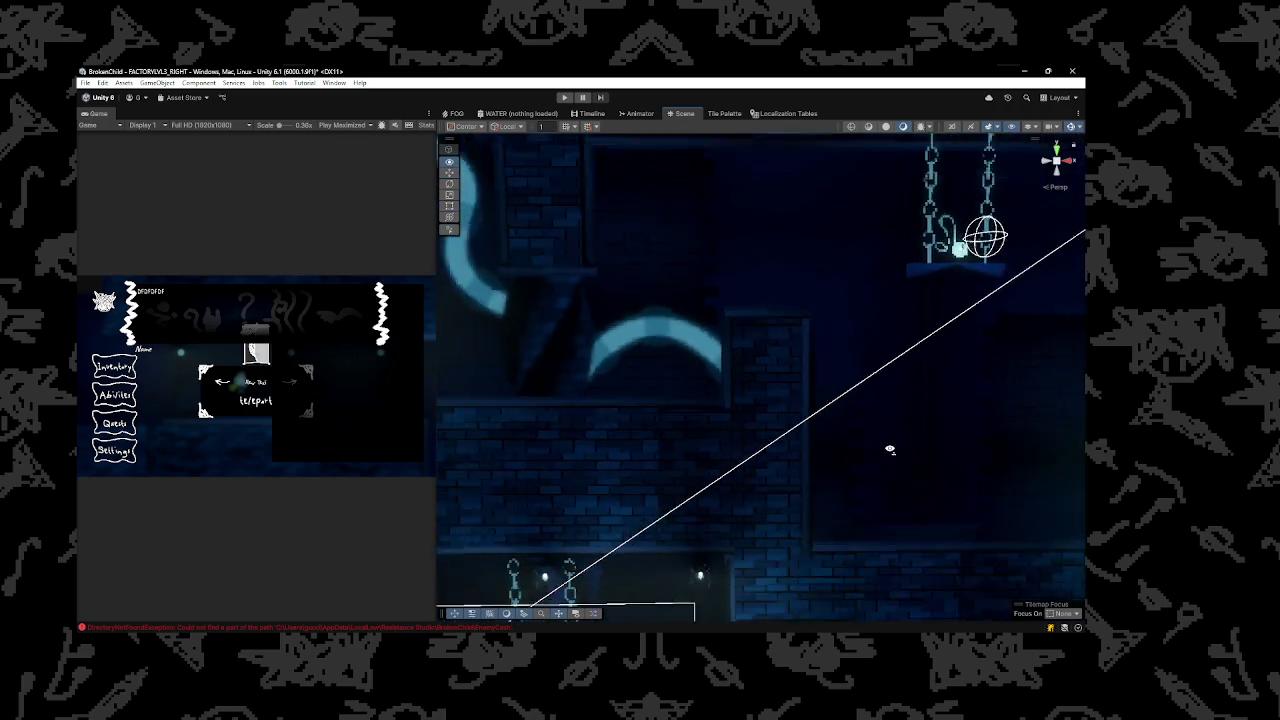
pyautogui.scroll(-4, 889, 452)
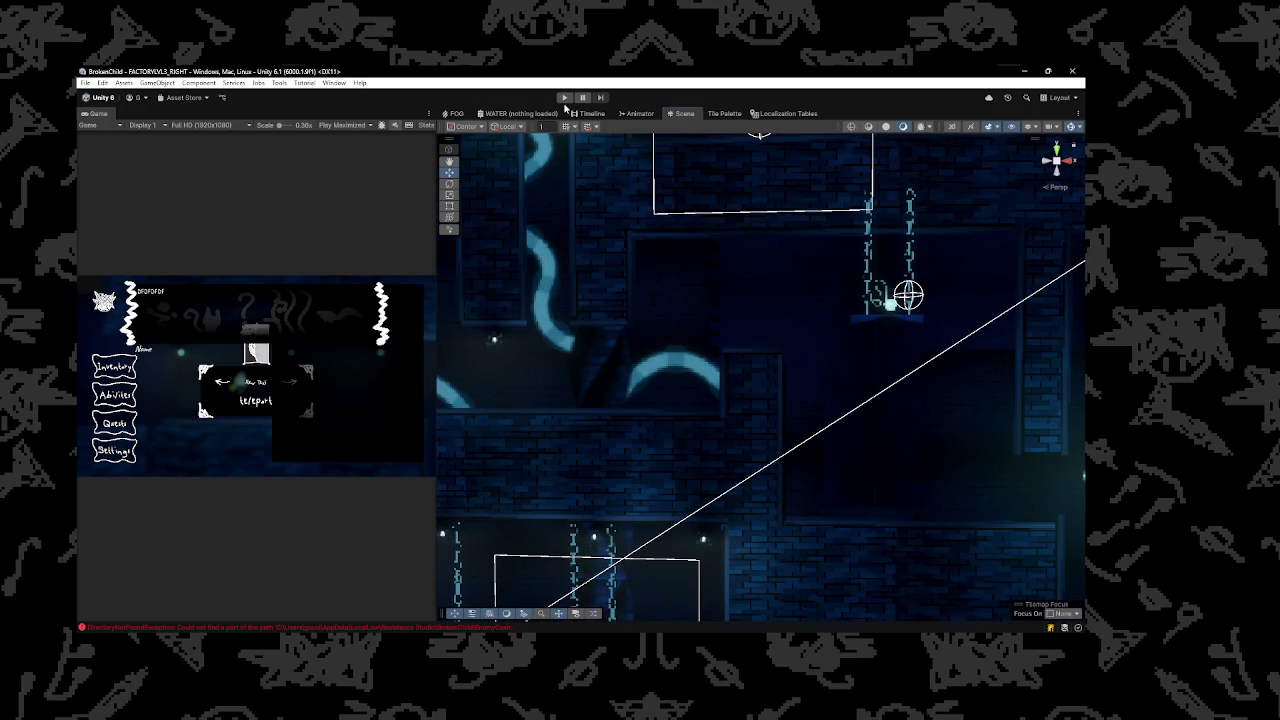
pyautogui.click(565, 98)
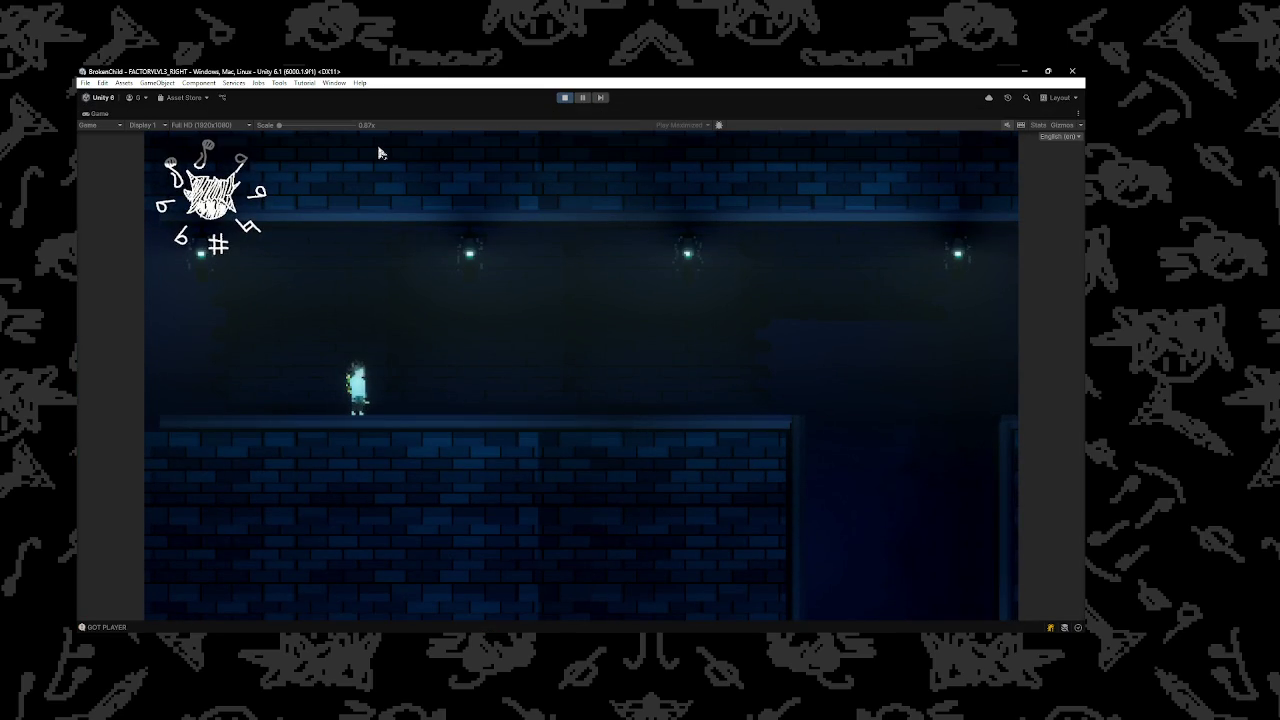
pyautogui.write('noclip')
# Fly into the dark platform room and enable noclip via the console
pyautogui.press('Return')
pyautogui.press('s')
pyautogui.press('d')
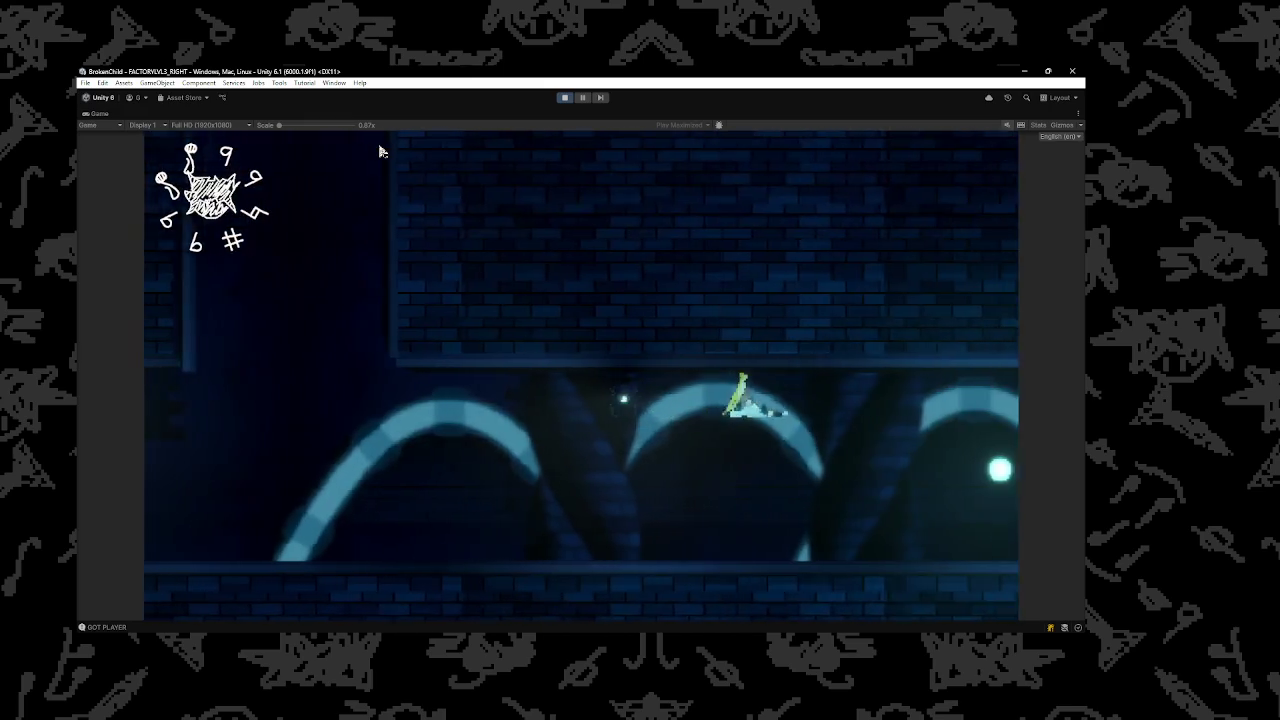
pyautogui.press('d')
pyautogui.write('dnoclip')
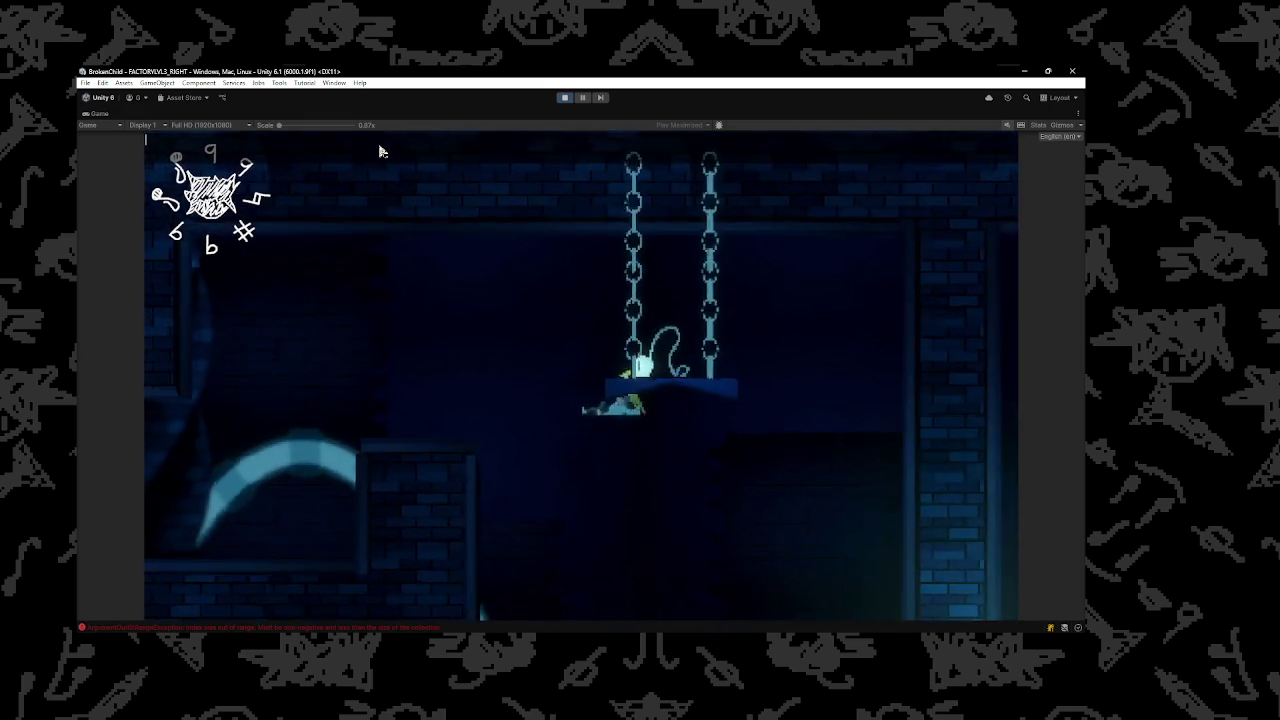
pyautogui.press('Return')
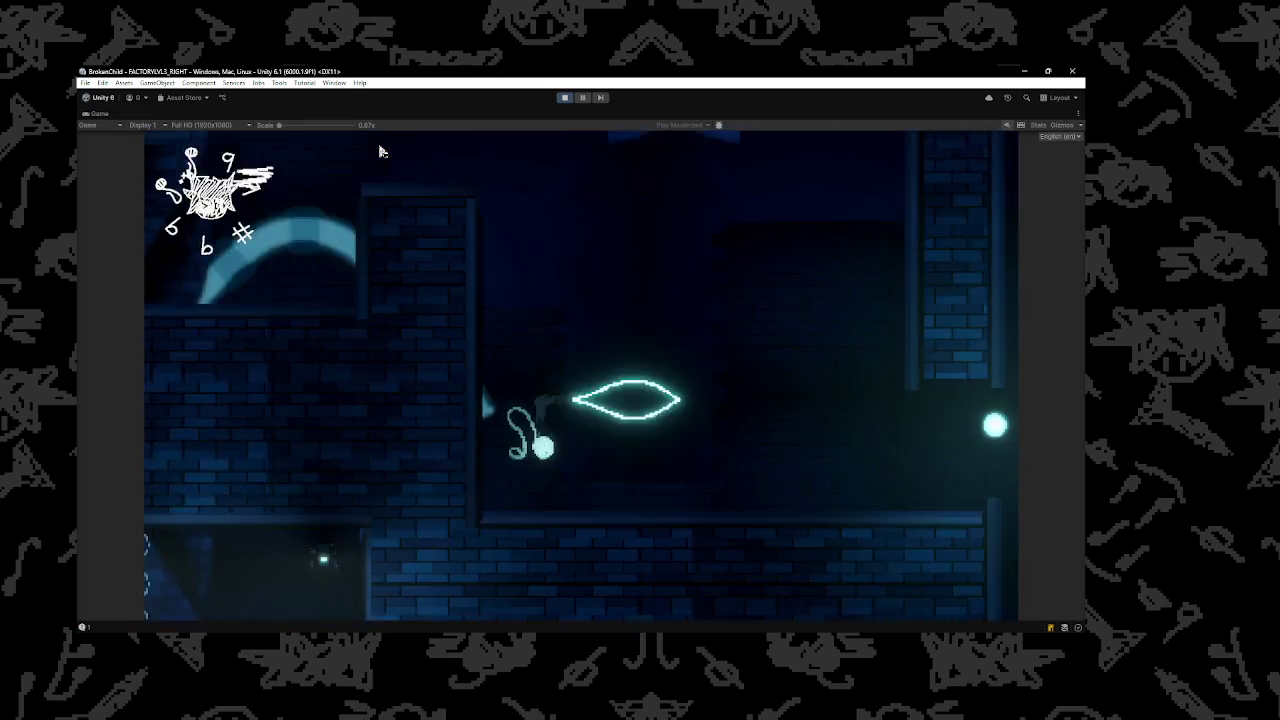
# Fly the character up and around the chained platforms
pyautogui.press('w')
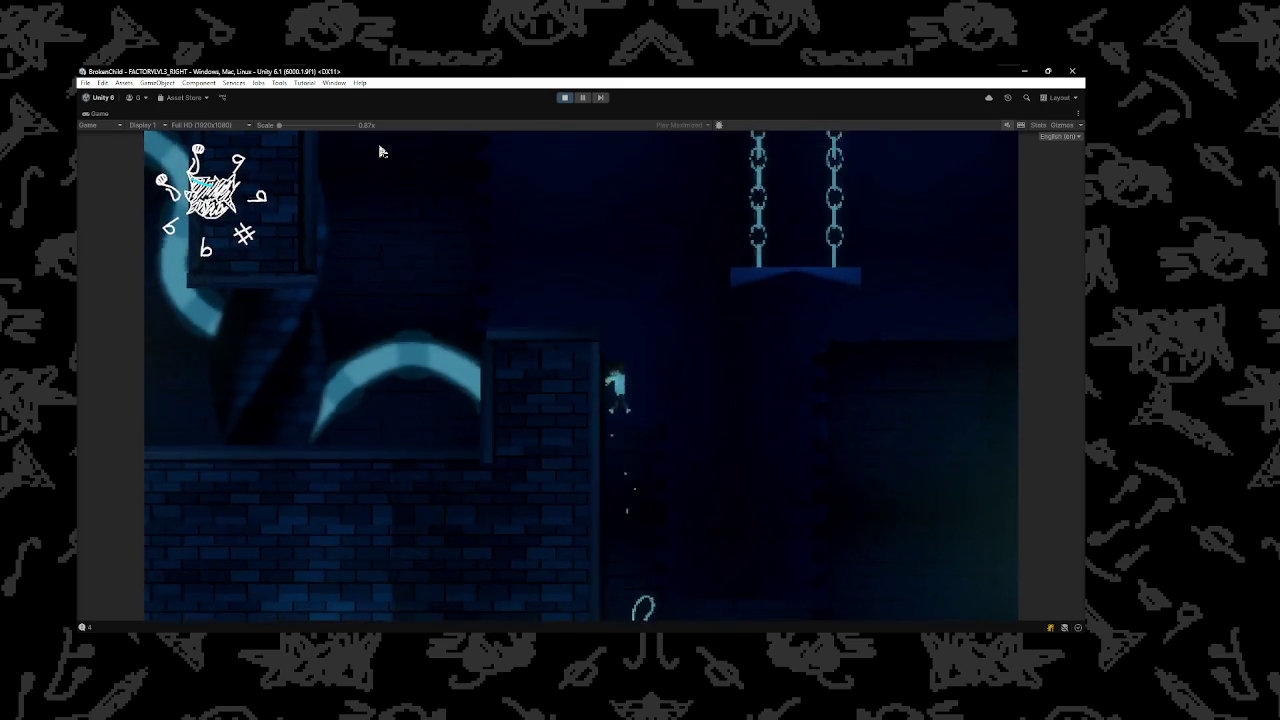
pyautogui.press('d')
pyautogui.press('w')
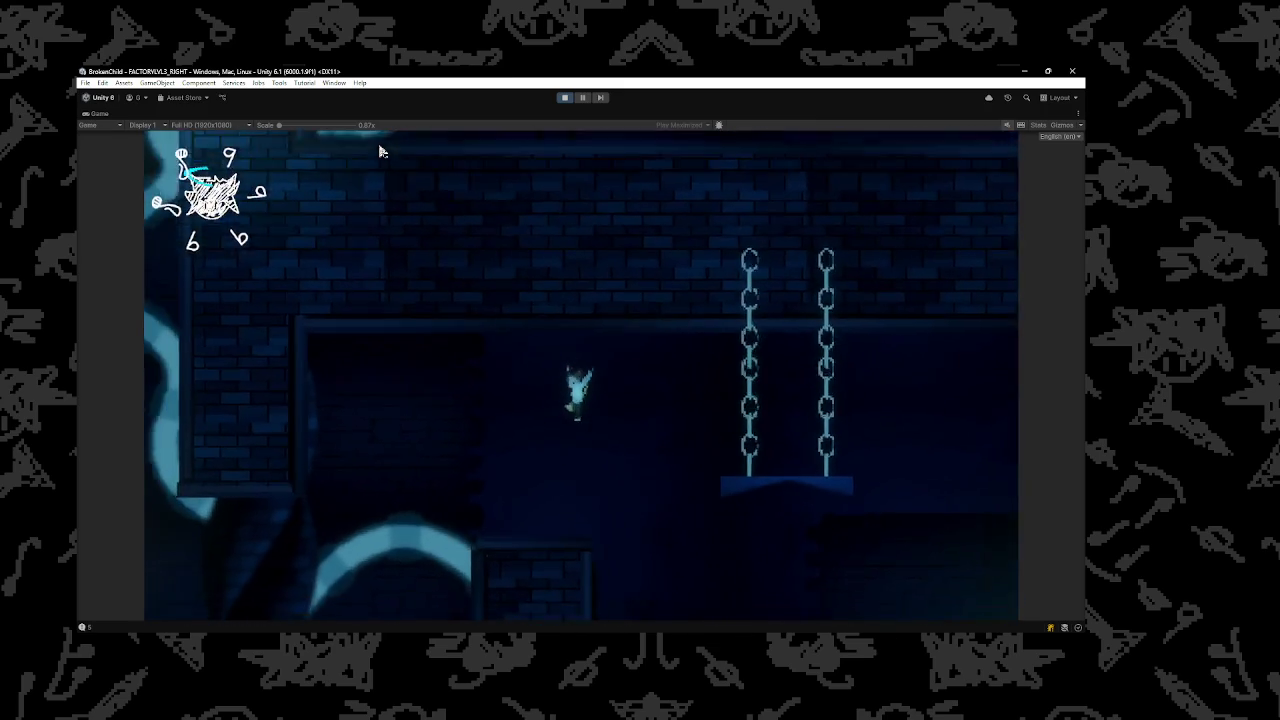
pyautogui.press('a')
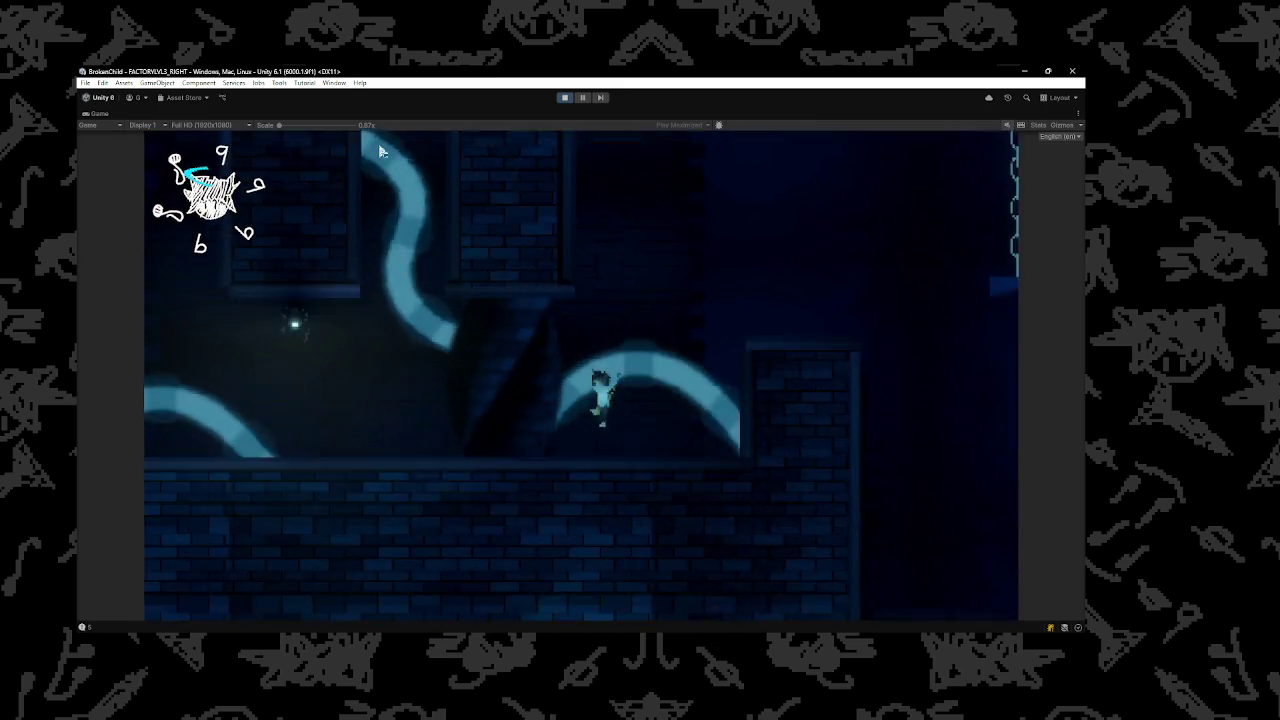
pyautogui.press('d')
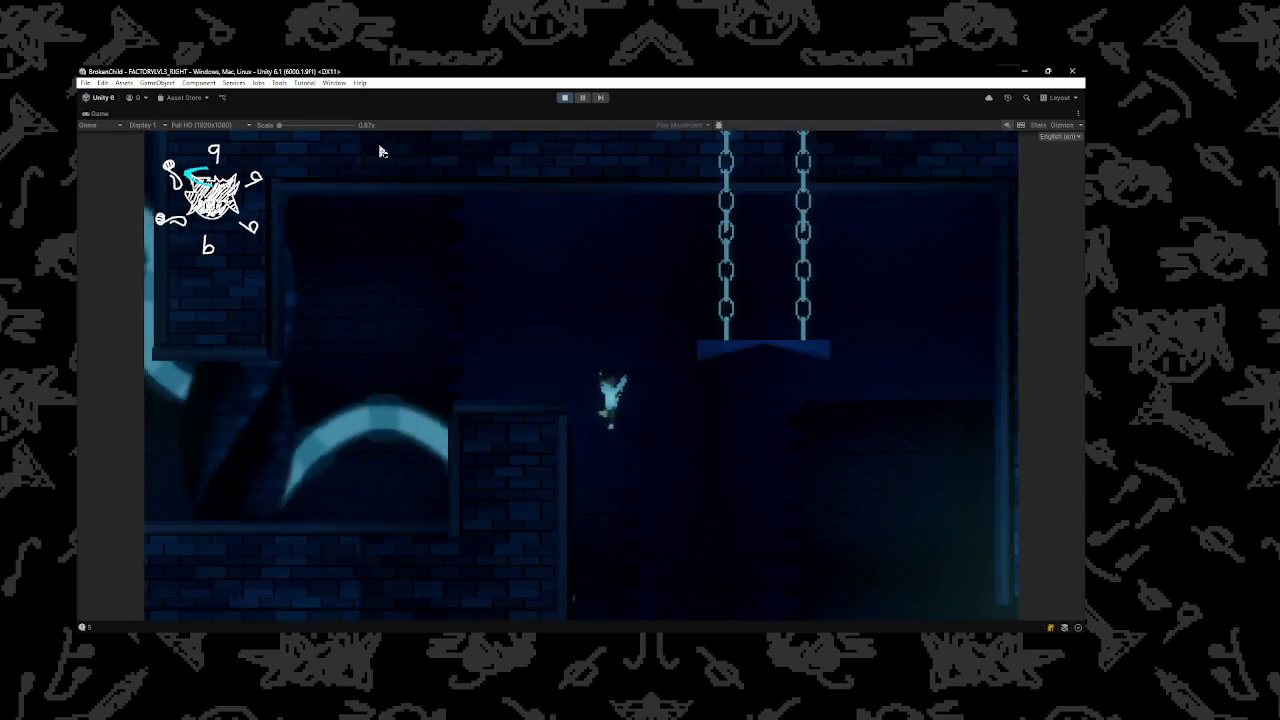
pyautogui.press('s')
pyautogui.press('w')
# Enter down-up combo inputs to light the leaf and drop symbols, then stop Play mode
pyautogui.press('s')
pyautogui.press('w')
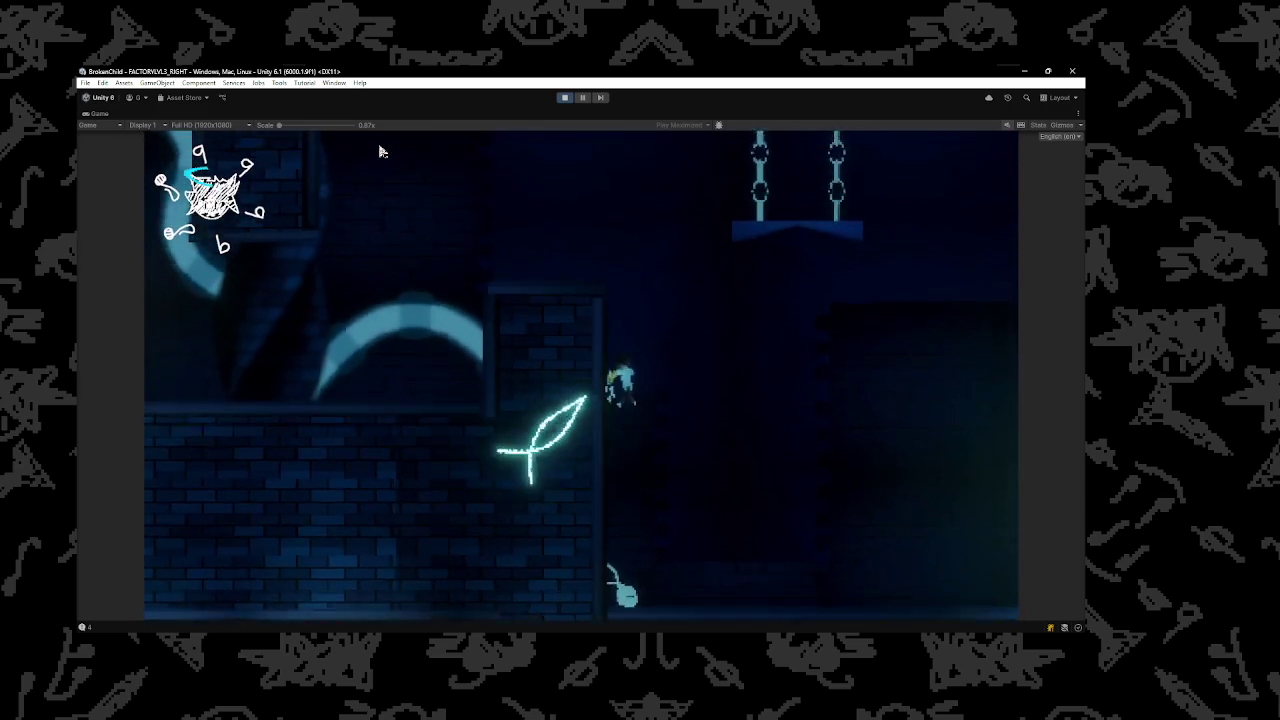
pyautogui.press('s')
pyautogui.press('w')
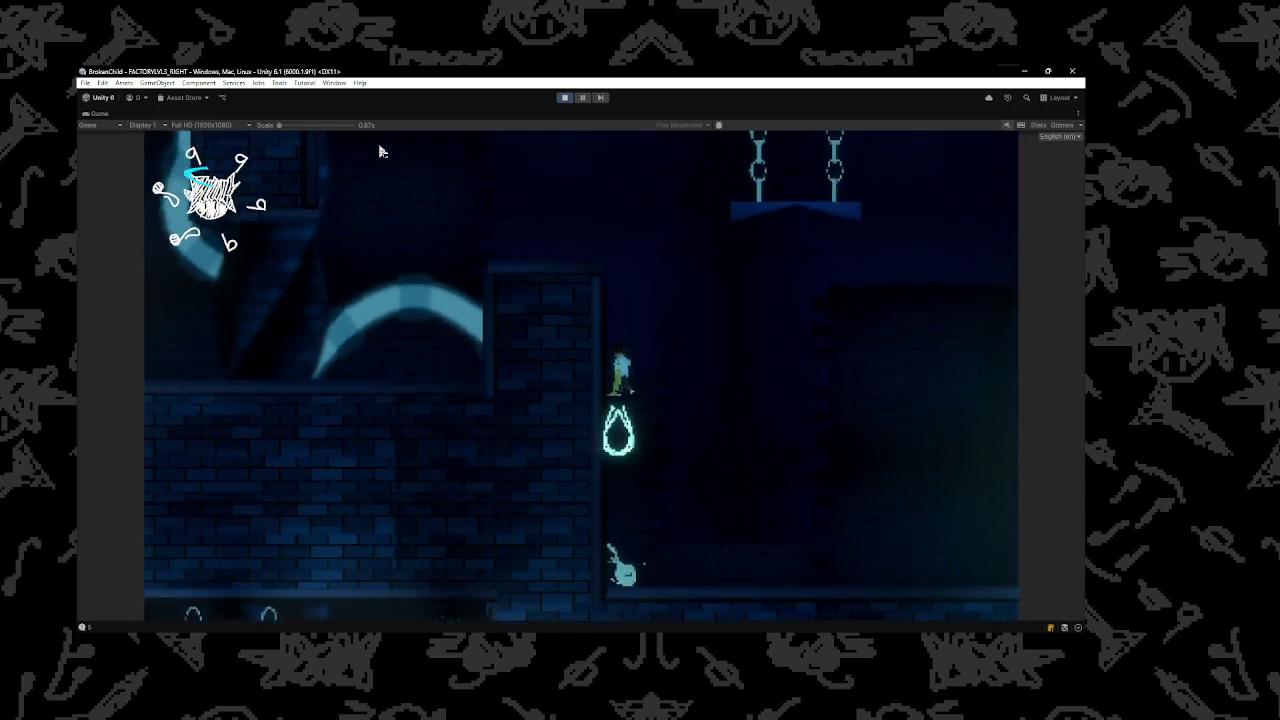
pyautogui.press('s')
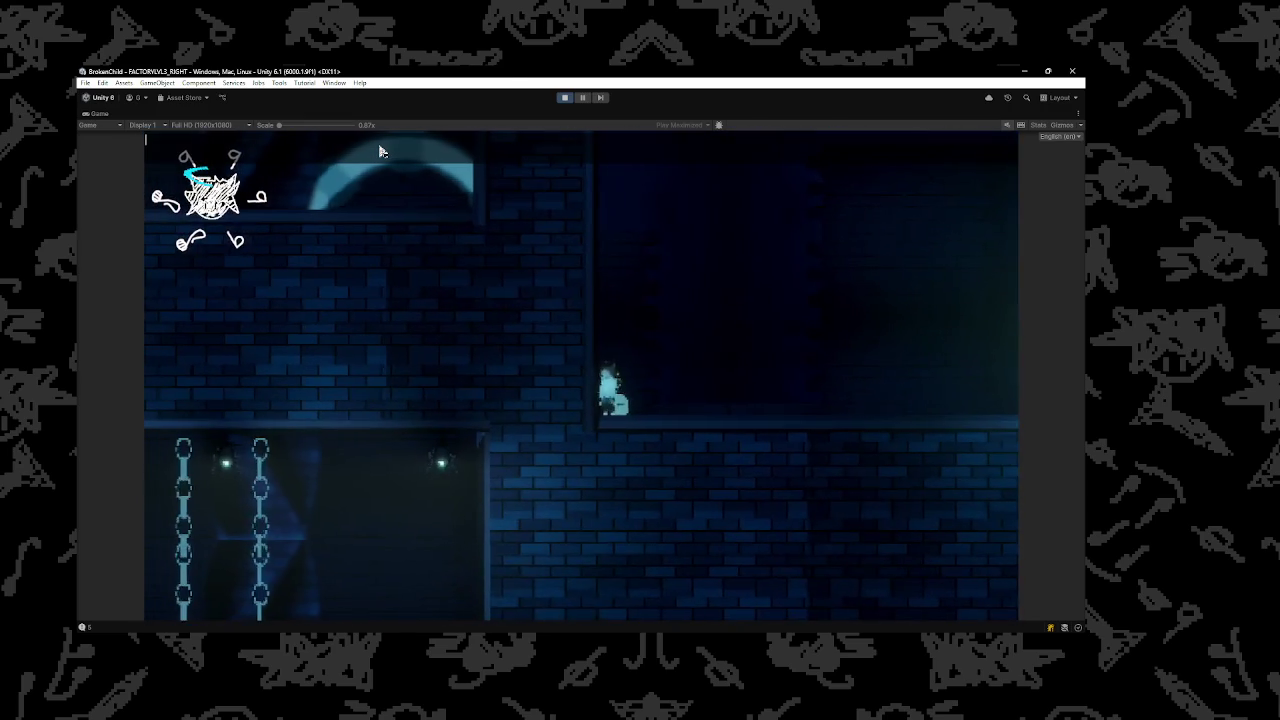
pyautogui.write('noc')
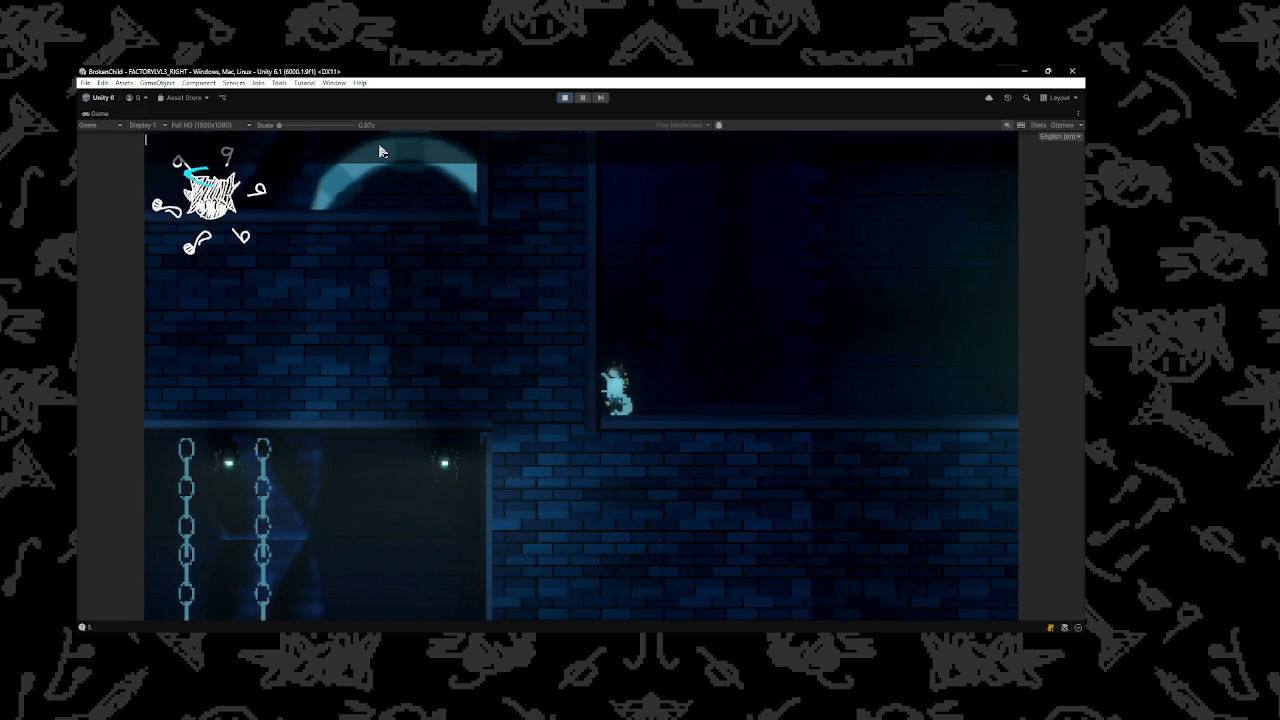
pyautogui.write('wd')
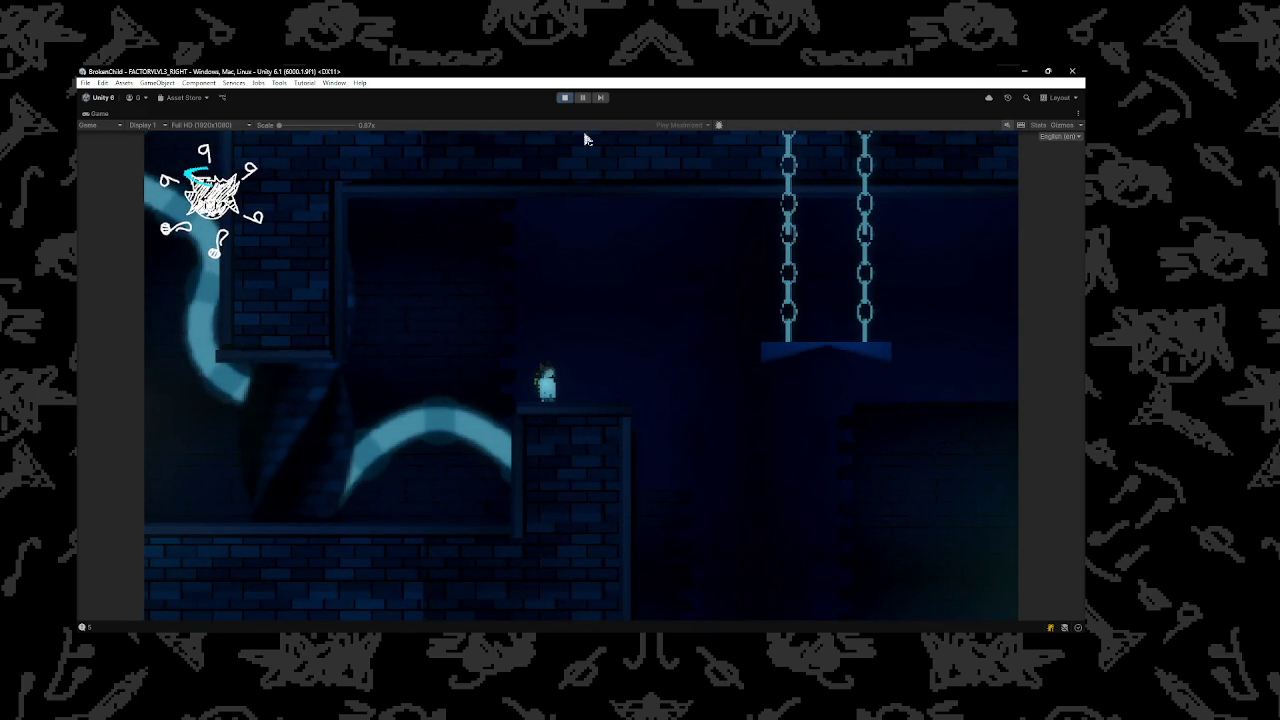
pyautogui.click(565, 98)
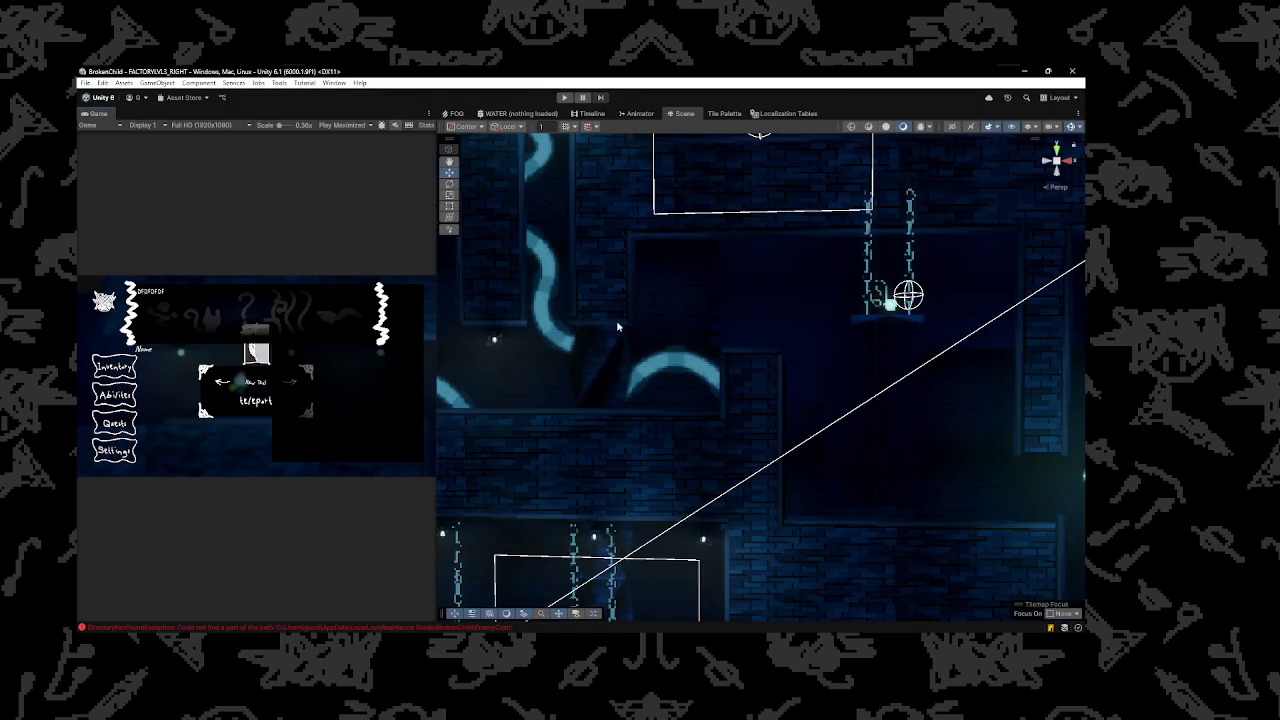
# Drag the brick wall block's top edge up to make it taller, then orbit closer to the character
pyautogui.scroll(5, 647, 325)
pyautogui.click(763, 325)
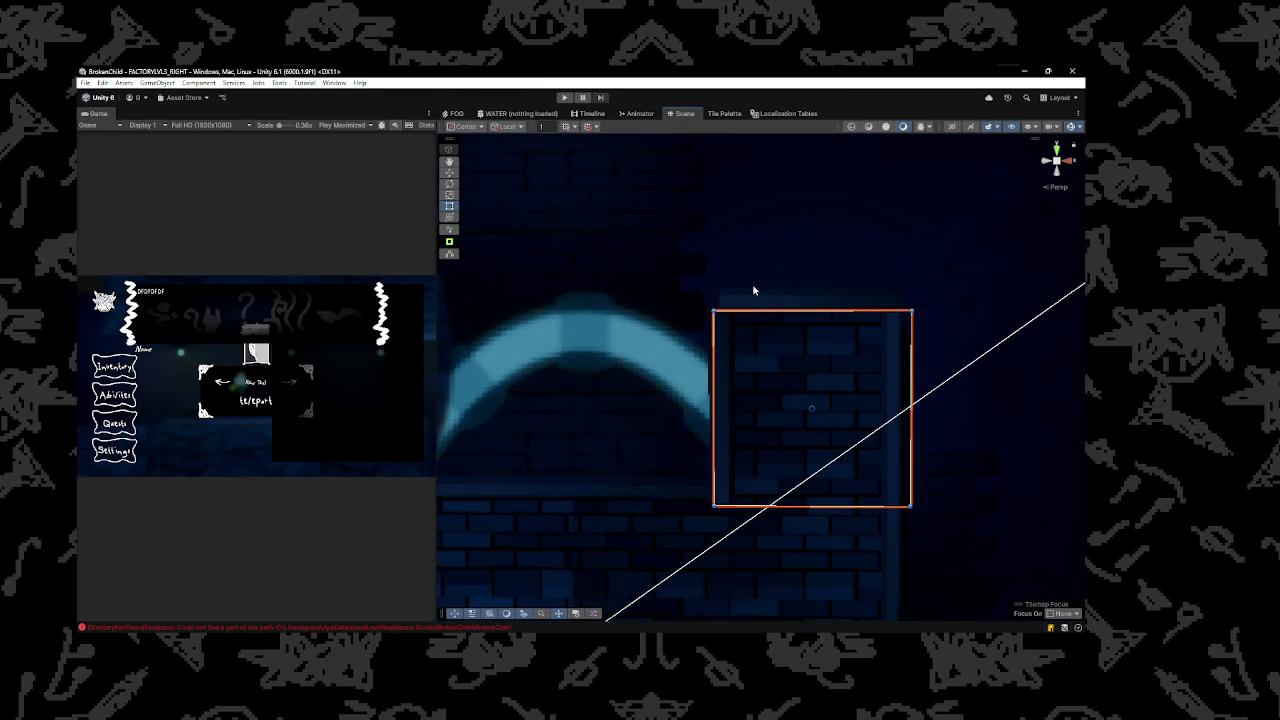
pyautogui.moveTo(746, 312); pyautogui.dragTo(748, 288)
pyautogui.scroll(-10, 757, 273)
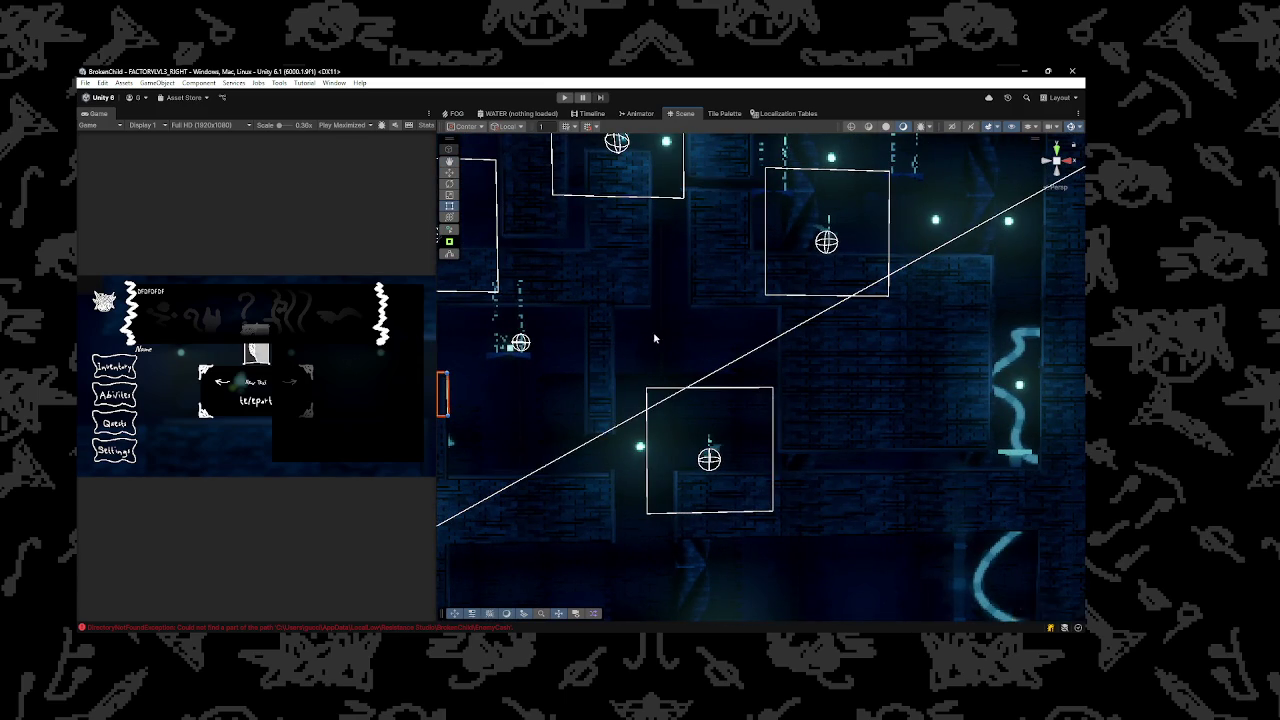
pyautogui.moveTo(995, 383)
pyautogui.mouseDown()
pyautogui.moveTo(917, 351)
pyautogui.moveTo(857, 383)
pyautogui.moveTo(857, 366)
pyautogui.moveTo(855, 395)
pyautogui.moveTo(820, 400)
pyautogui.moveTo(899, 414)
pyautogui.moveTo(814, 400)
pyautogui.moveTo(860, 430)
pyautogui.moveTo(536, 460)
pyautogui.mouseUp()
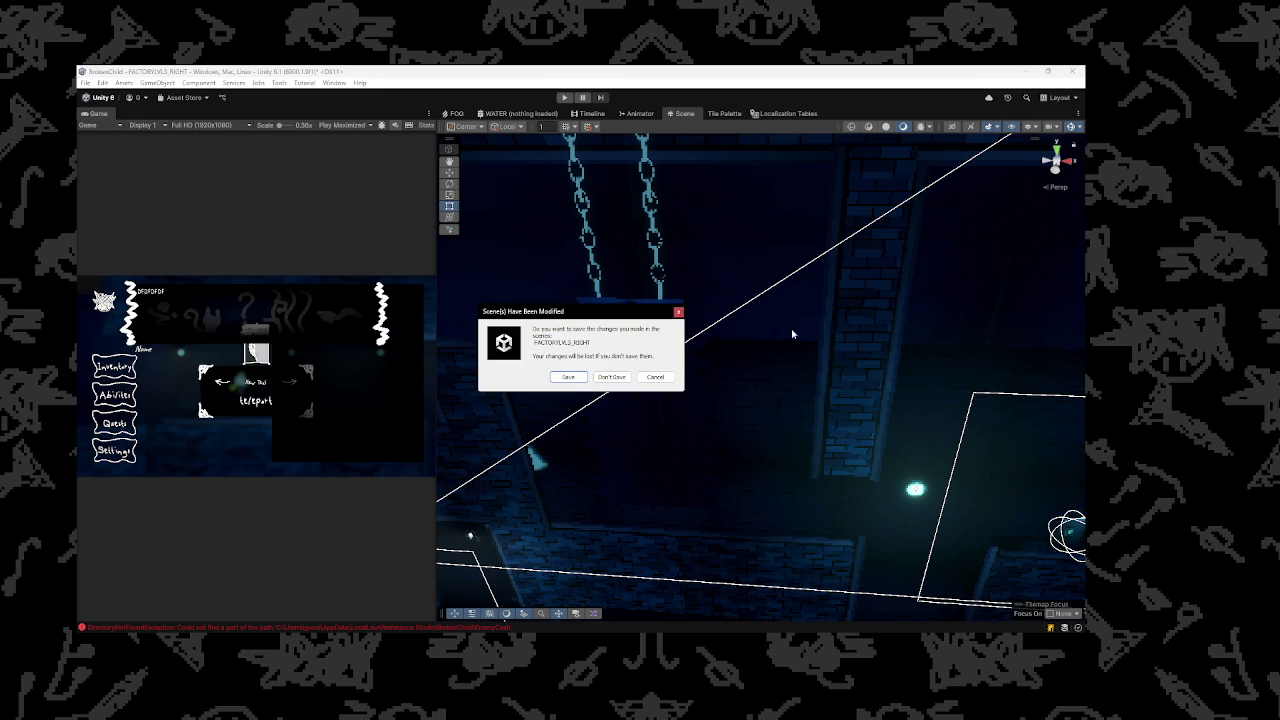
# Save FACTORYLVL3_RIGHT, then look over and select the signpost in the CAVE_START_1 scene
pyautogui.click(576, 377)
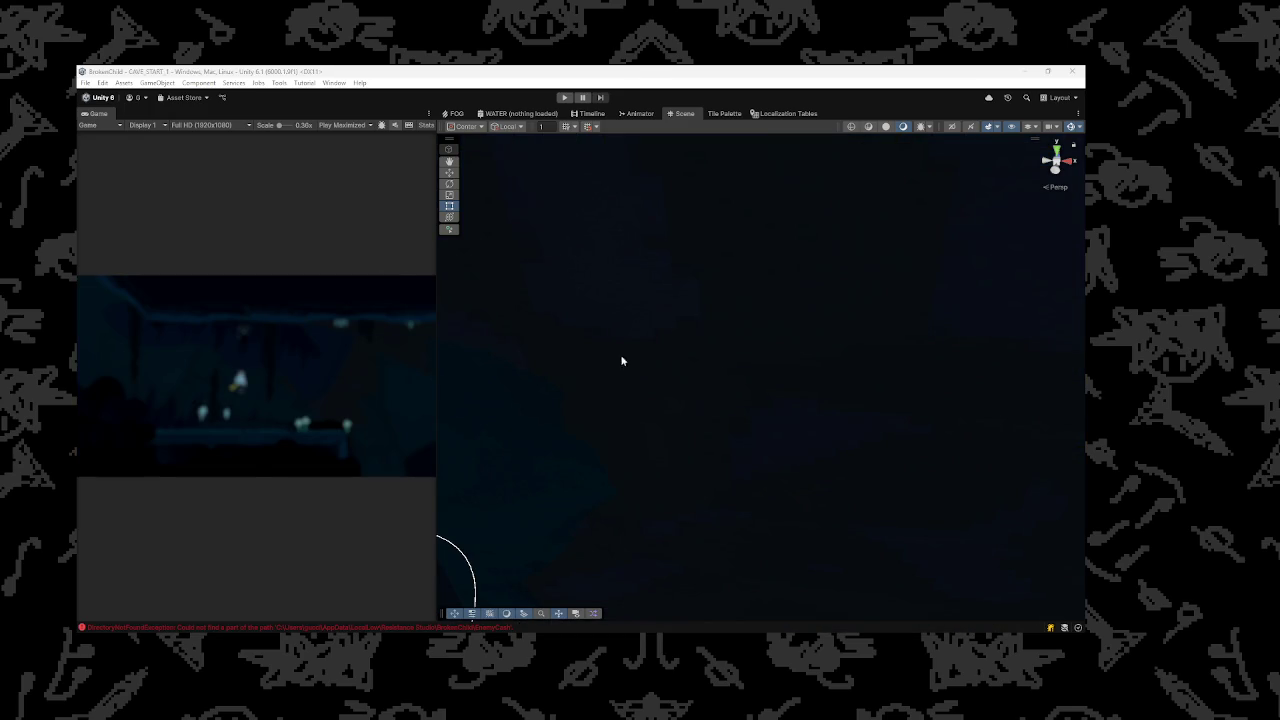
pyautogui.moveTo(466, 340)
pyautogui.mouseDown()
pyautogui.moveTo(583, 328)
pyautogui.moveTo(646, 350)
pyautogui.moveTo(626, 357)
pyautogui.moveTo(779, 352)
pyautogui.moveTo(763, 354)
pyautogui.moveTo(817, 386)
pyautogui.moveTo(794, 360)
pyautogui.moveTo(777, 409)
pyautogui.moveTo(814, 400)
pyautogui.mouseUp()
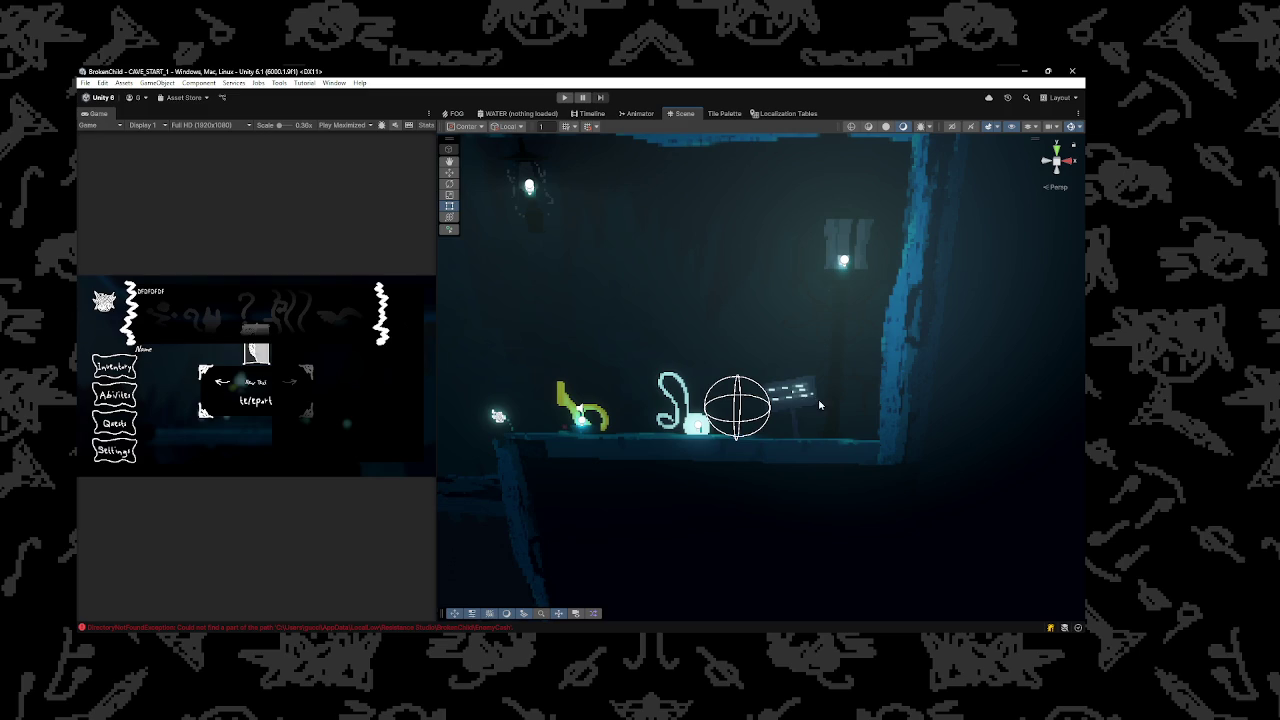
pyautogui.click(819, 404)
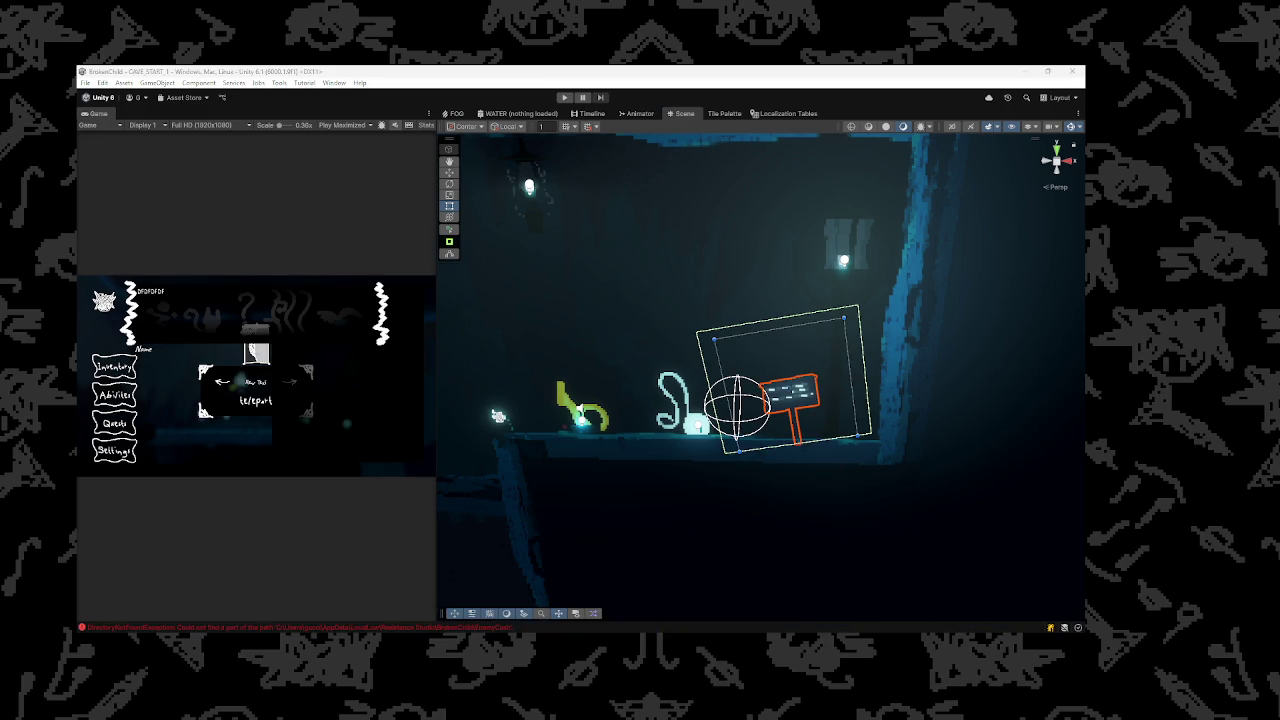
pyautogui.click(793, 392)
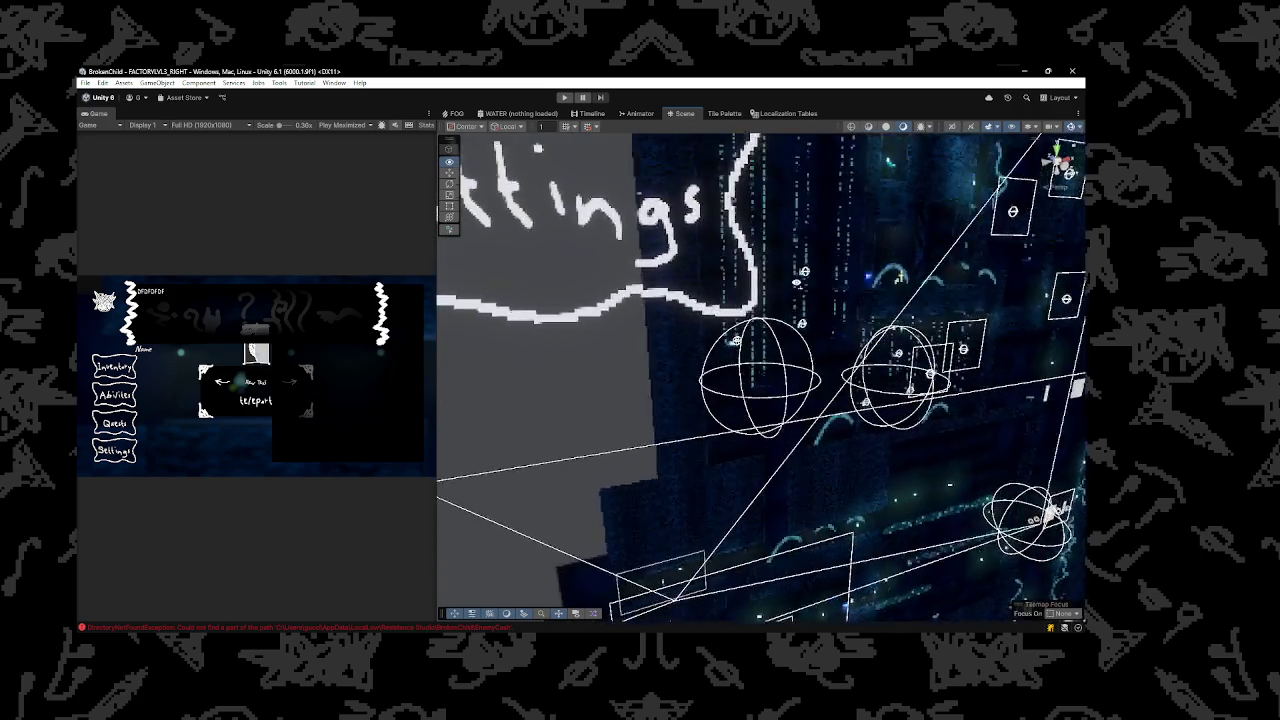
# Drag the pasted sign up onto the chains above the platform bar, then reselect it
pyautogui.moveTo(652, 302); pyautogui.dragTo(700, 350)
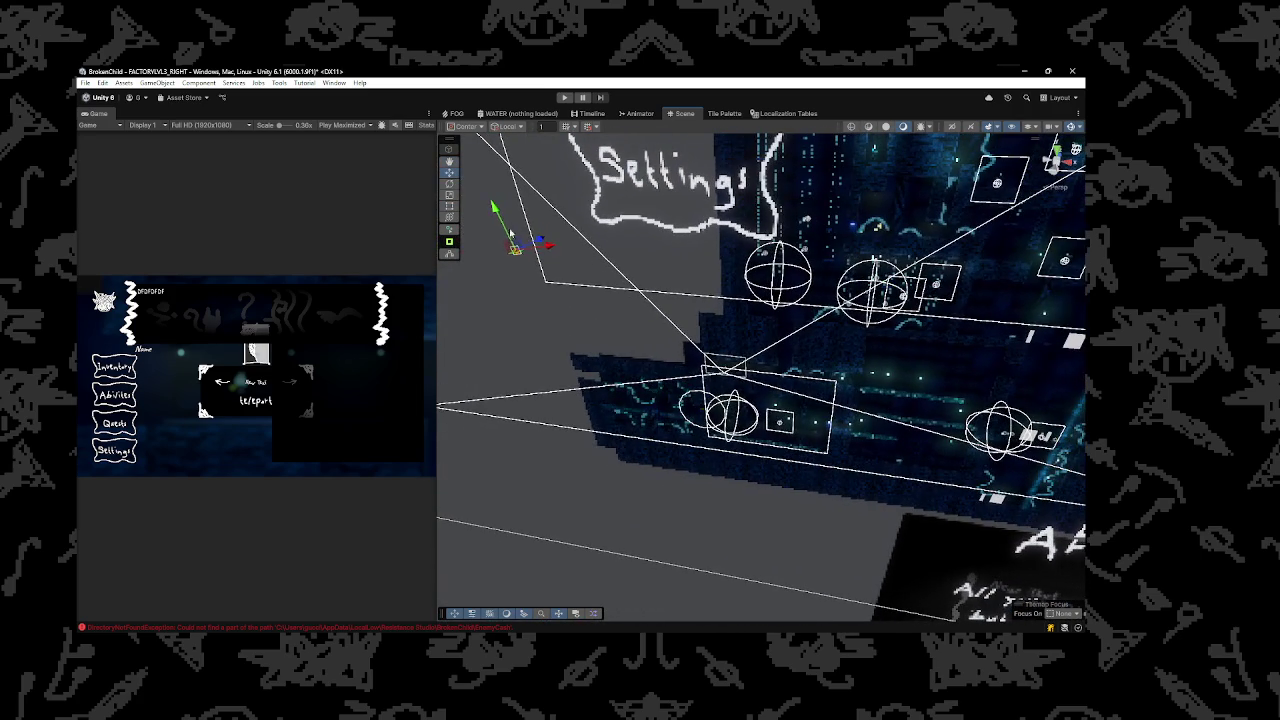
pyautogui.click(778, 262)
pyautogui.moveTo(828, 248); pyautogui.dragTo(860, 264)
pyautogui.scroll(10, 681, 344)
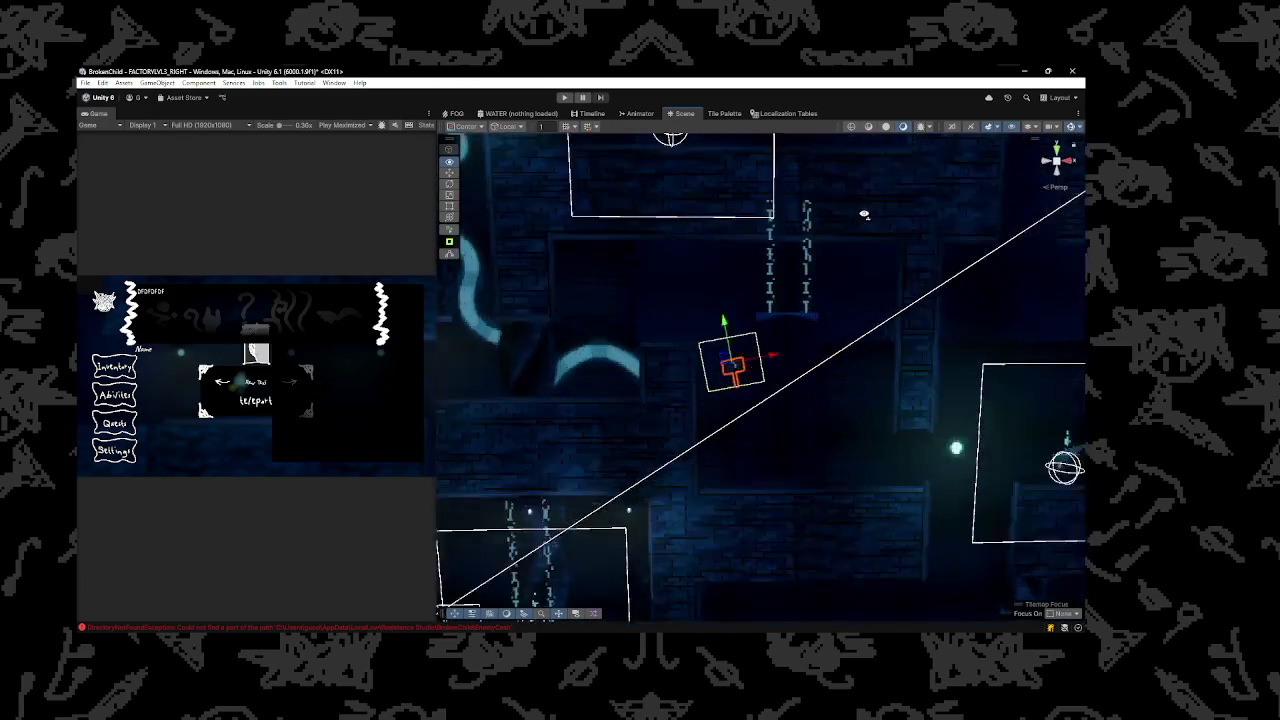
pyautogui.moveTo(700, 368); pyautogui.dragTo(818, 198)
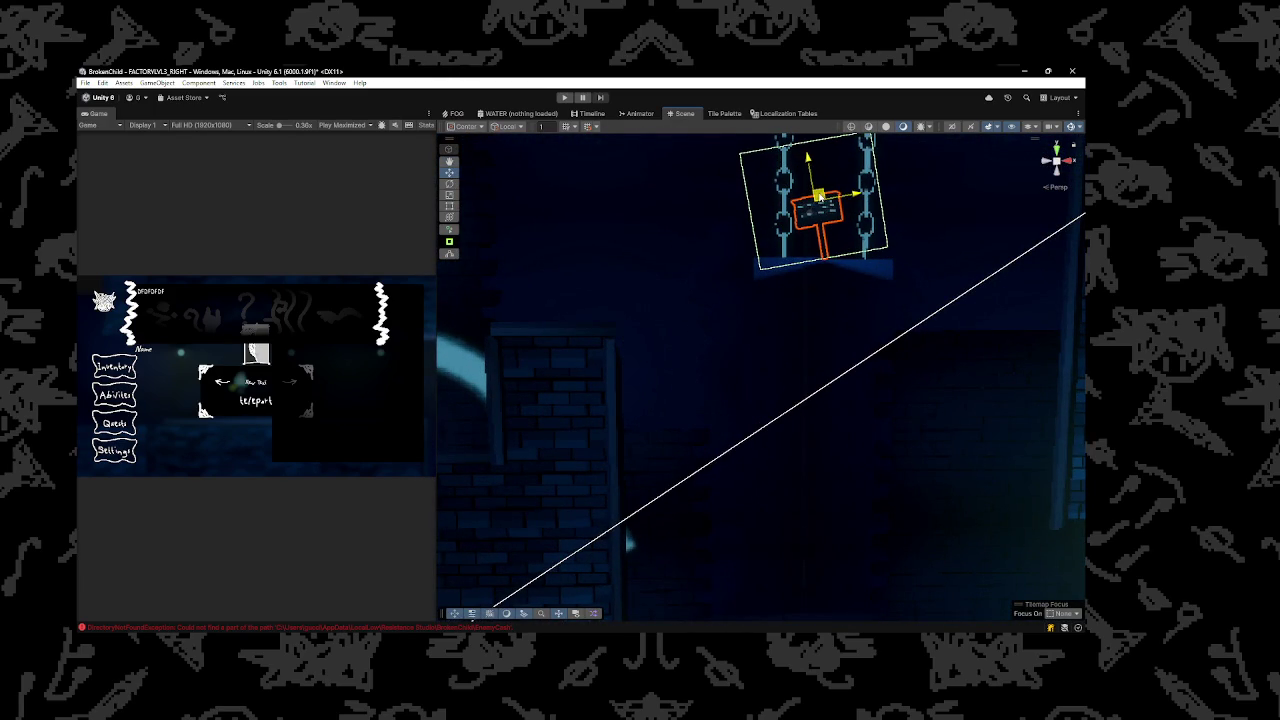
pyautogui.click(855, 266)
pyautogui.scroll(-6, 865, 295)
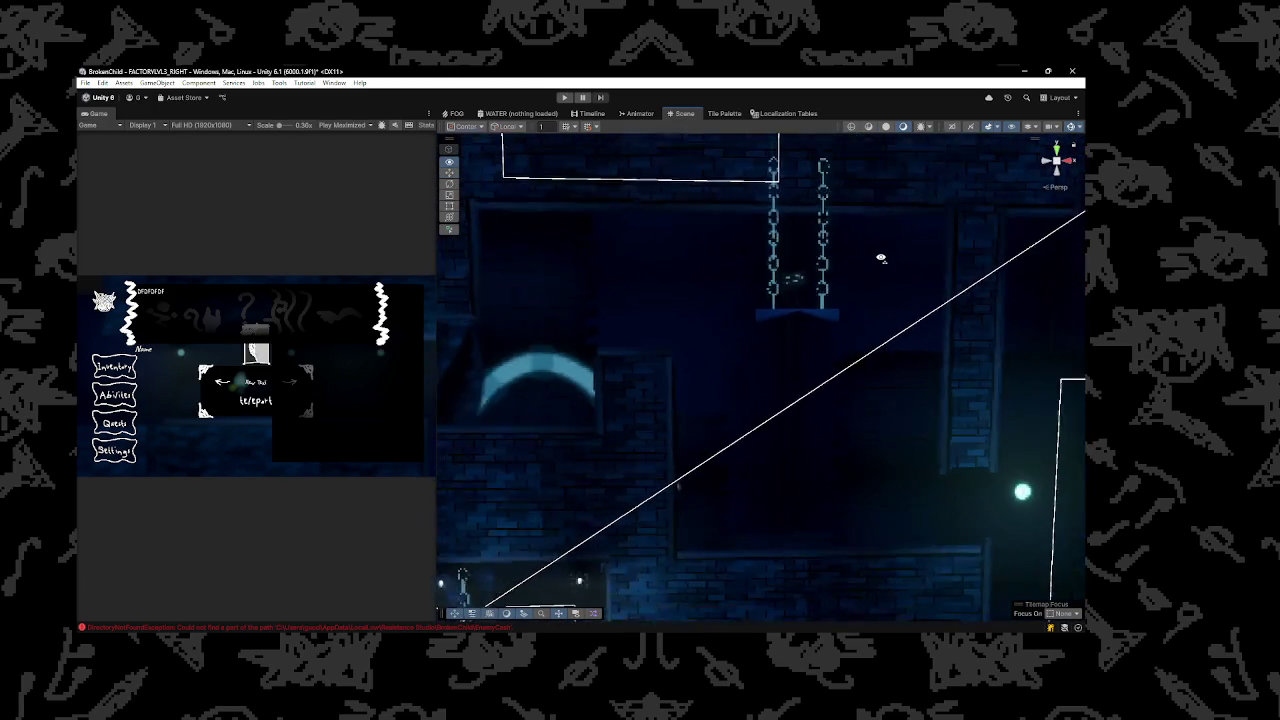
pyautogui.click(797, 283)
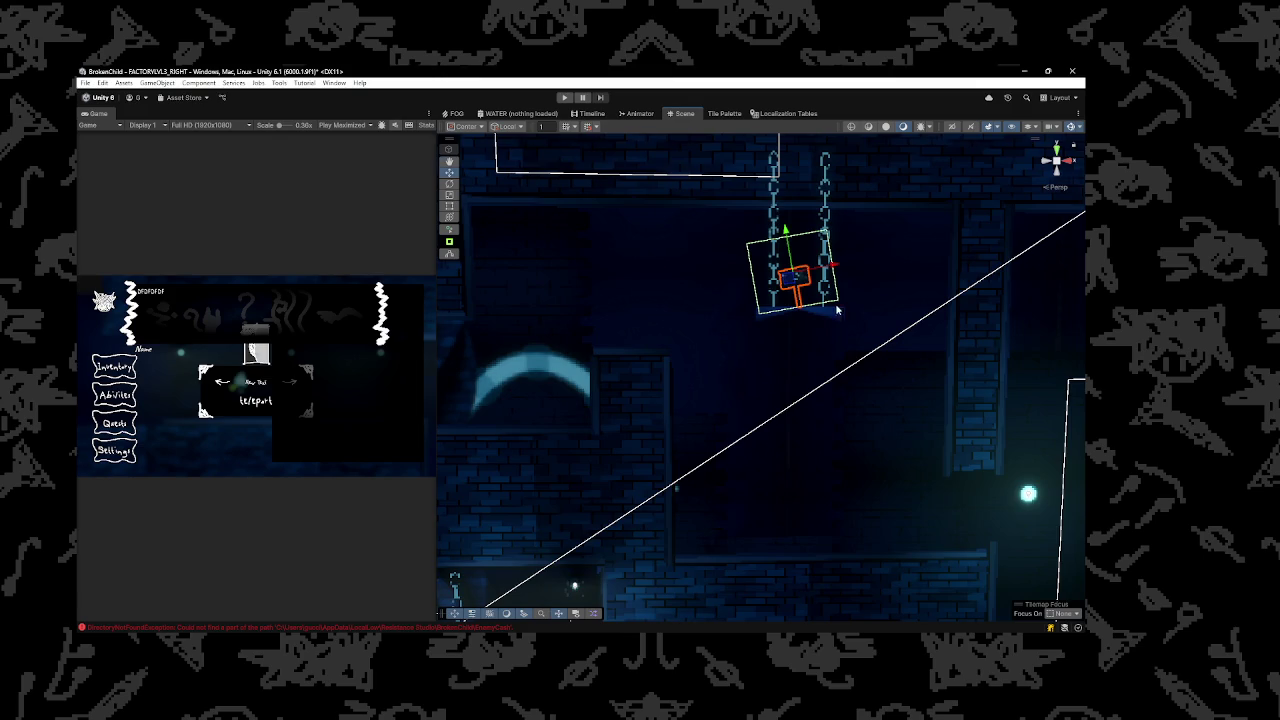
# Rotate the sign until it stands nearly upright, then return to the Move tool
pyautogui.scroll(3, 568, 301)
pyautogui.click(450, 185)
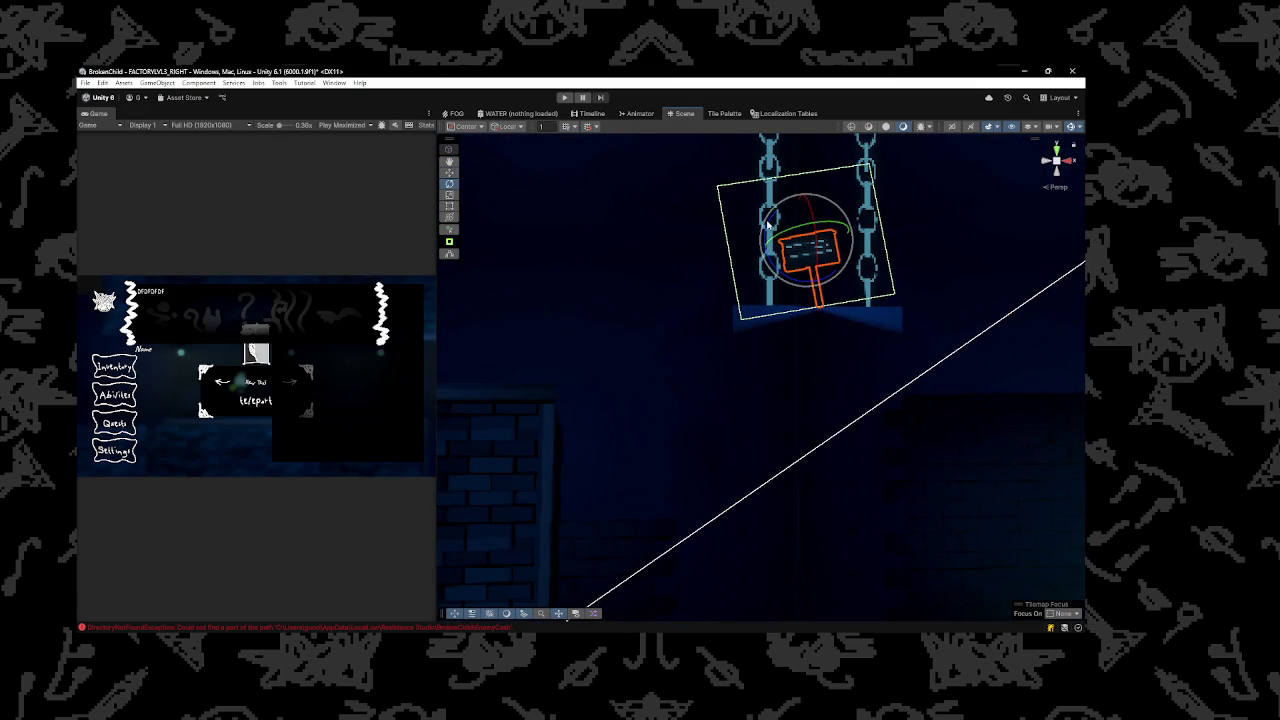
pyautogui.moveTo(777, 266); pyautogui.dragTo(758, 263)
pyautogui.press('w')
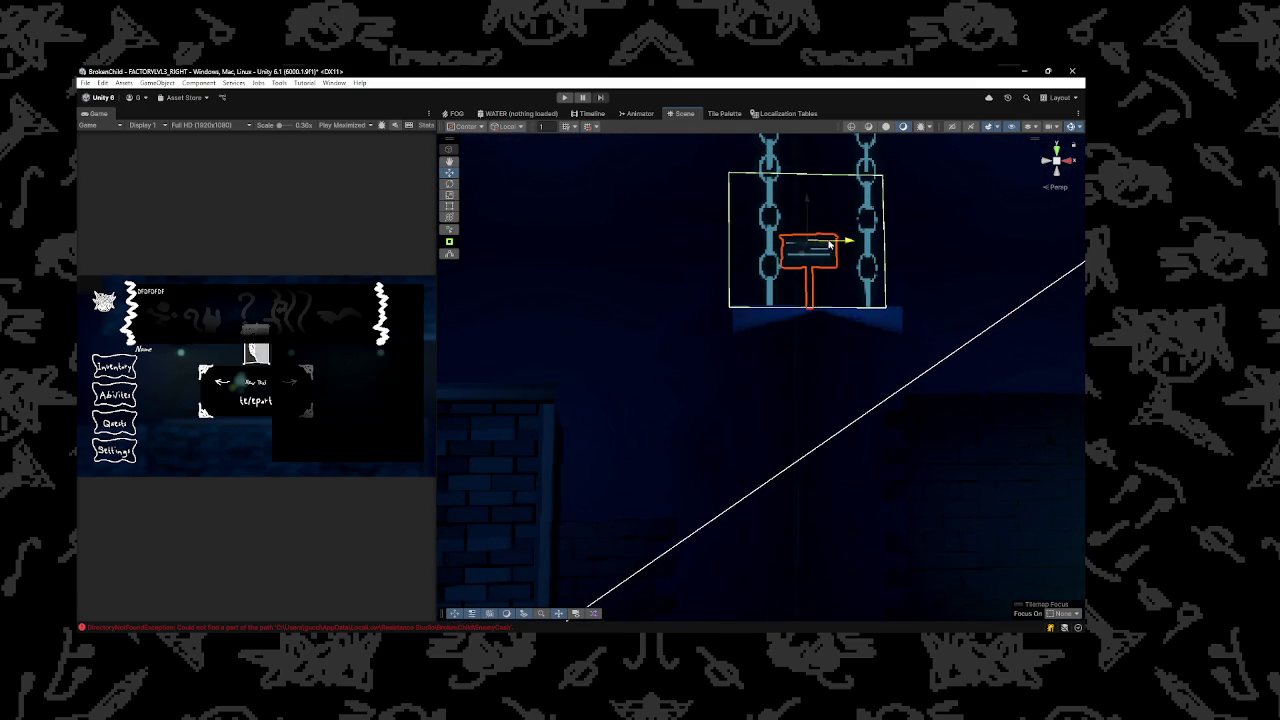
# Slide the sign into place between the two chains and tilt the view to check it
pyautogui.scroll(-5, 822, 248)
pyautogui.scroll(-5, 819, 255)
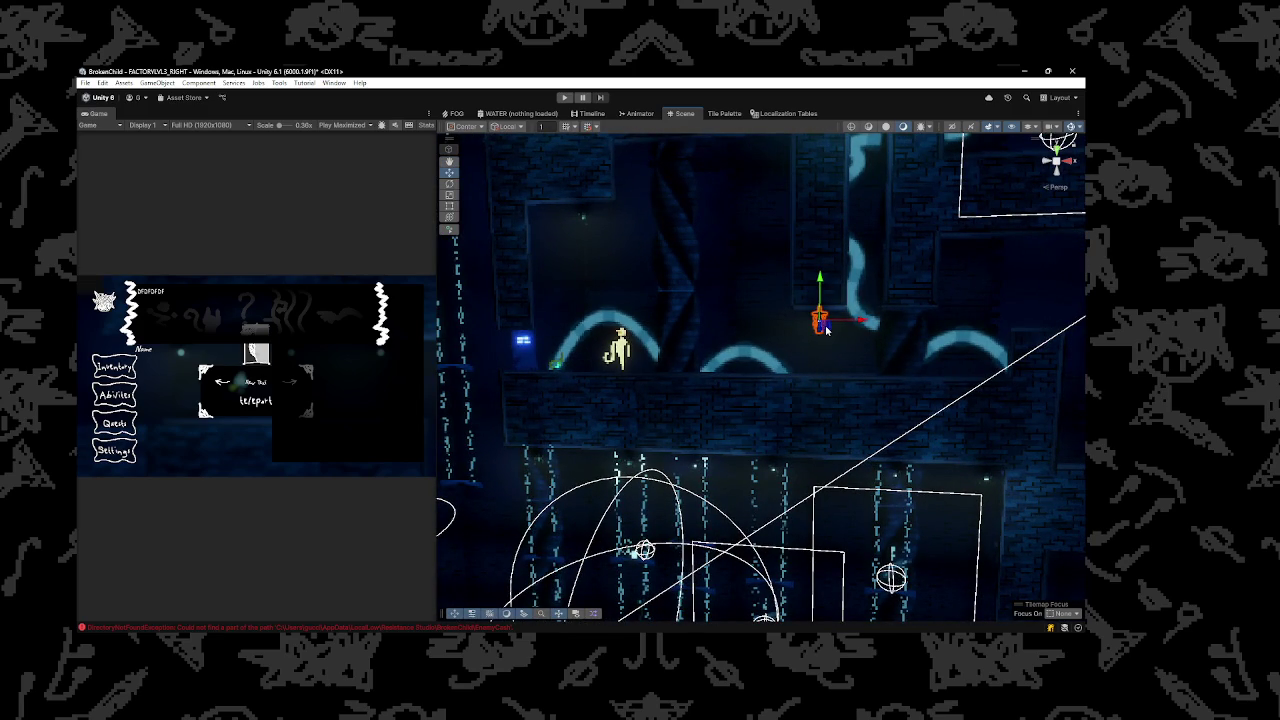
pyautogui.scroll(5, 914, 305)
pyautogui.scroll(3, 965, 298)
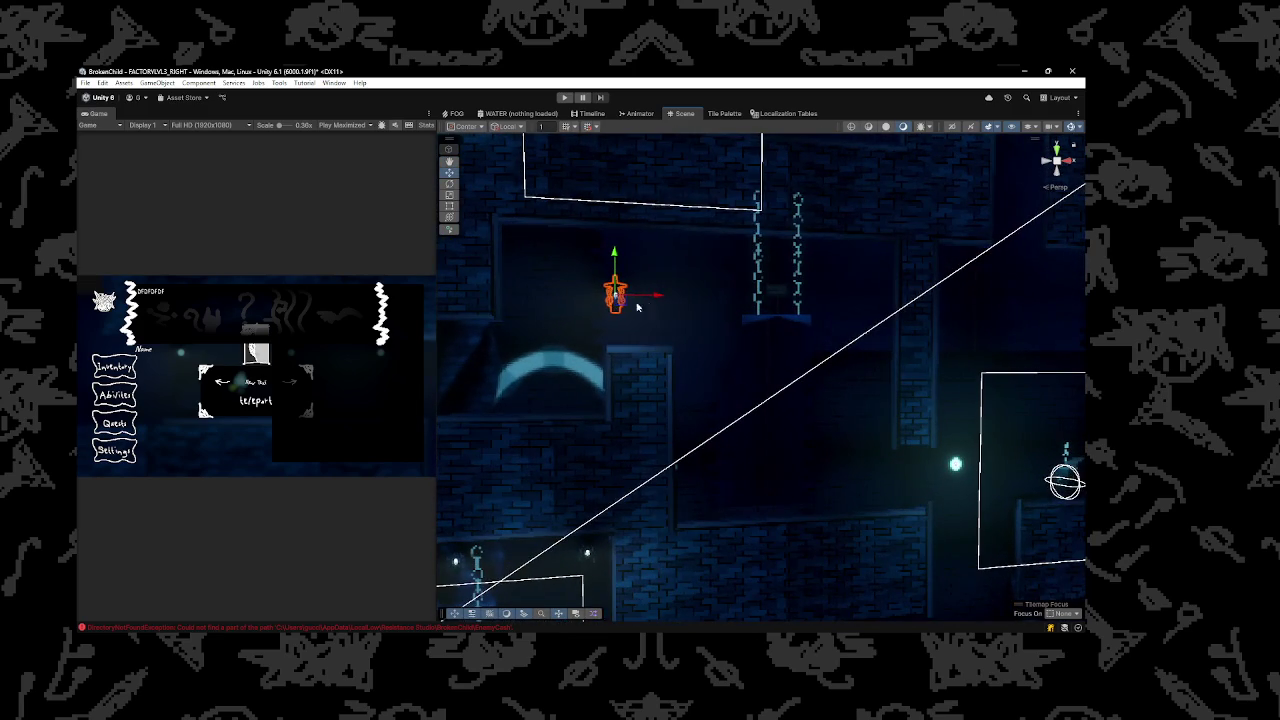
pyautogui.moveTo(618, 305); pyautogui.dragTo(782, 262)
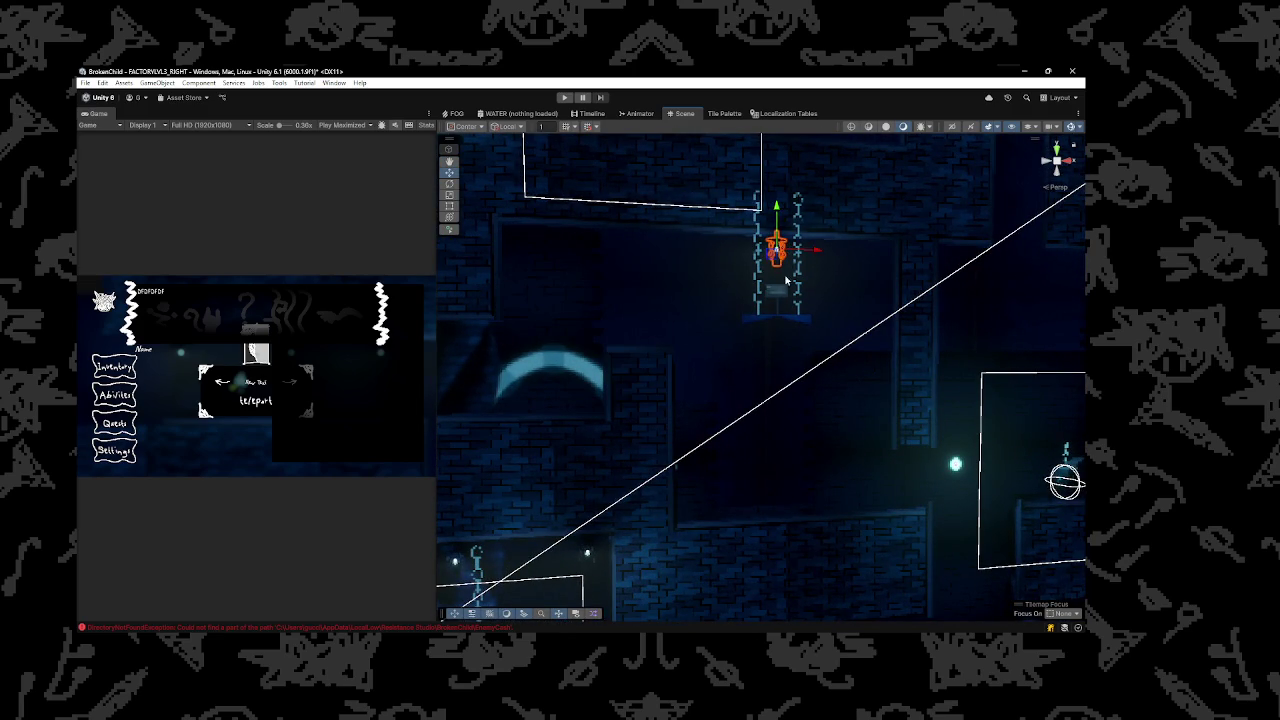
pyautogui.scroll(4, 790, 270)
pyautogui.scroll(-6, 775, 283)
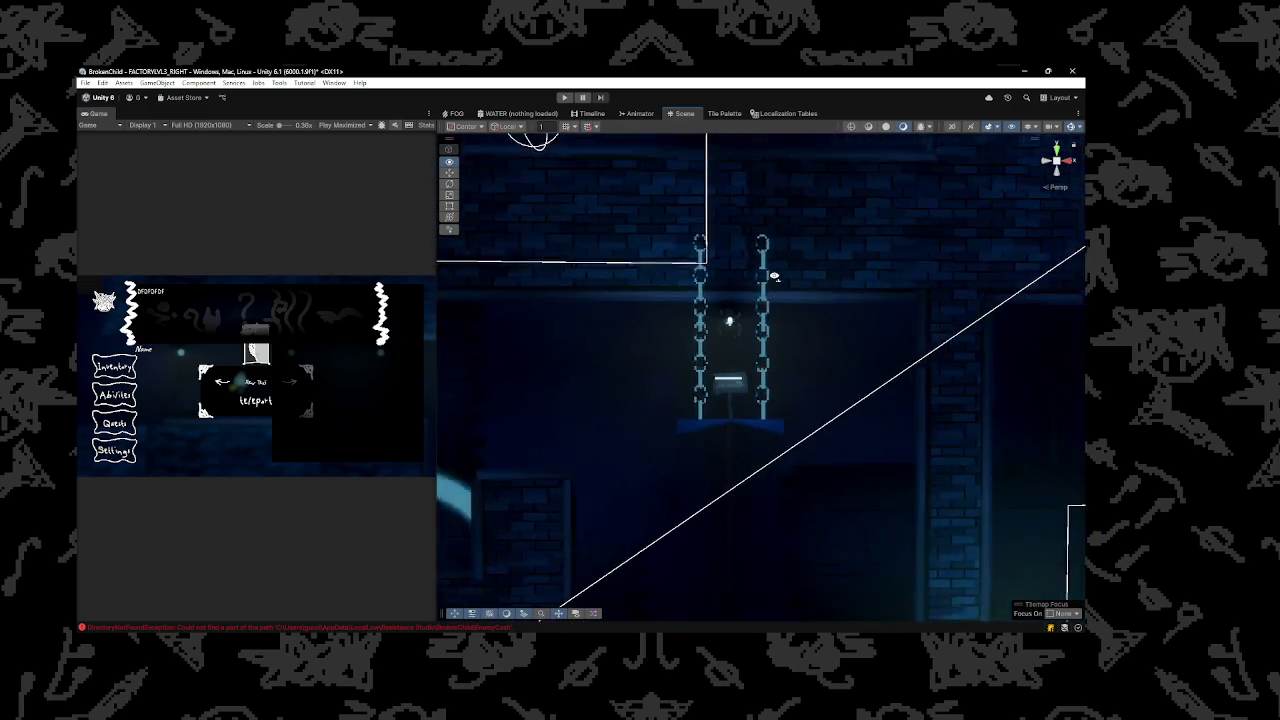
pyautogui.moveTo(771, 287)
pyautogui.mouseDown()
pyautogui.moveTo(737, 303)
pyautogui.moveTo(676, 287)
pyautogui.moveTo(775, 326)
pyautogui.moveTo(763, 280)
pyautogui.moveTo(783, 385)
pyautogui.mouseUp()
# Extend Melodie's line 13 with 'but I saw the LABEL on the way. Could you see what combo is?'
pyautogui.click(730, 510)
pyautogui.click(730, 620)
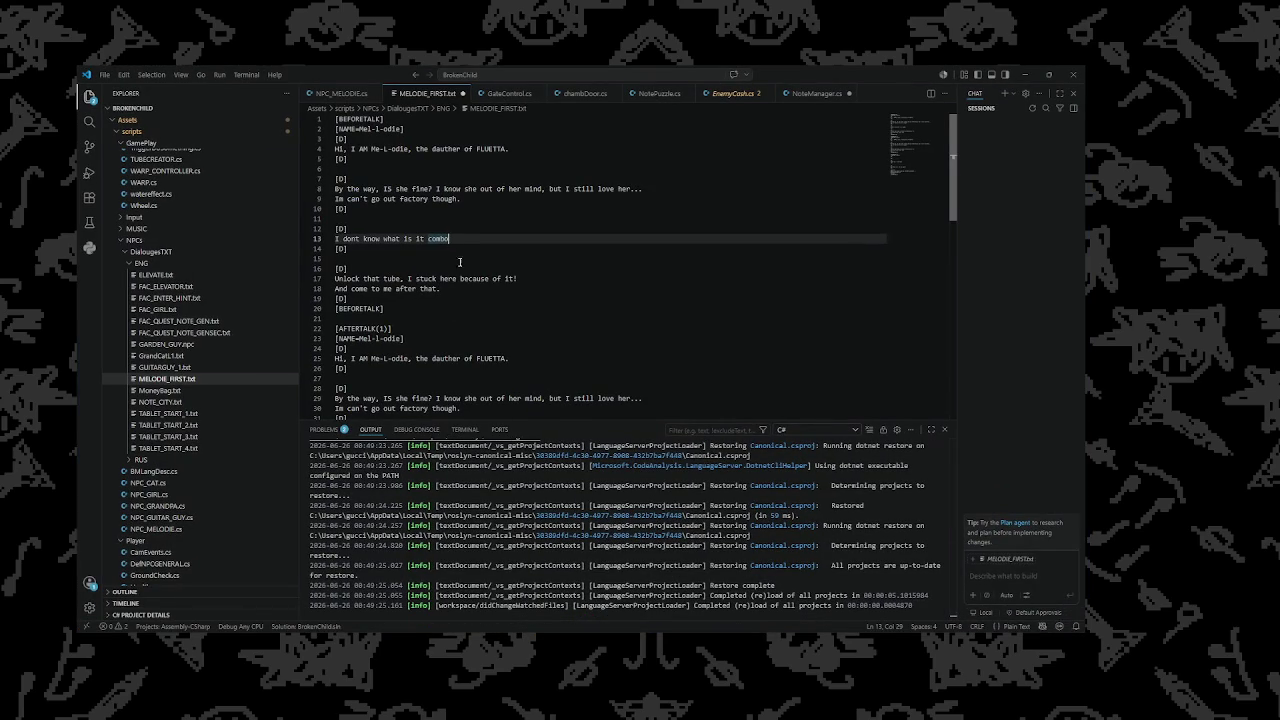
pyautogui.click(471, 239)
pyautogui.write(', bout')
pyautogui.press('BackSpace')
pyautogui.press('BackSpace')
pyautogui.press('BackSpace')
pyautogui.write('ut I')
pyautogui.write('I saw ')
pyautogui.write('the TA')
pyautogui.press('BackSpace')
pyautogui.press('BackSpace')
pyautogui.write('LABEL')
pyautogui.write(' on thje ')
pyautogui.write(' way ')
pyautogui.write('. Cloude')
pyautogui.press('BackSpace')
pyautogui.press('BackSpace')
pyautogui.press('BackSpace')
pyautogui.press('BackSpace')
pyautogui.write('ould')
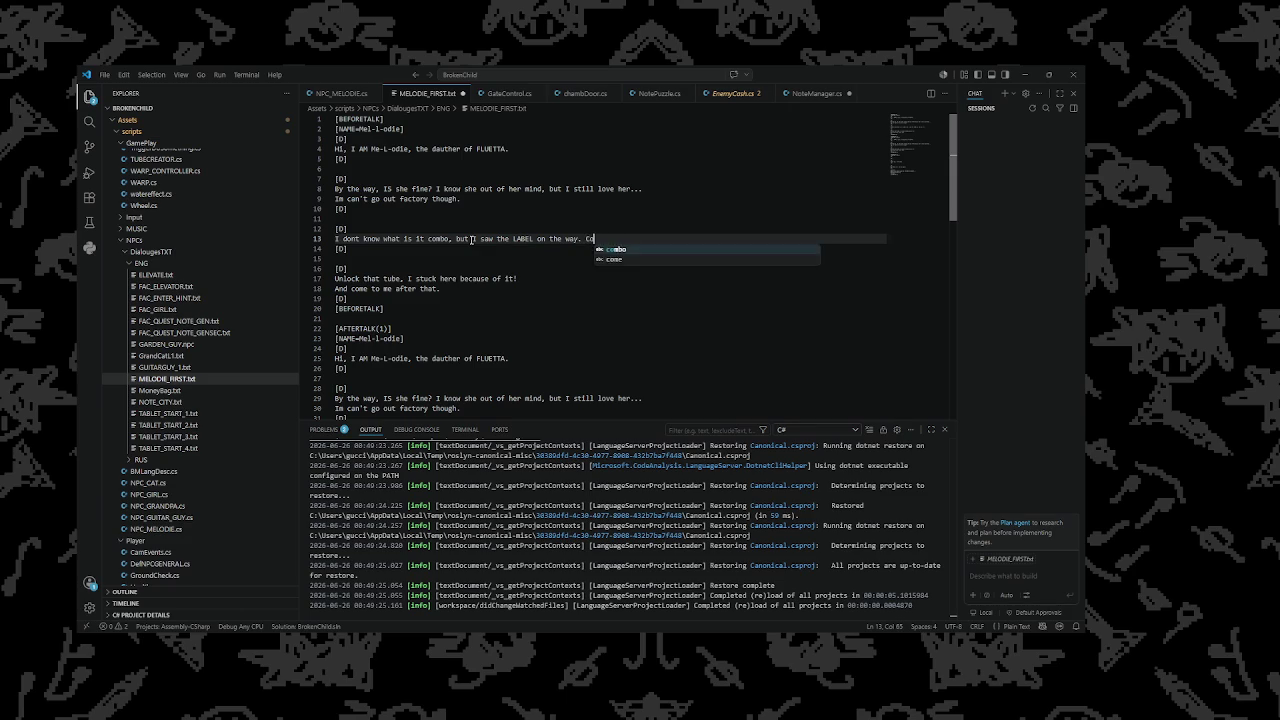
pyautogui.write(' you ')
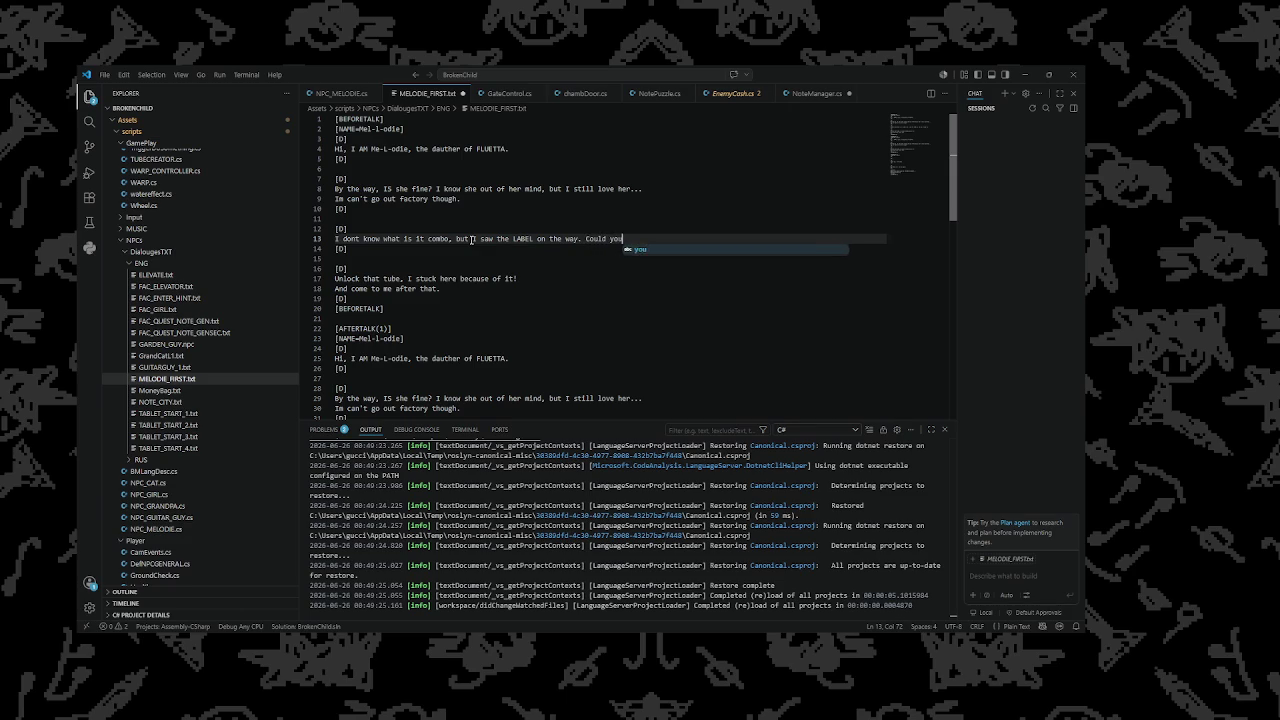
pyautogui.write('see what ')
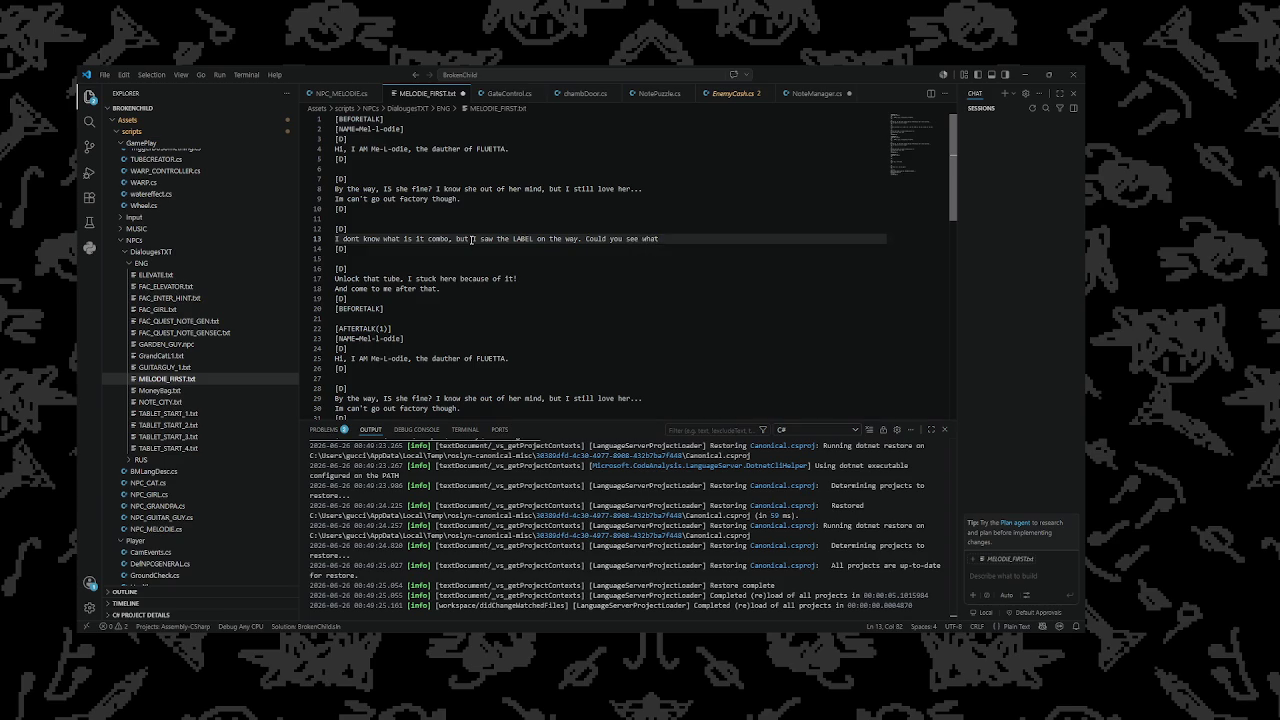
pyautogui.write('combo is?')
pyautogui.moveTo(347, 248); pyautogui.dragTo(323, 232)
pyautogui.hotkey('ctrl', 'c')
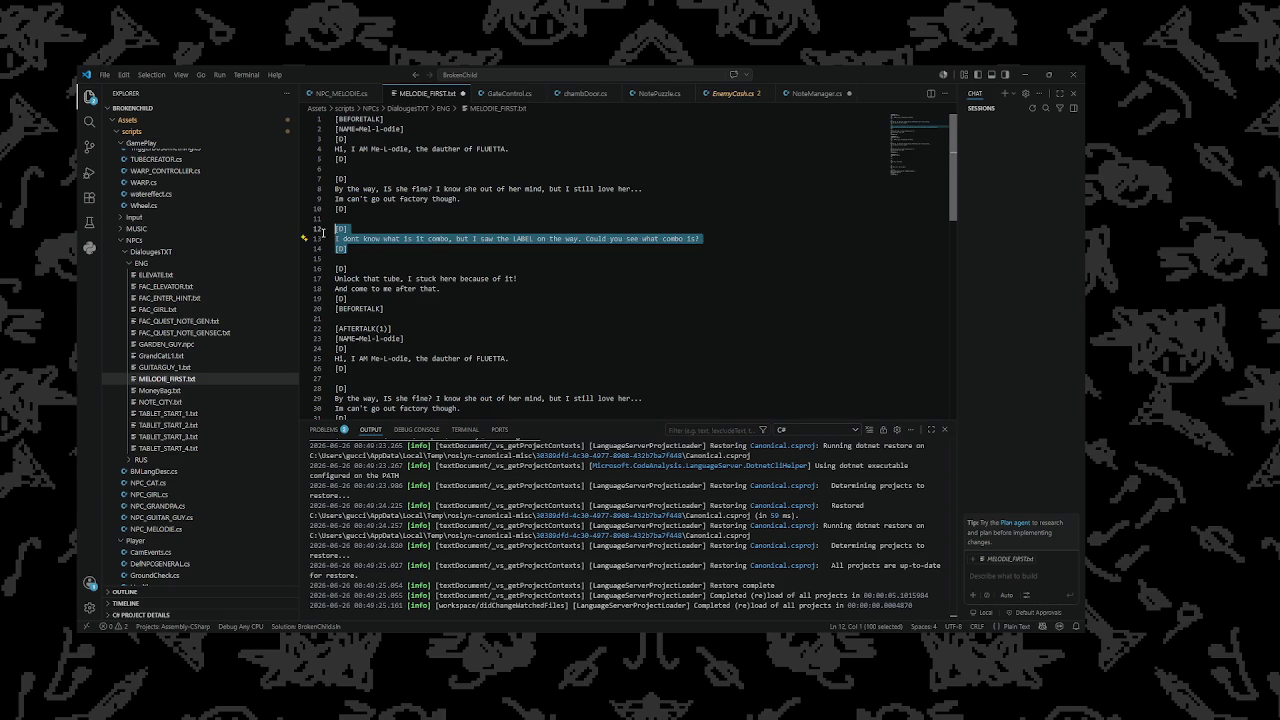
# Cut the combo-question block and paste it above [BEFORETALK], clearing leftover blank lines
pyautogui.press('BackSpace')
pyautogui.click(358, 277)
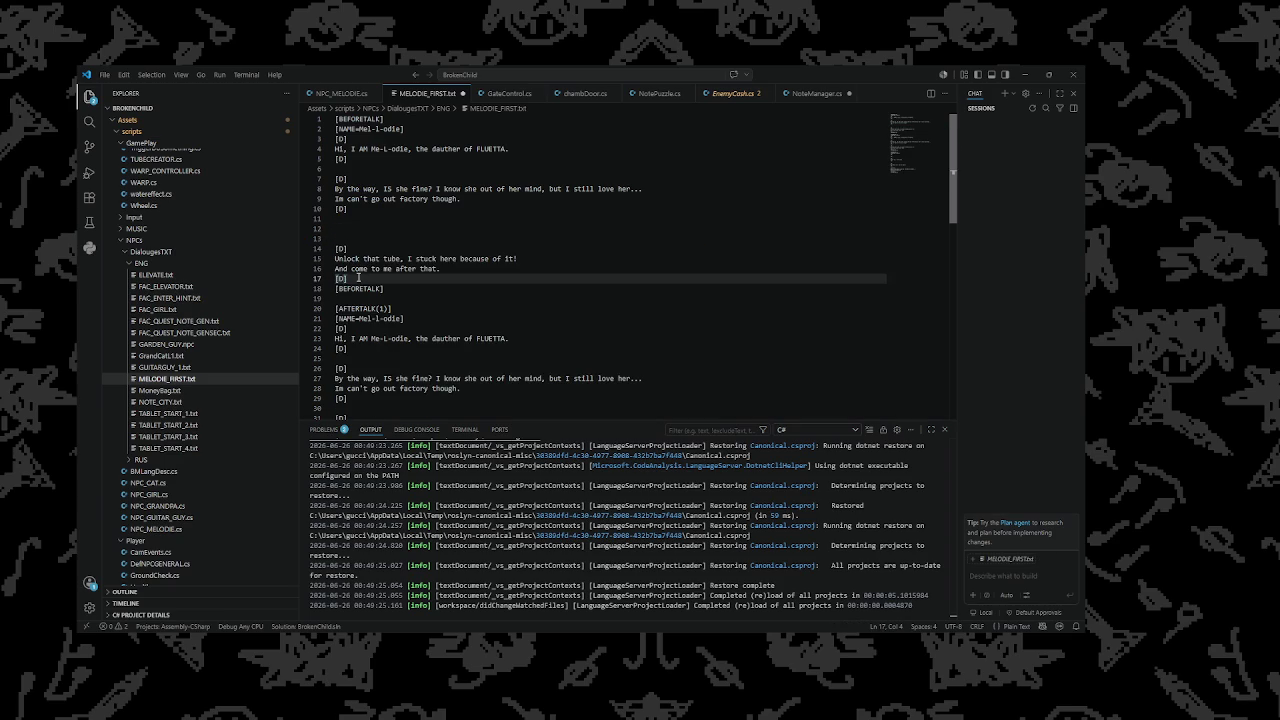
pyautogui.press('Return')
pyautogui.press('Return')
pyautogui.hotkey('ctrl', 'v')
pyautogui.click(389, 238)
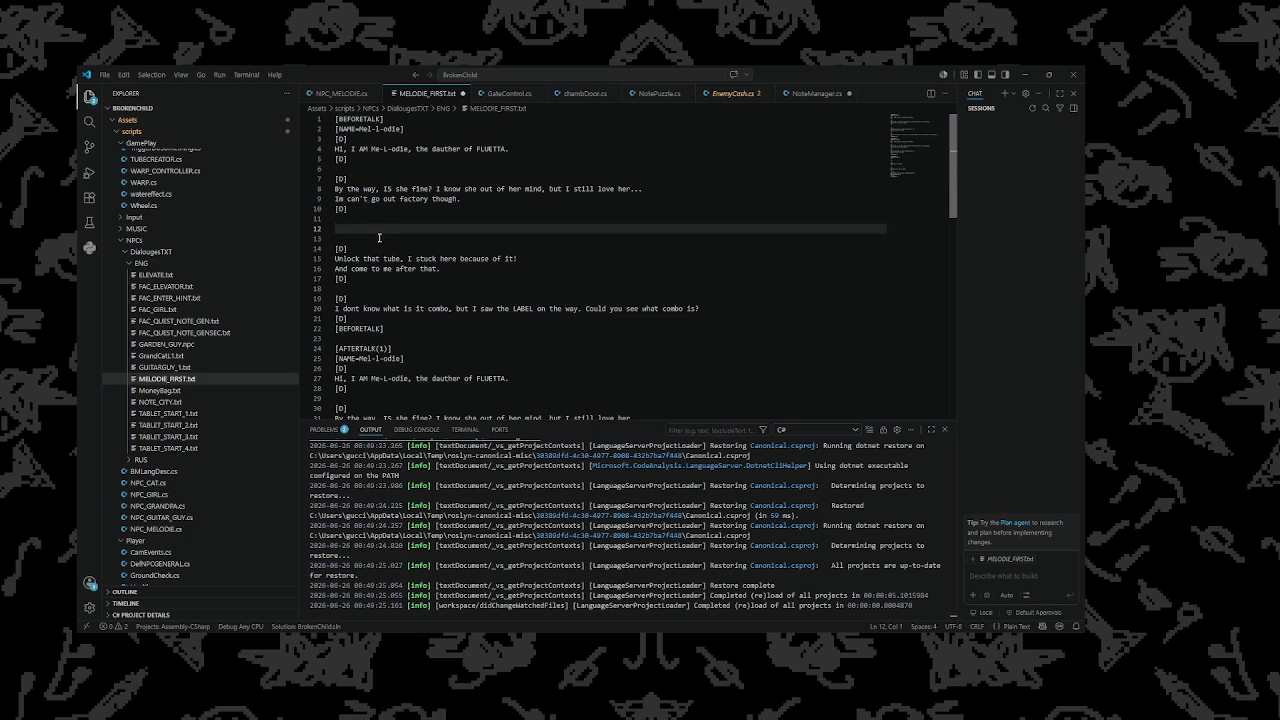
pyautogui.press('BackSpace')
pyautogui.press('BackSpace')
# Move the combo block to follow the 'Unlock that tube' line and delete its extra [D] markers
pyautogui.click(373, 279)
pyautogui.moveTo(362, 300); pyautogui.dragTo(309, 283)
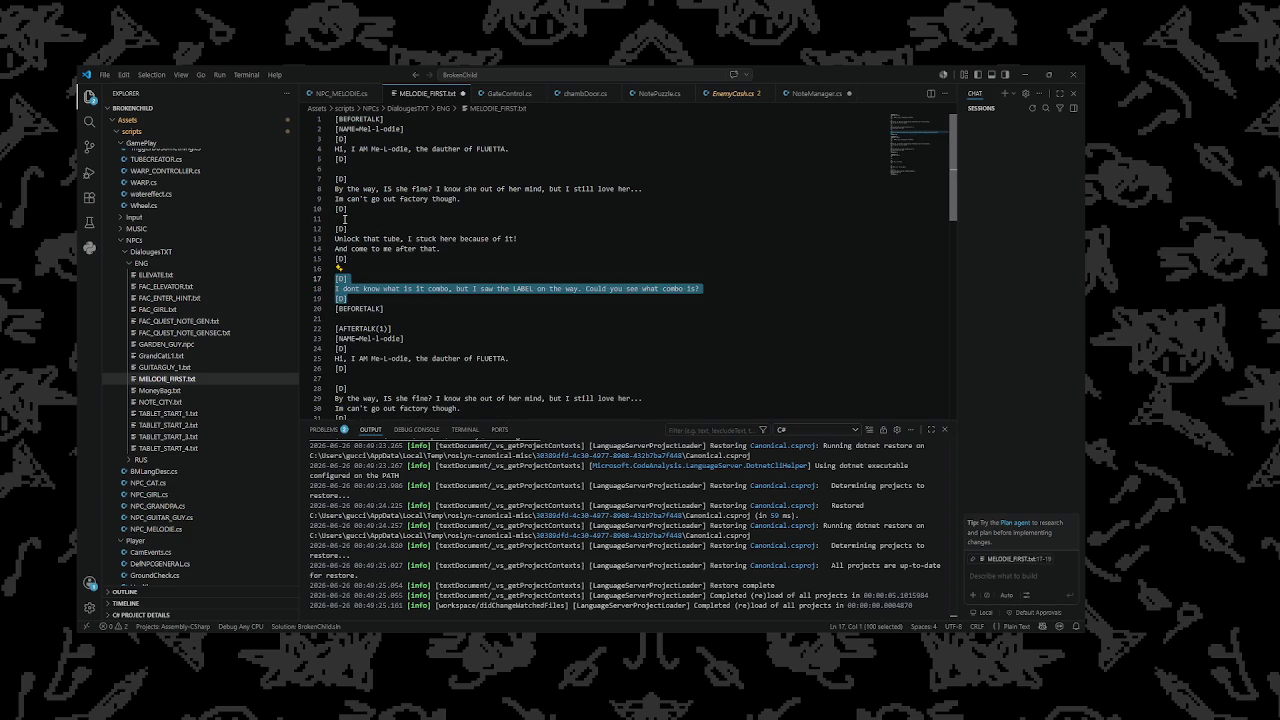
pyautogui.hotkey('ctrl', 'x')
pyautogui.click(345, 218)
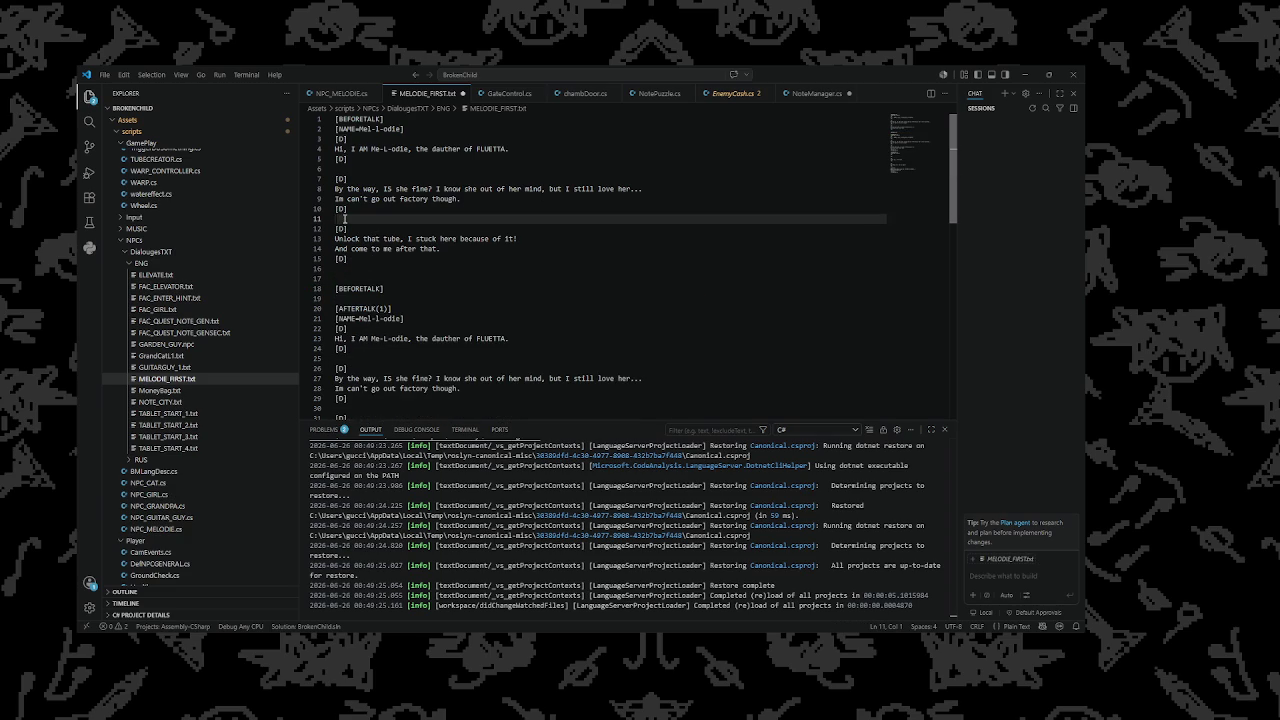
pyautogui.click(549, 242)
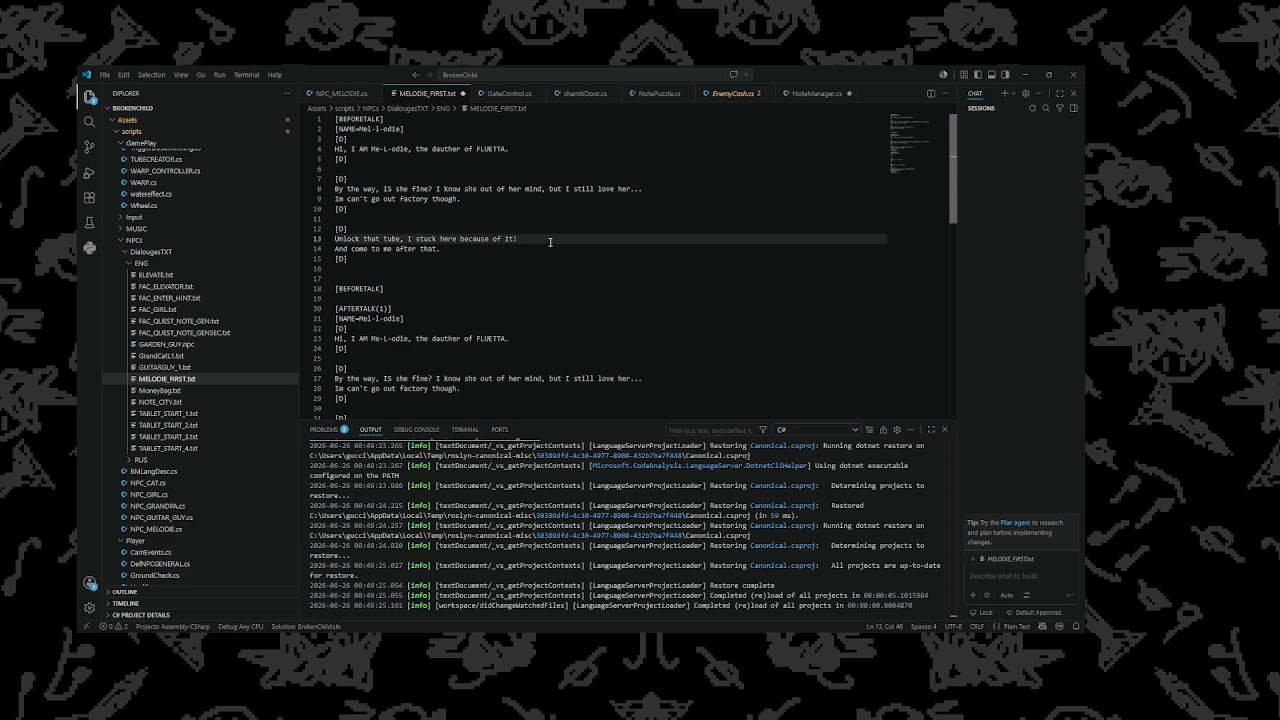
pyautogui.hotkey('ctrl', 'v')
pyautogui.moveTo(360, 249); pyautogui.dragTo(335, 249)
pyautogui.hotkey('ctrl', 'd')
pyautogui.press('BackSpace')
pyautogui.press('BackSpace')
# Replace the AFTERTALK(1) 'Hi, I AM Me-L-odie' greeting with the combo question line
pyautogui.click(483, 287)
pyautogui.moveTo(701, 248)
pyautogui.mouseDown()
pyautogui.moveTo(340, 259)
pyautogui.moveTo(293, 248)
pyautogui.mouseUp()
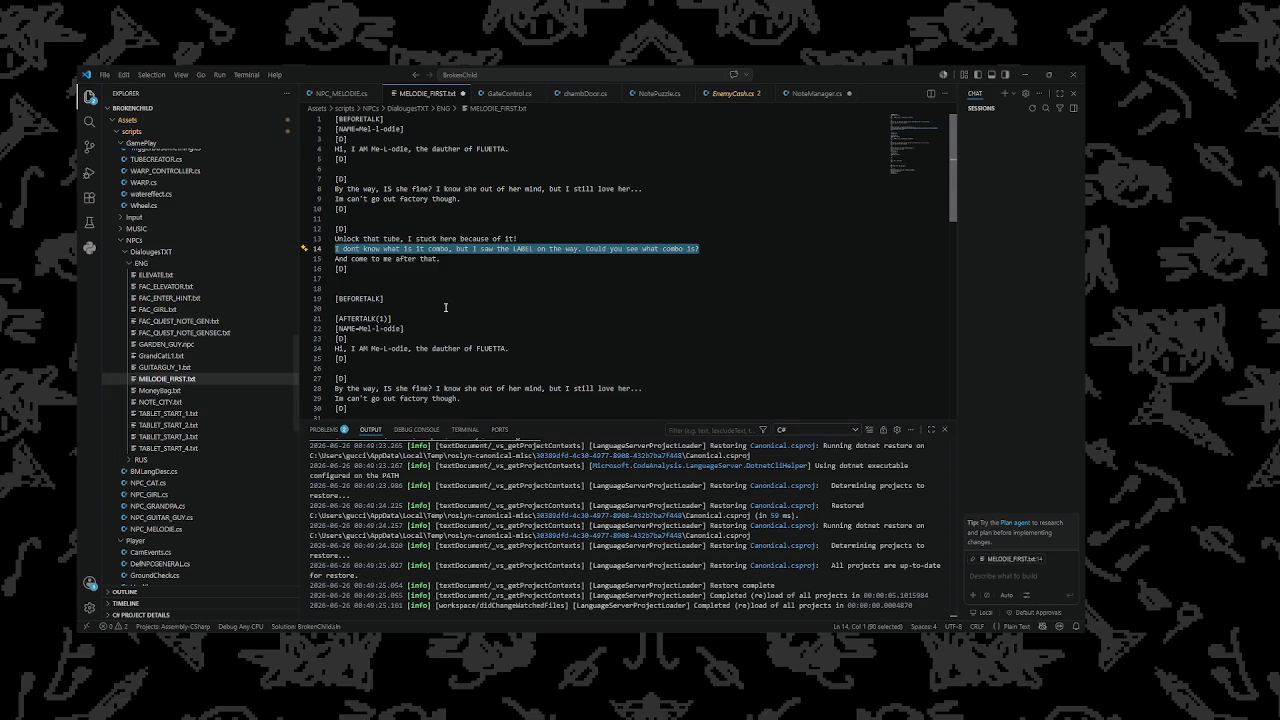
pyautogui.scroll(-3, 456, 307)
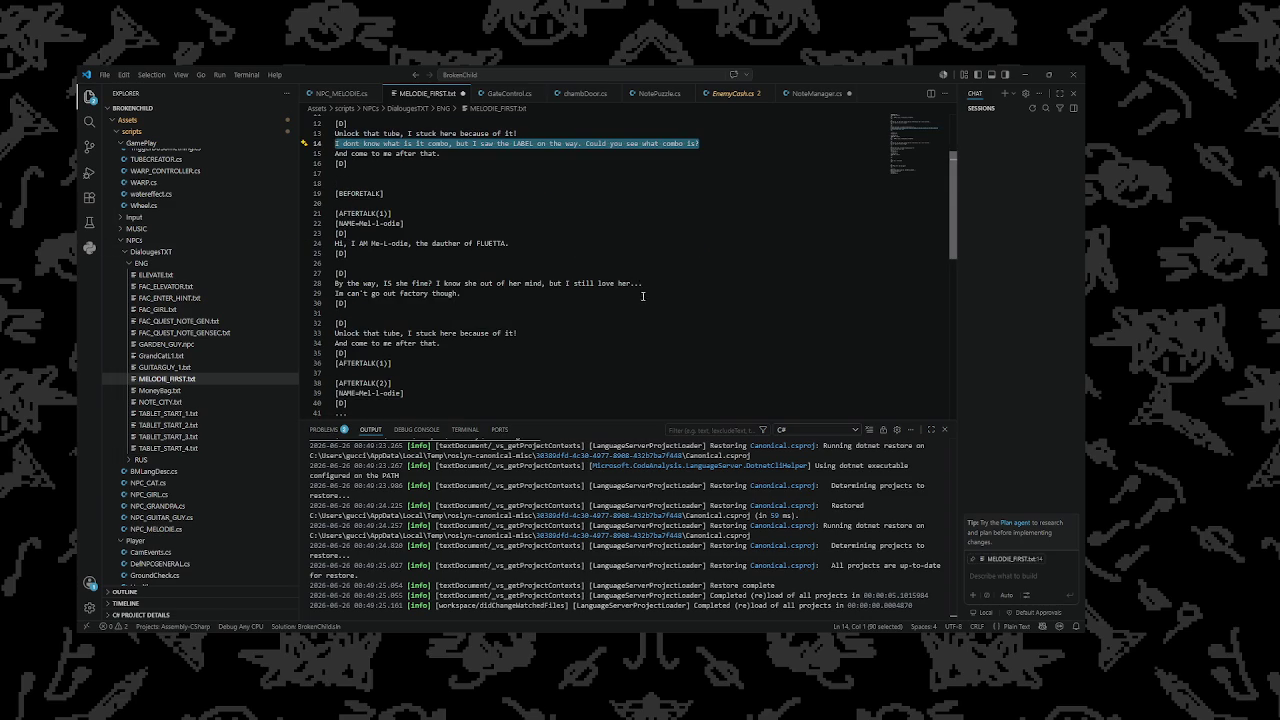
pyautogui.scroll(-1, 560, 305)
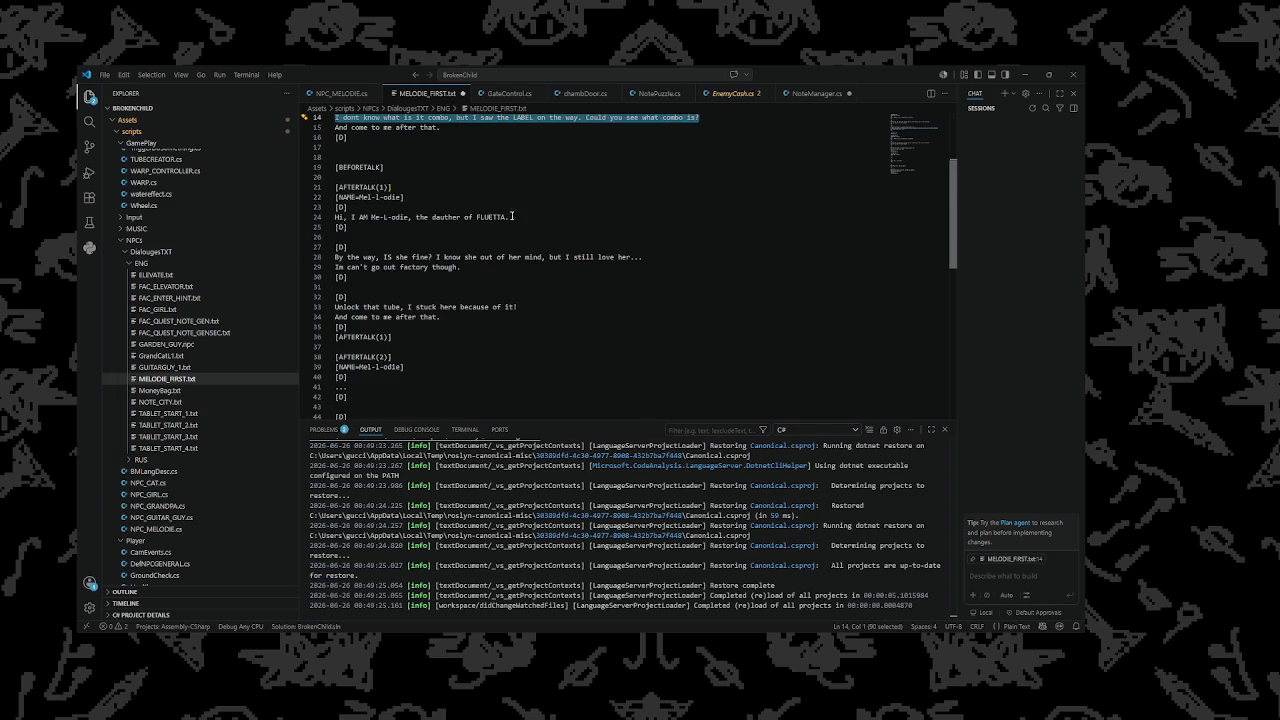
pyautogui.moveTo(509, 216); pyautogui.dragTo(286, 216)
pyautogui.hotkey('ctrl', 'v')
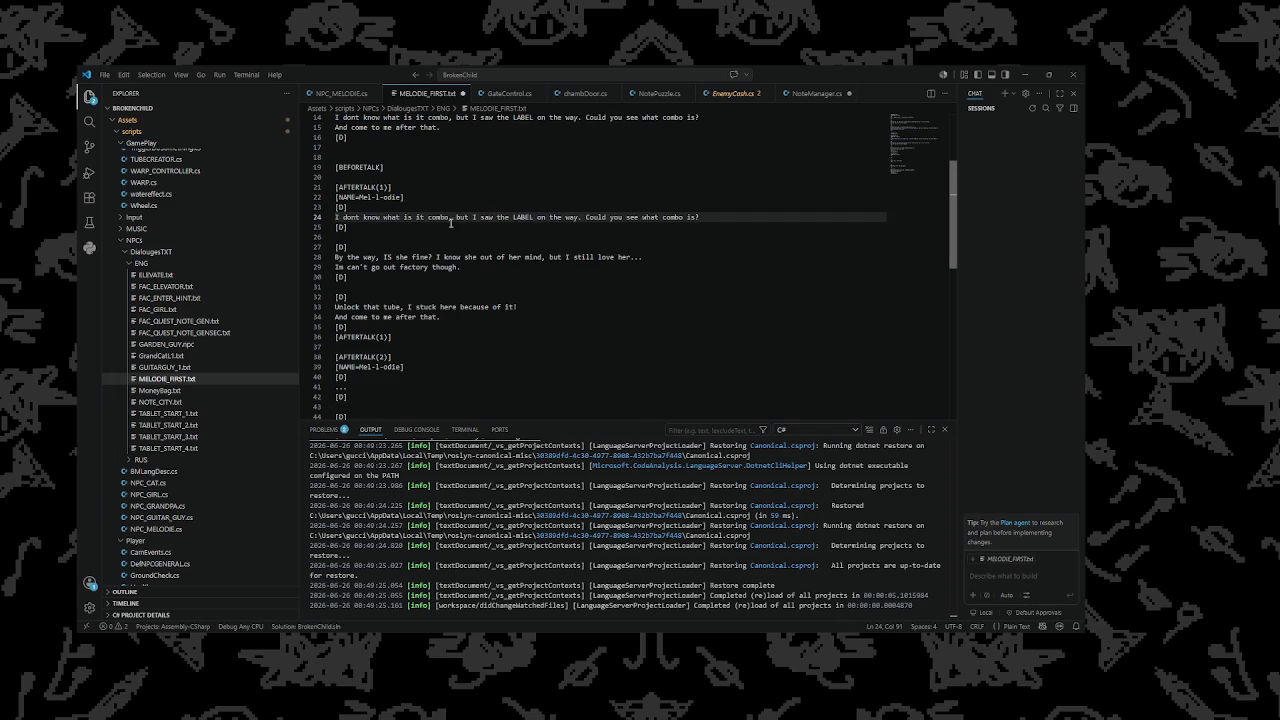
# Insert 'still' after 'I' in the after-talk combo line
pyautogui.click(345, 216)
pyautogui.write('still')
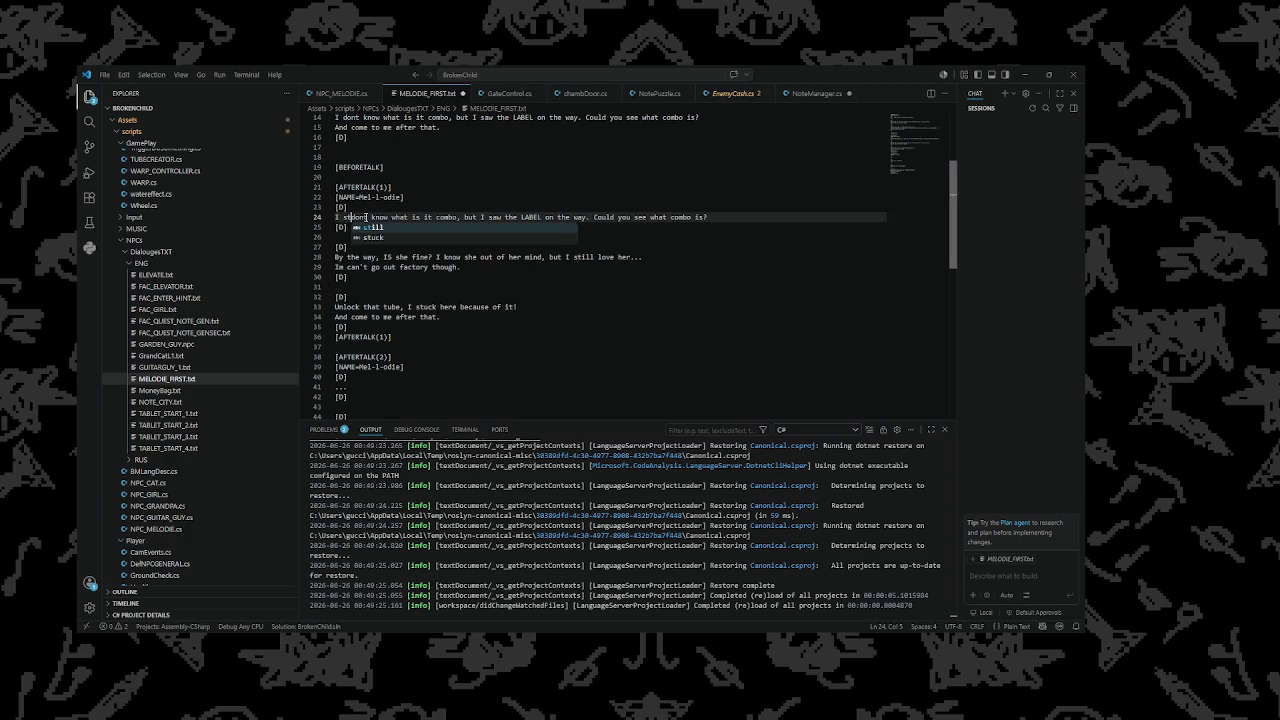
pyautogui.press('BackSpace')
pyautogui.write('l')
# Delete the 'By the way' block following the after-talk combo line
pyautogui.scroll(2, 424, 327)
pyautogui.moveTo(354, 327); pyautogui.dragTo(285, 294)
pyautogui.press('BackSpace')
pyautogui.scroll(-6, 341, 331)
pyautogui.click(397, 246)
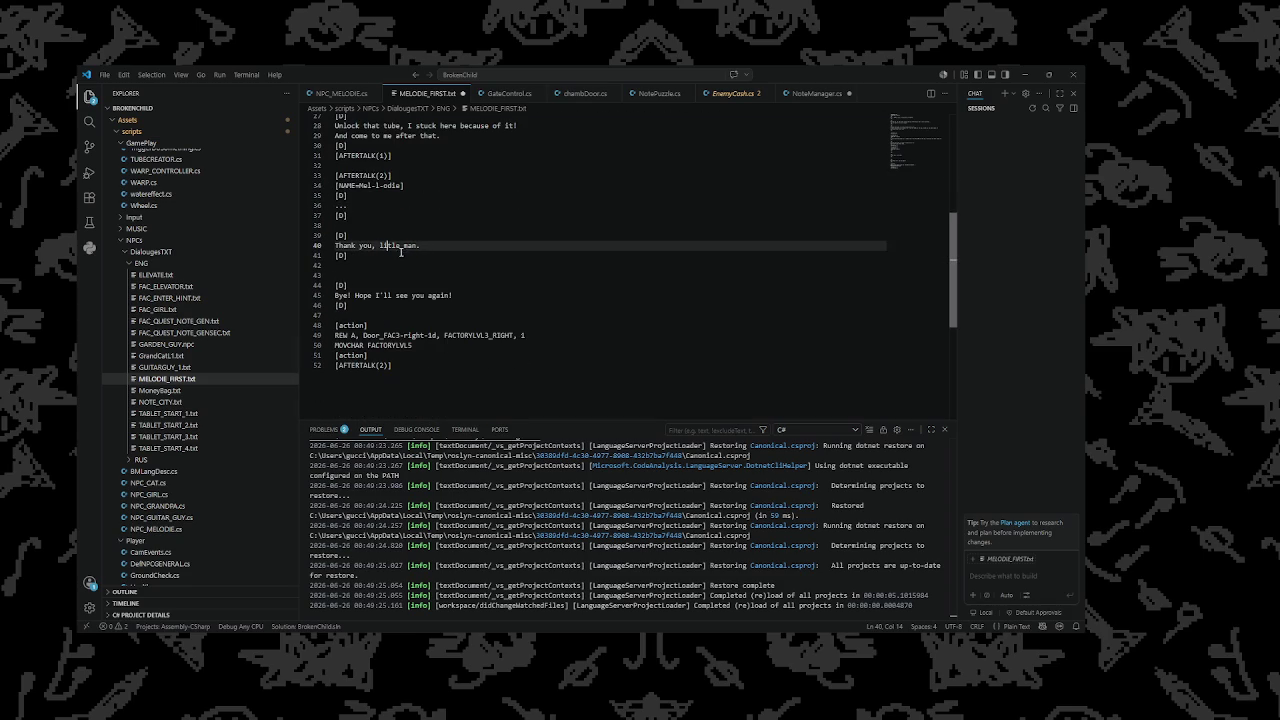
pyautogui.click(412, 276)
pyautogui.scroll(6, 416, 284)
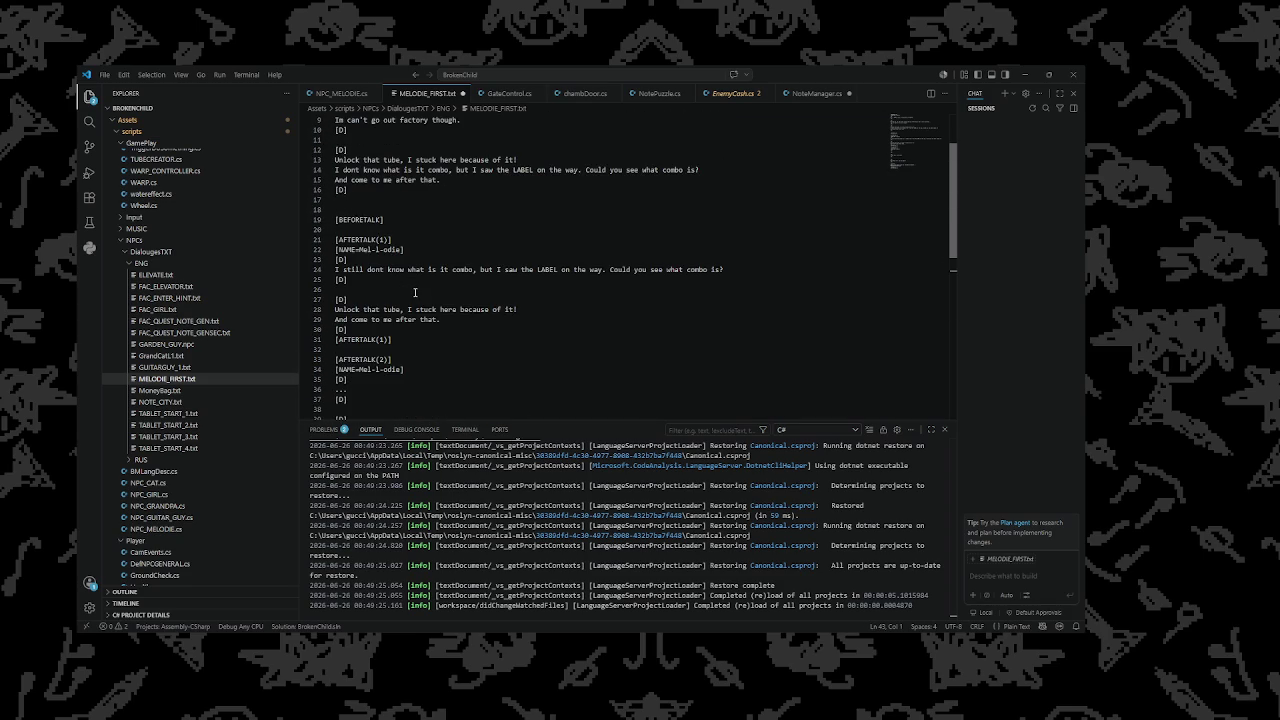
pyautogui.scroll(2, 393, 292)
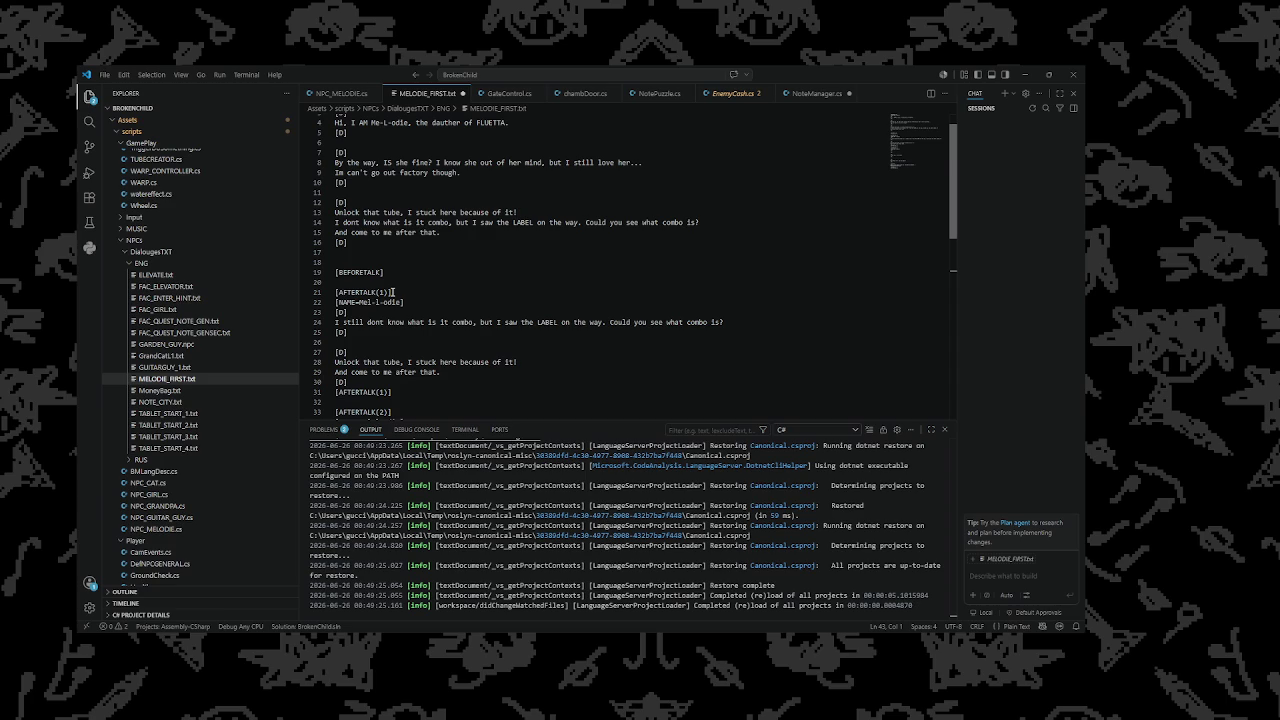
pyautogui.moveTo(372, 374); pyautogui.dragTo(324, 354)
pyautogui.click(390, 334)
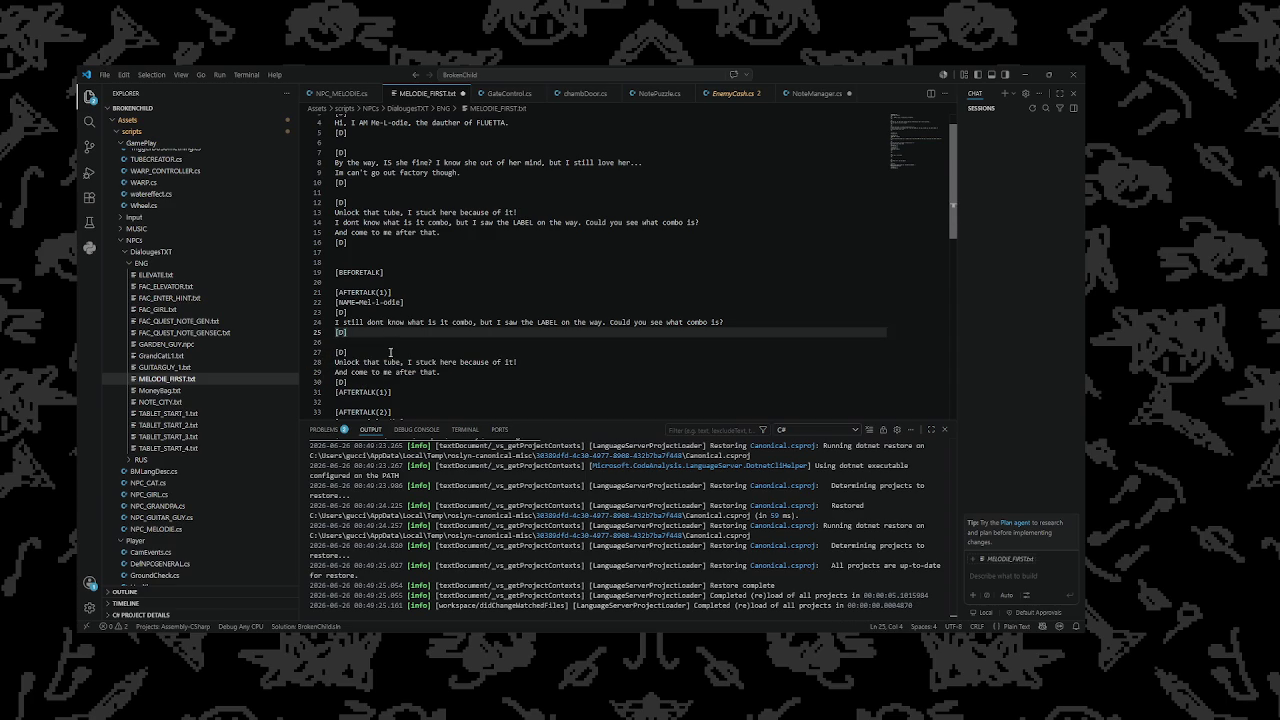
pyautogui.scroll(-8, 447, 363)
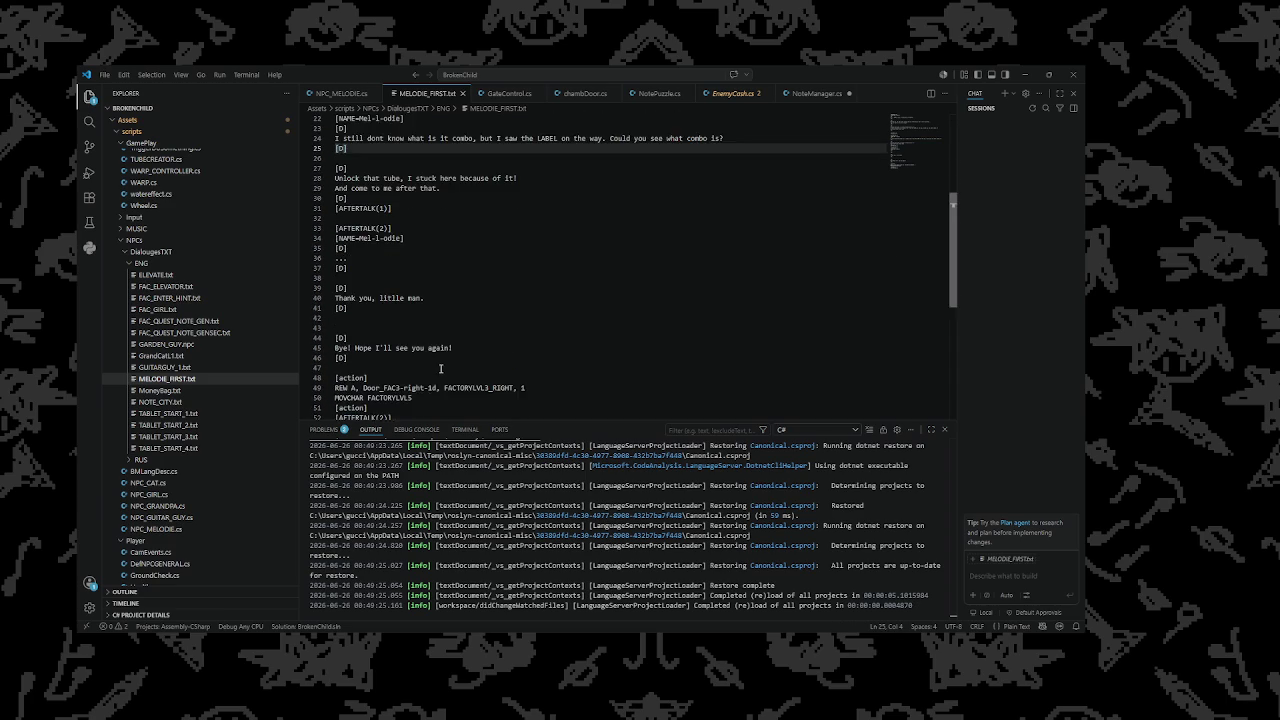
pyautogui.scroll(2, 458, 354)
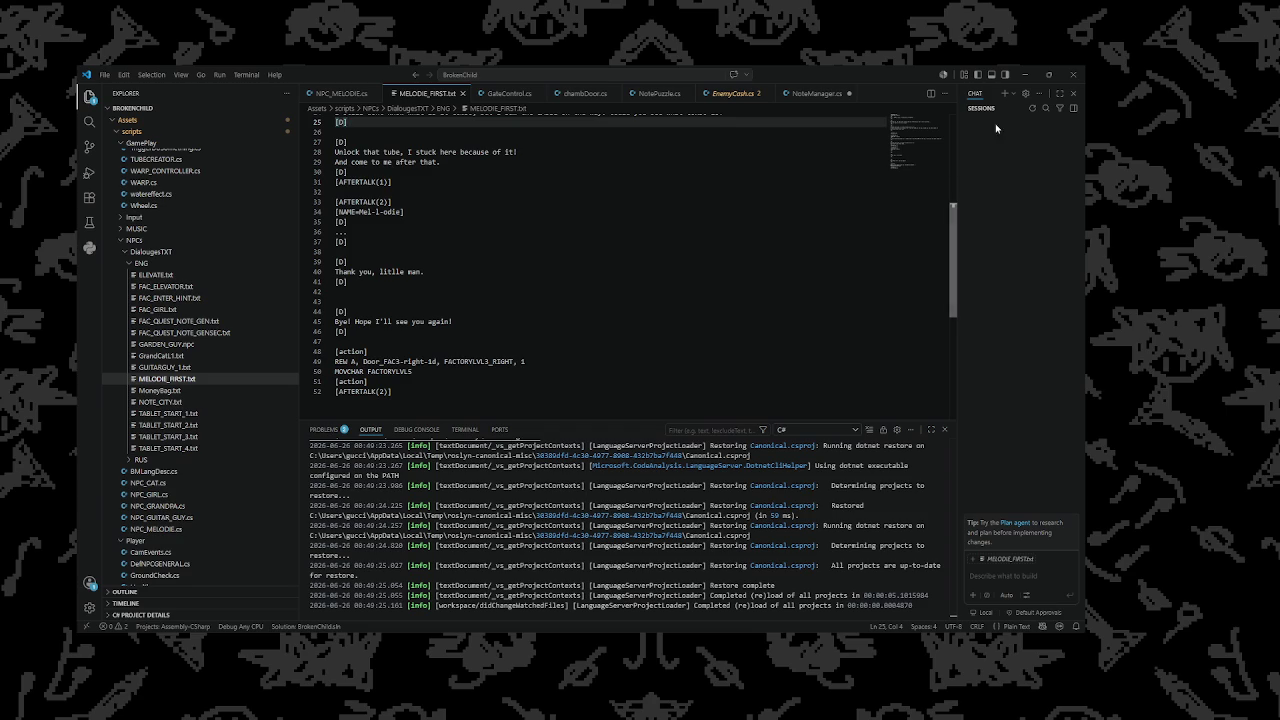
# Rewrite the move line on line 50 as 'MVCHR FACTORYLVL5, Dissapear'
pyautogui.doubleClick(432, 369)
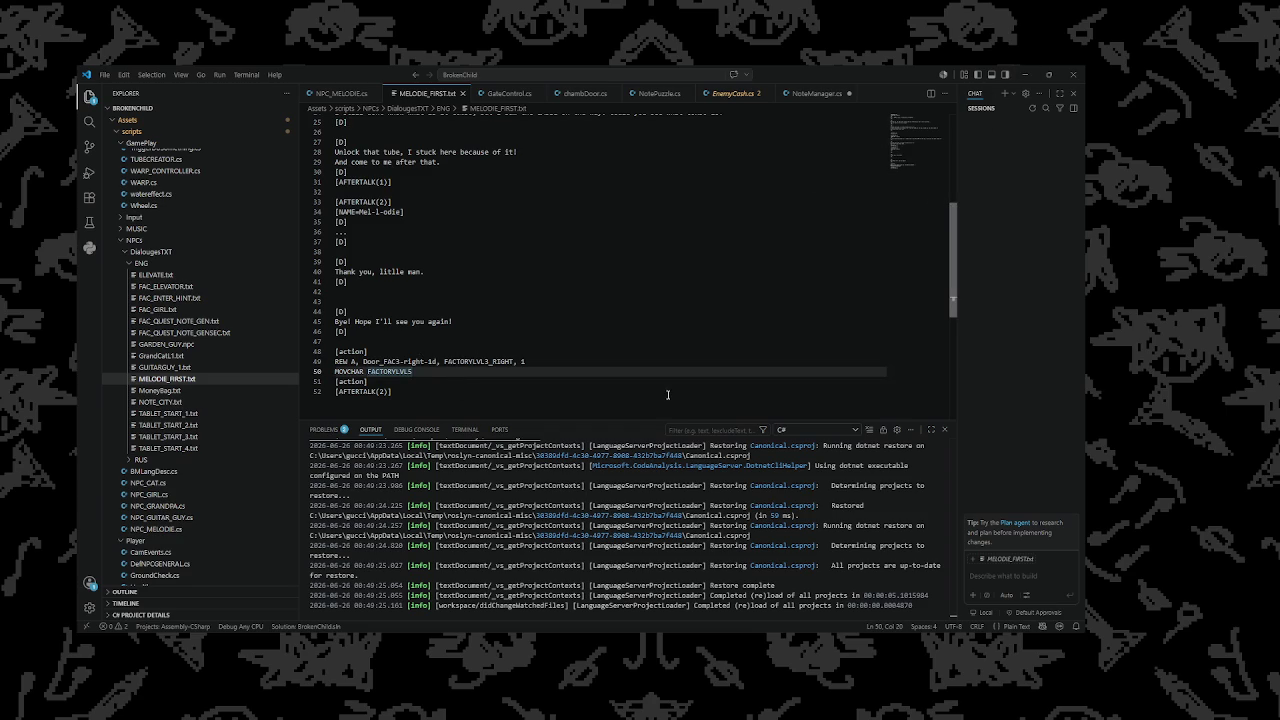
pyautogui.press('End')
pyautogui.write(',')
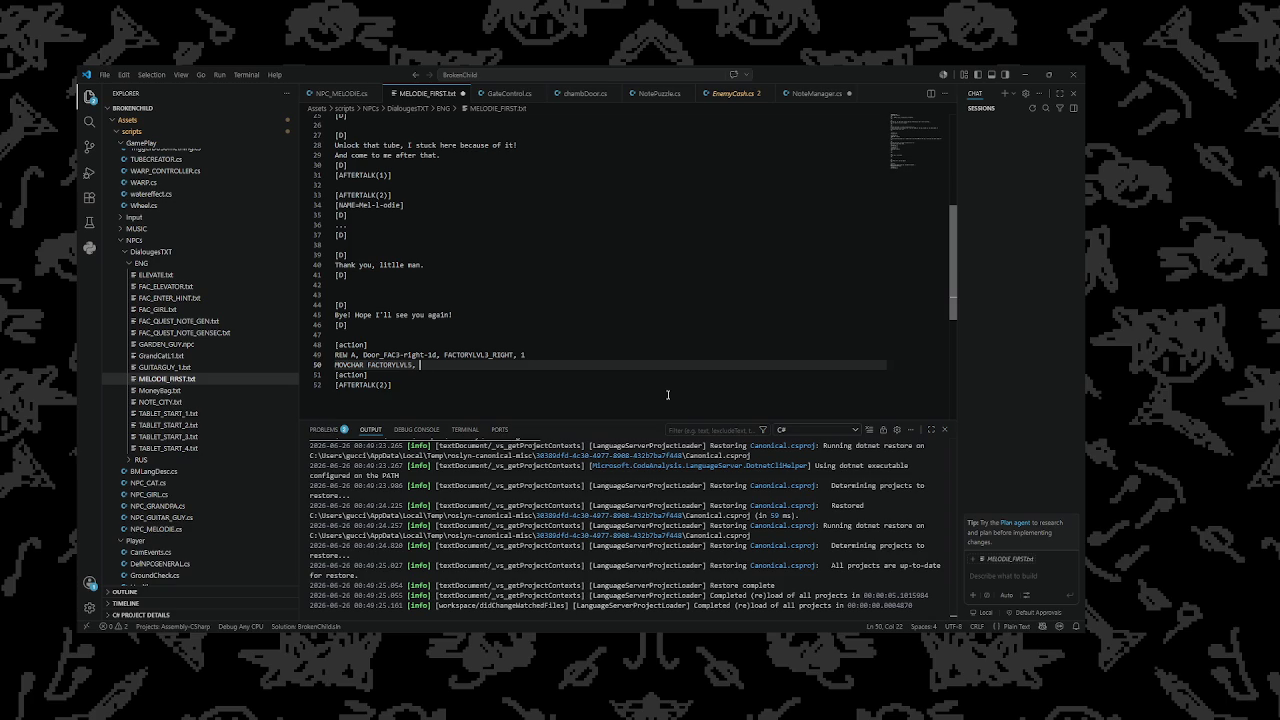
pyautogui.press('BackSpace')
pyautogui.press('BackSpace')
pyautogui.press('BackSpace')
pyautogui.write('VCHR')
pyautogui.press('BackSpace')
pyautogui.press('BackSpace')
pyautogui.write('FAC')
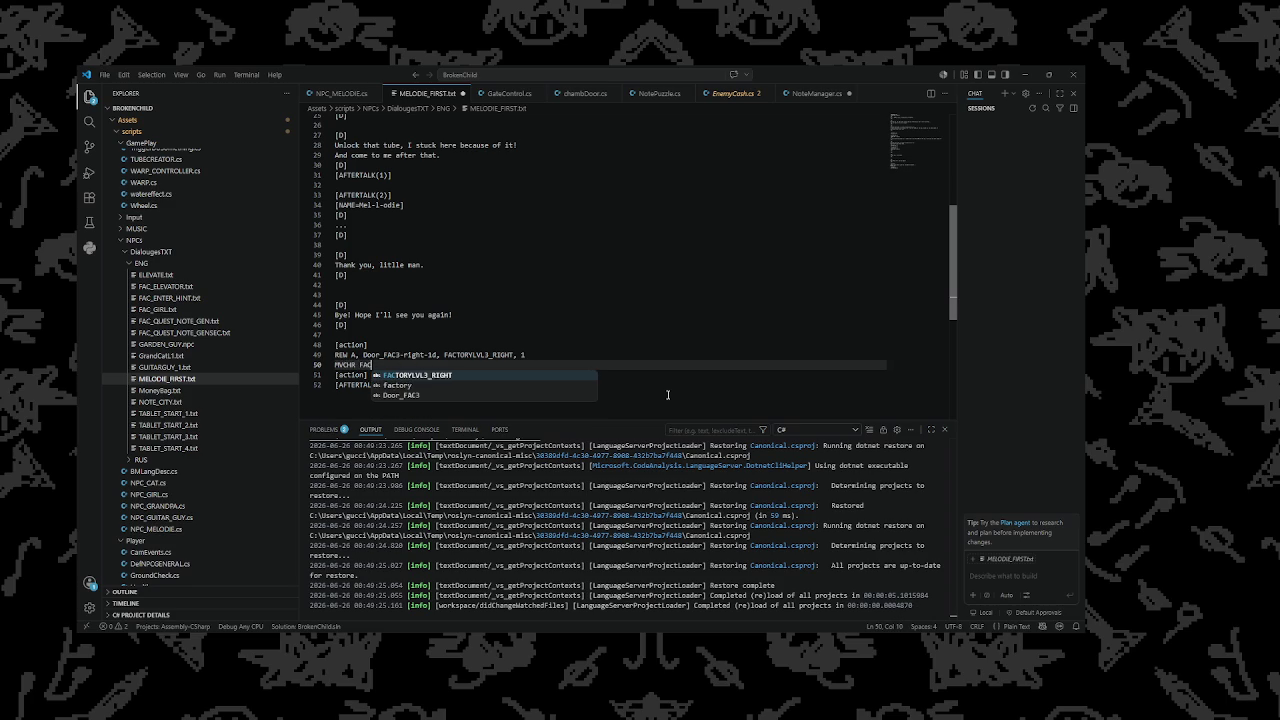
pyautogui.write('TORYL')
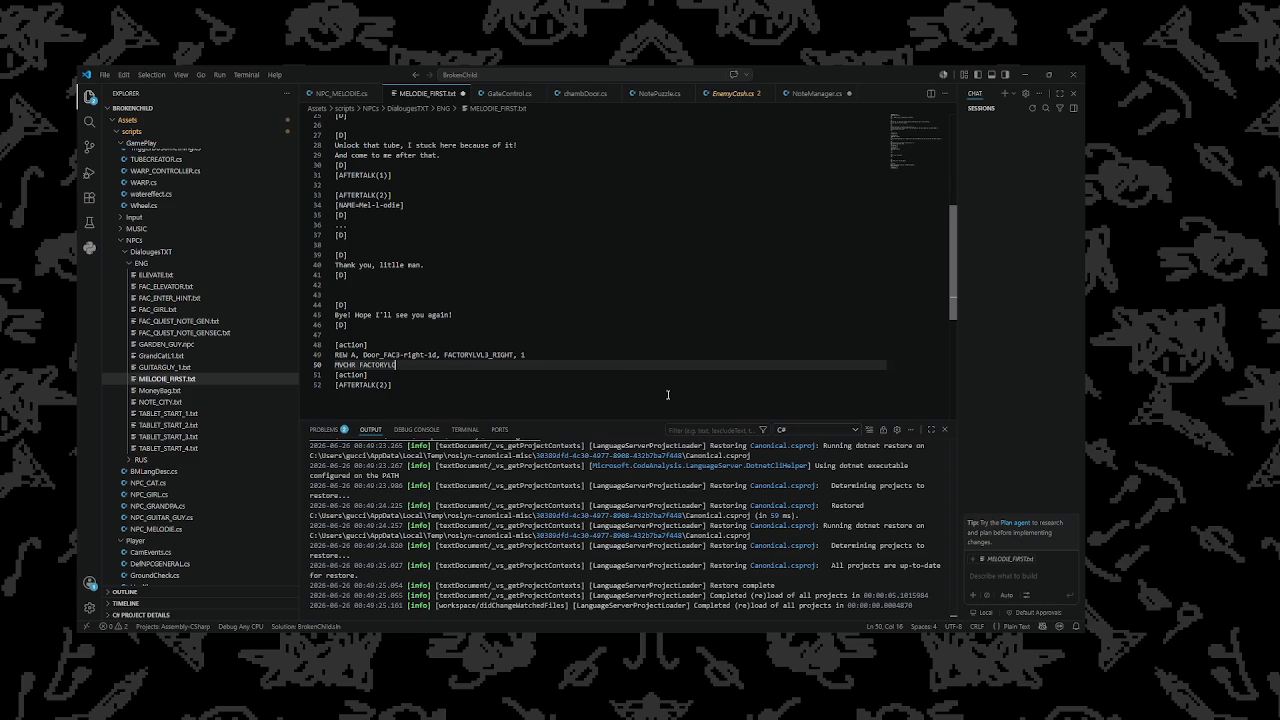
pyautogui.write('VL5')
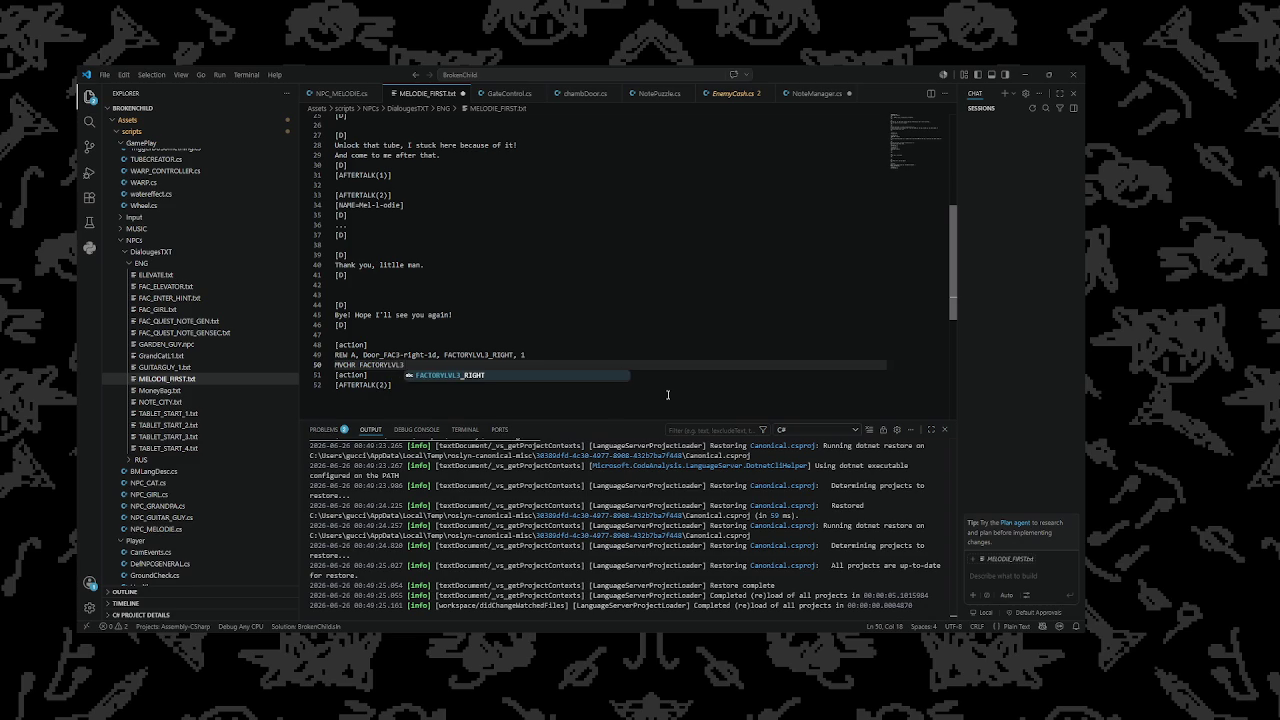
pyautogui.write(',')
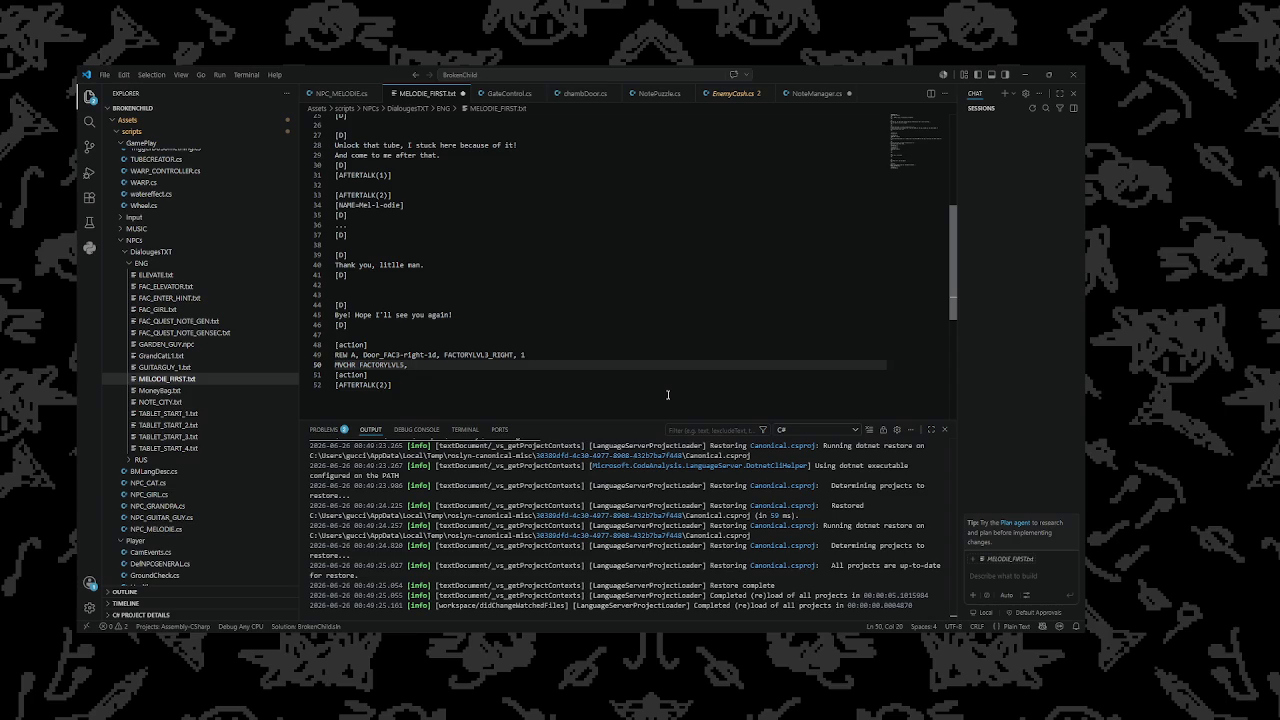
pyautogui.write('D3')
pyautogui.write('ssapear')
pyautogui.click(1024, 74)
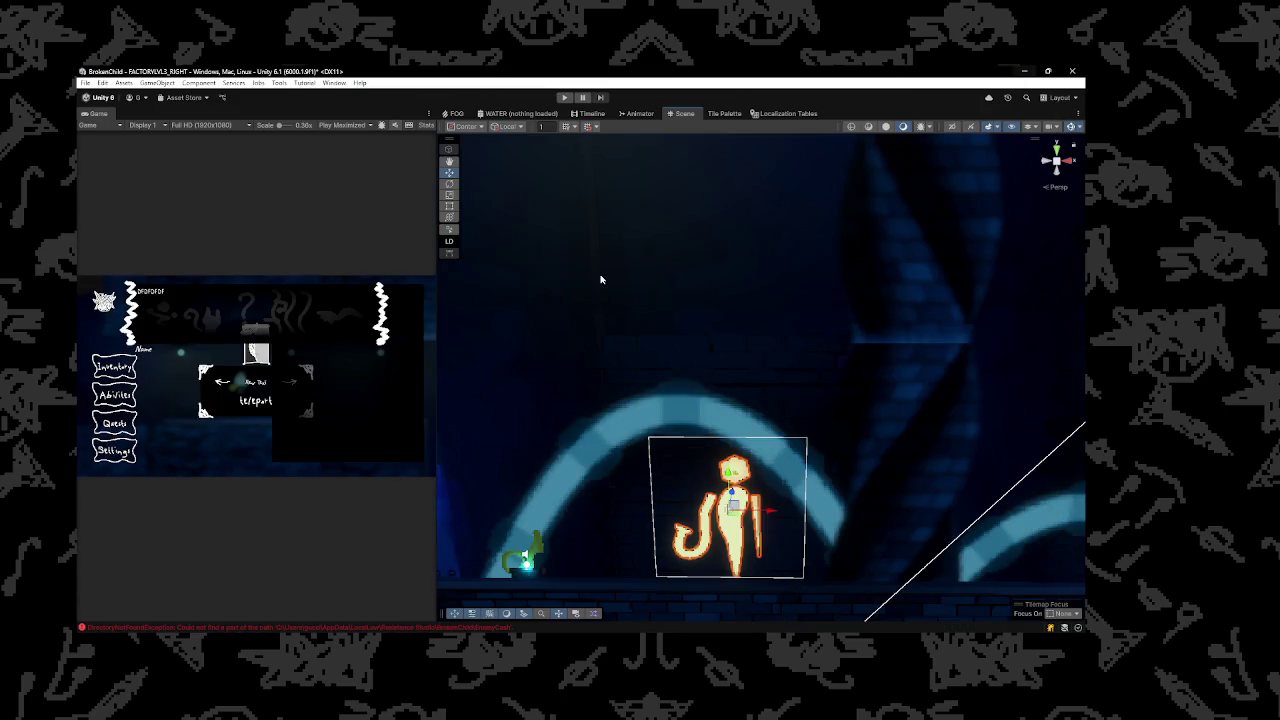
pyautogui.moveTo(677, 338); pyautogui.dragTo(629, 370)
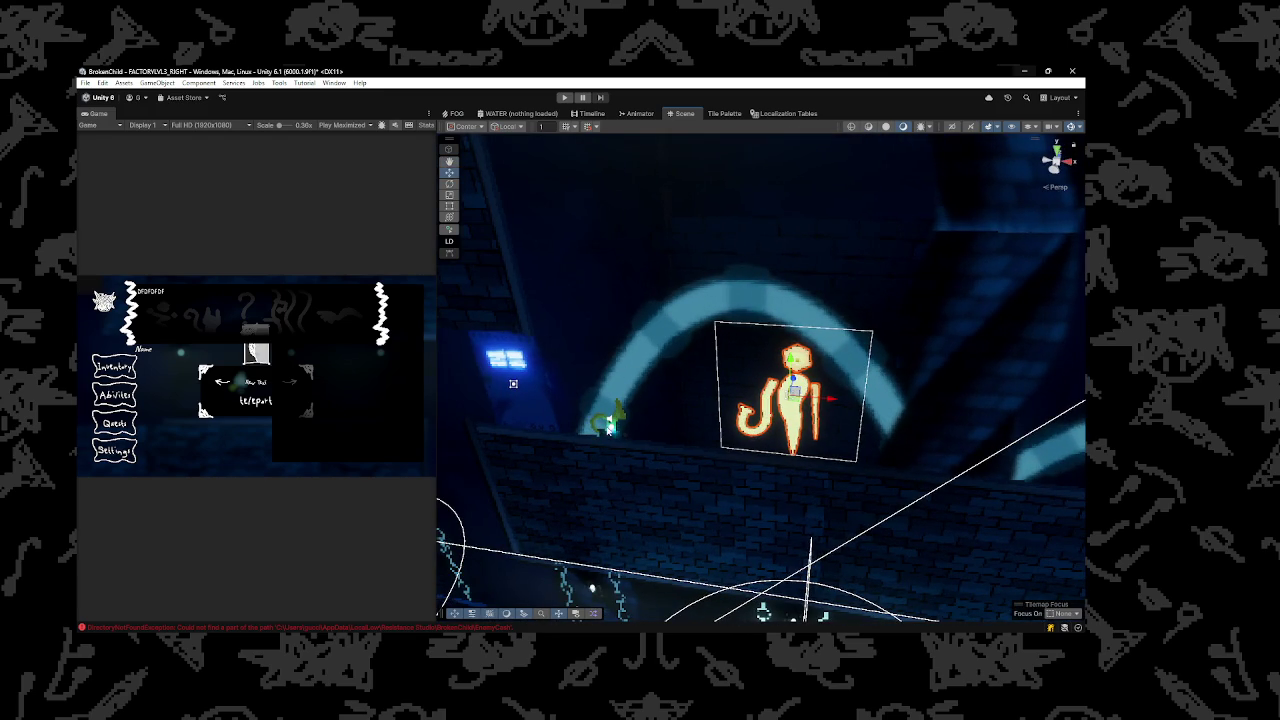
pyautogui.moveTo(635, 640)
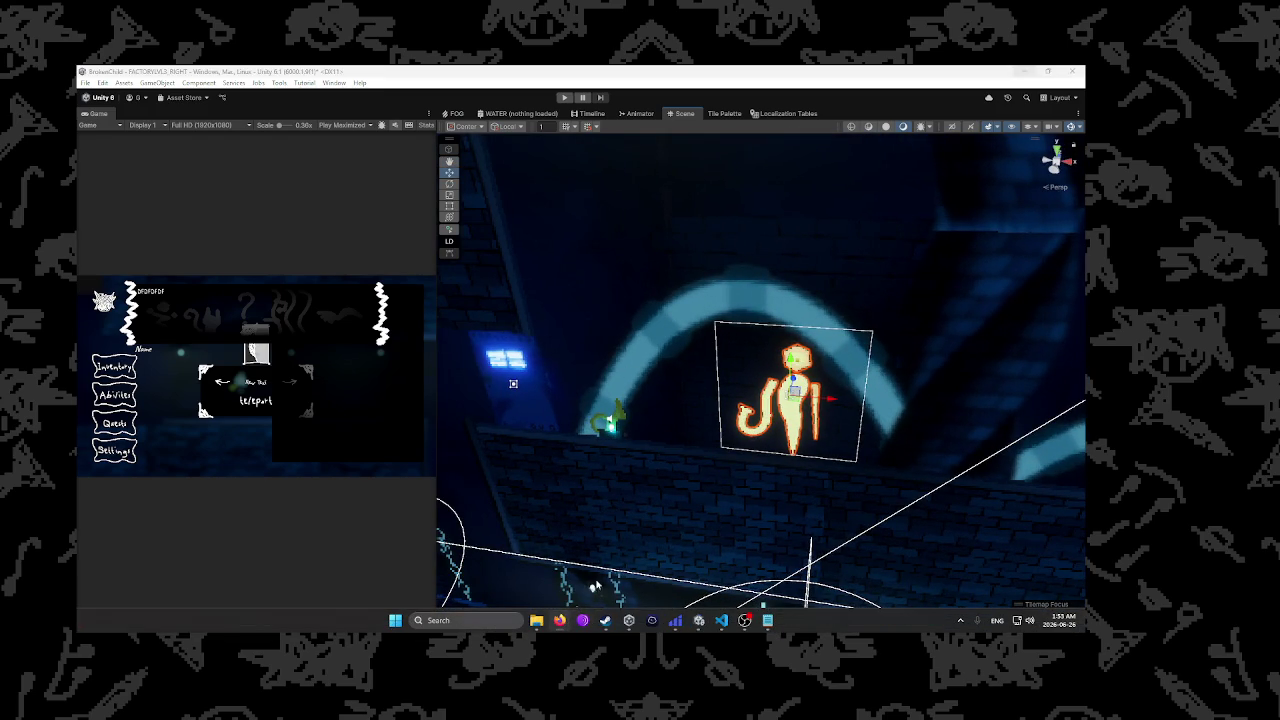
pyautogui.moveTo(653, 434)
pyautogui.mouseDown()
pyautogui.moveTo(698, 460)
pyautogui.moveTo(660, 440)
pyautogui.moveTo(675, 450)
pyautogui.moveTo(709, 380)
pyautogui.moveTo(714, 390)
pyautogui.moveTo(629, 134)
pyautogui.moveTo(766, 203)
pyautogui.moveTo(824, 198)
pyautogui.moveTo(1060, 360)
pyautogui.mouseUp()
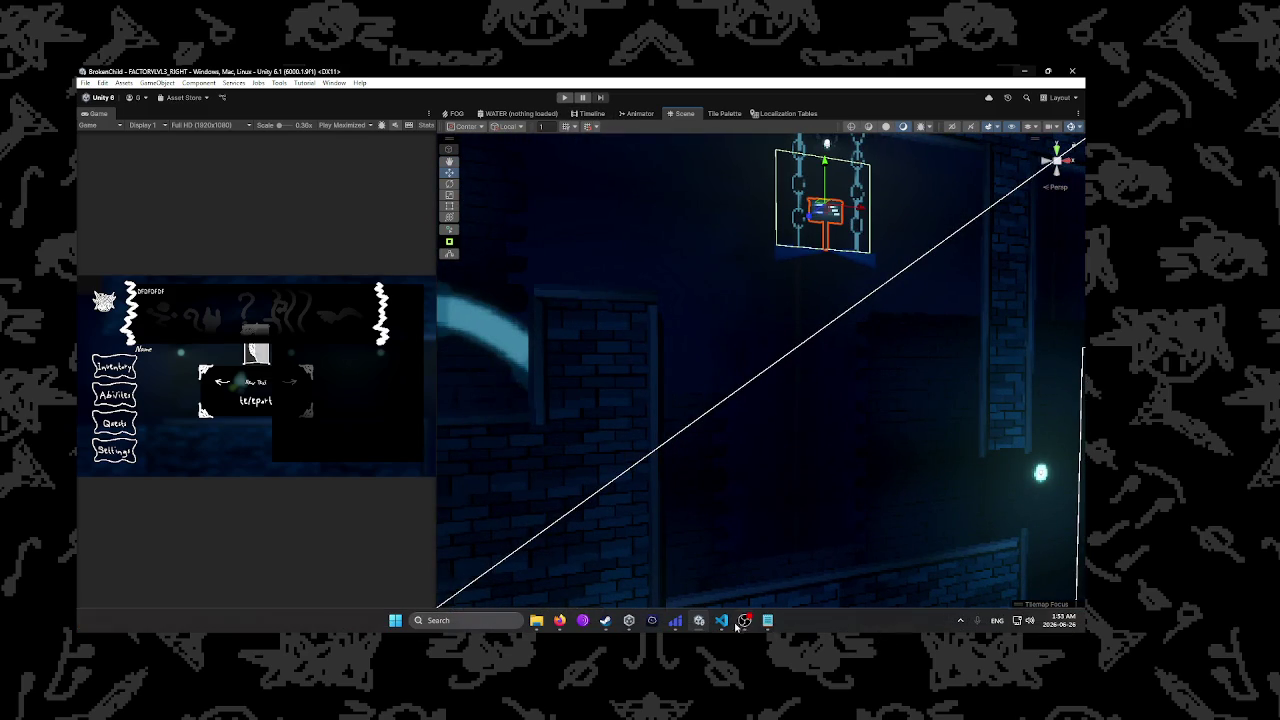
pyautogui.click(720, 632)
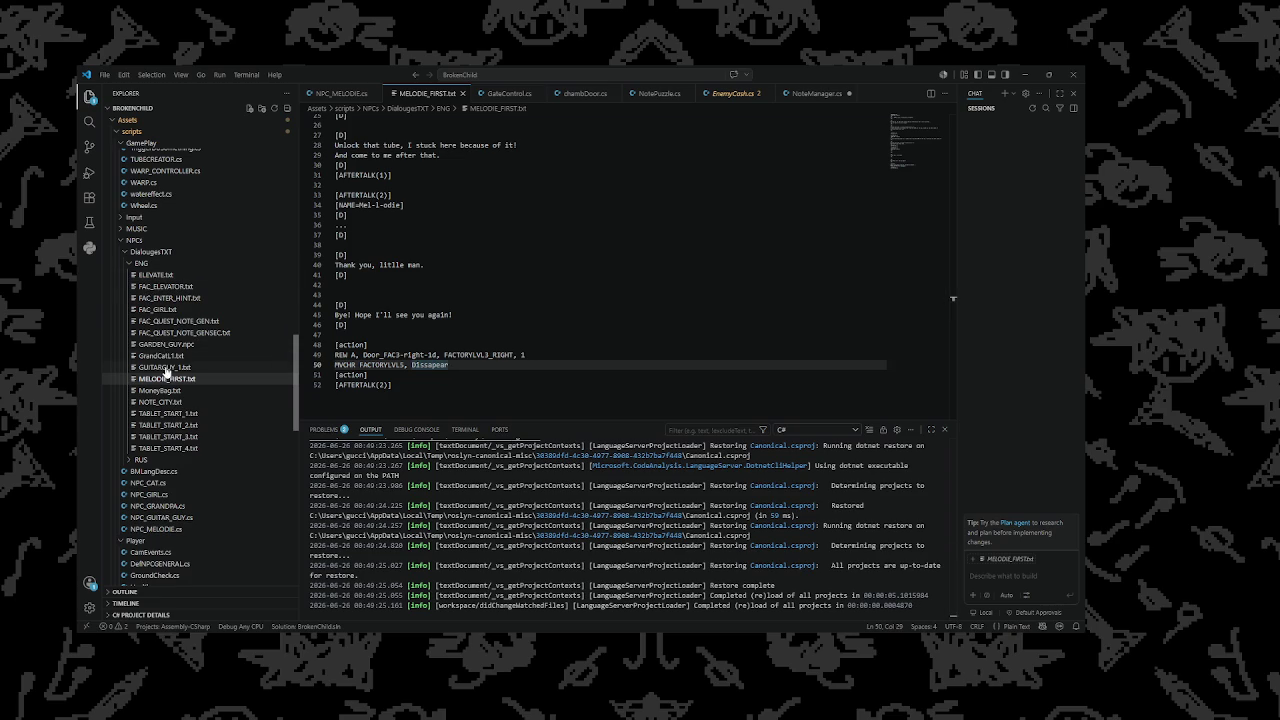
# Create a new file TABLET.txt in the NPCs/DialougesTXT/ENG folder
pyautogui.rightClick(185, 264)
pyautogui.press('Escape')
pyautogui.rightClick(220, 268)
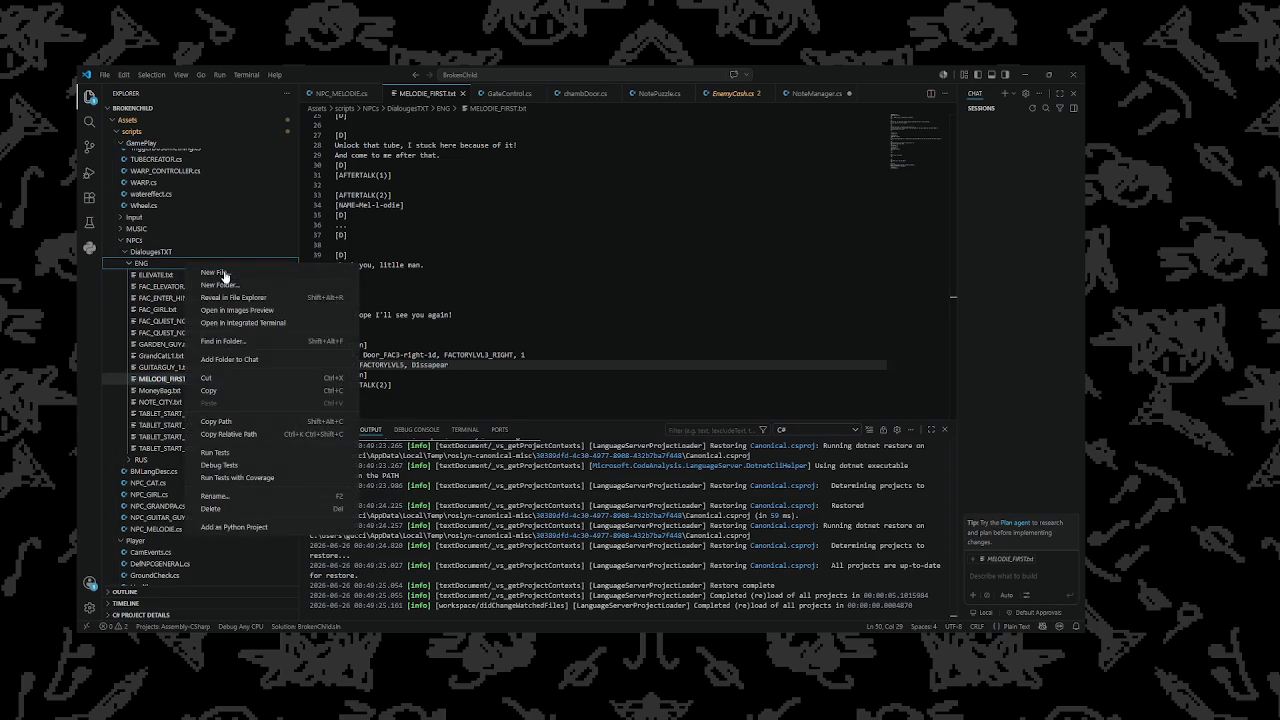
pyautogui.click(240, 276)
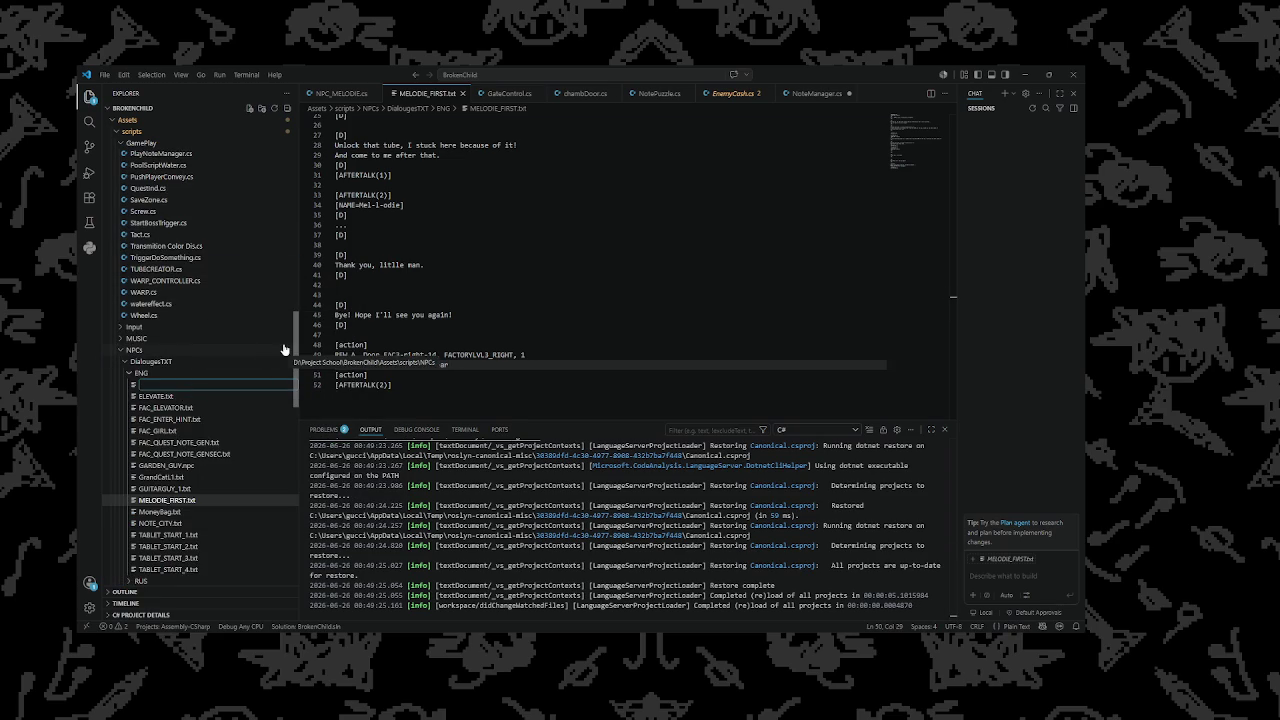
pyautogui.write('TA')
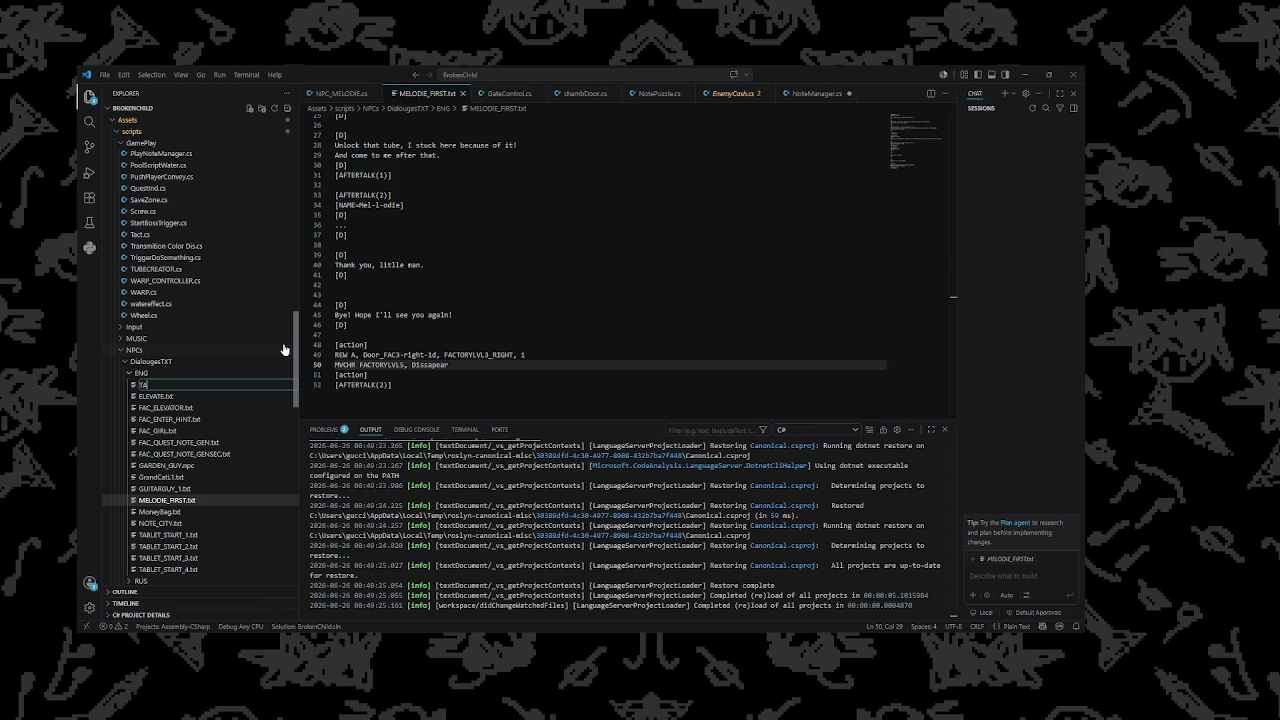
pyautogui.write('LEBLET')
pyautogui.write('.txt')
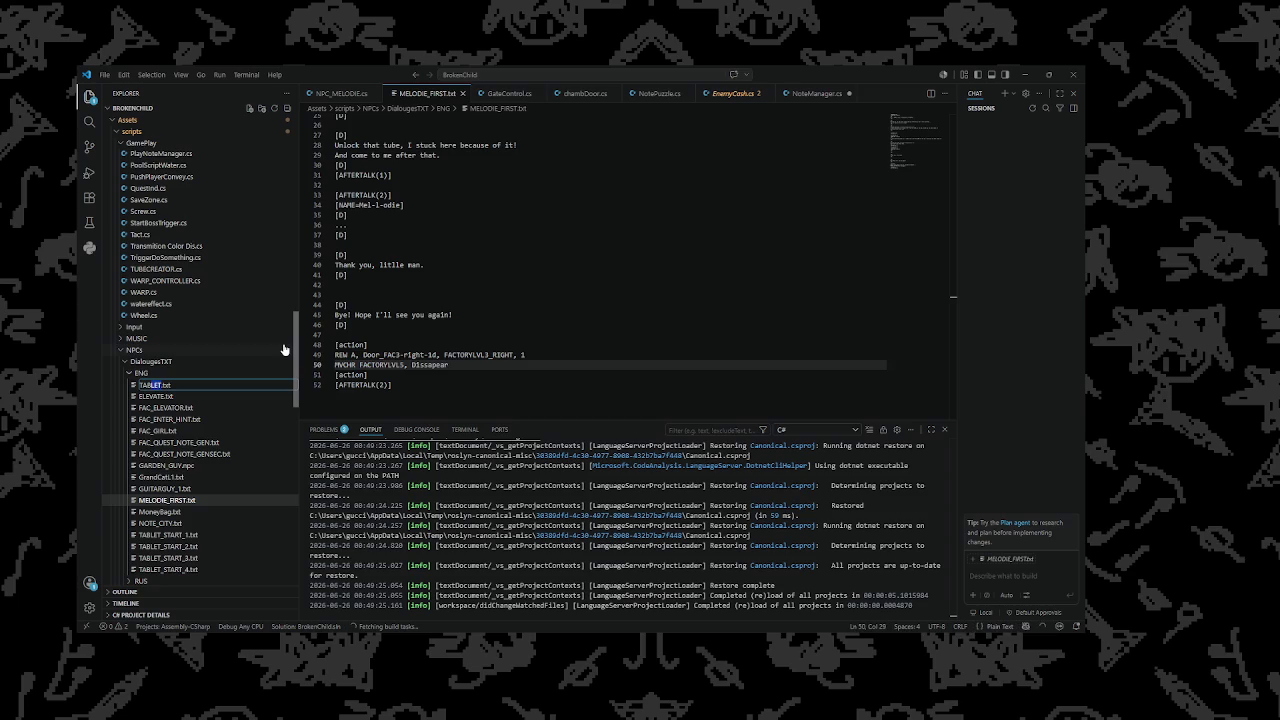
pyautogui.press('Return')
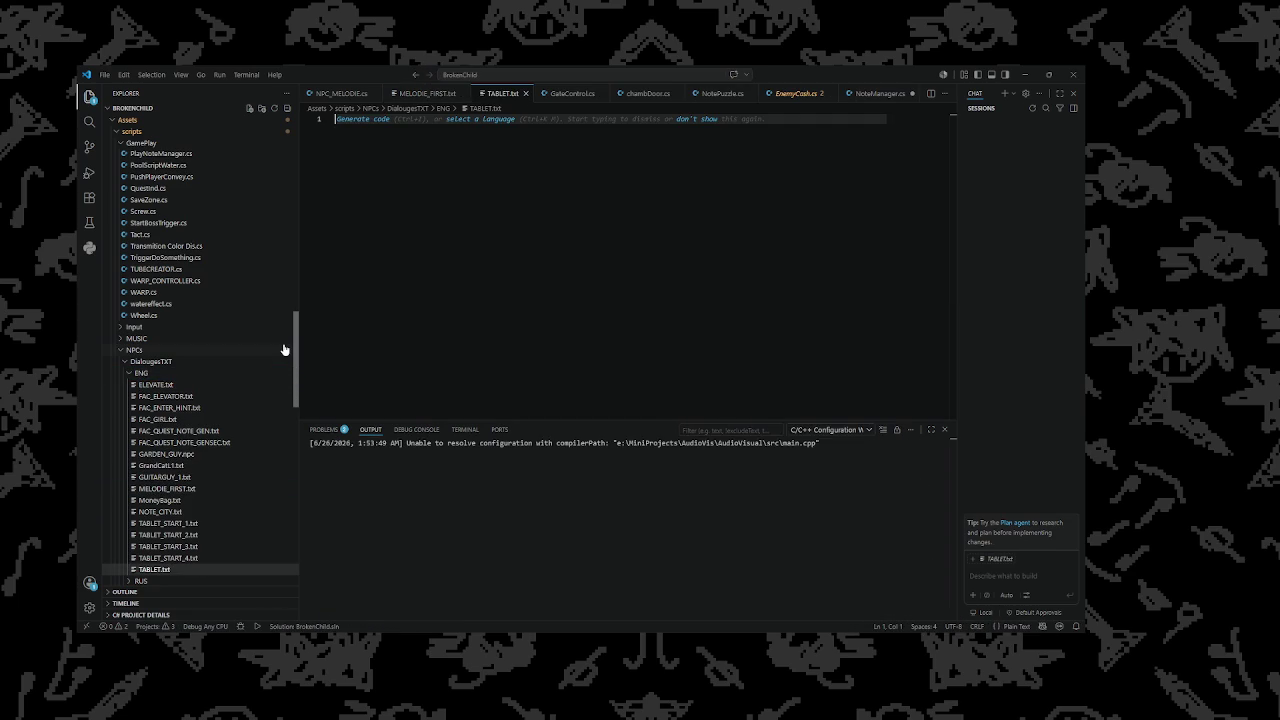
# Rename TABLET.txt to TAB_FAC_HINT.txt and start typing in the empty file
pyautogui.rightClick(168, 570)
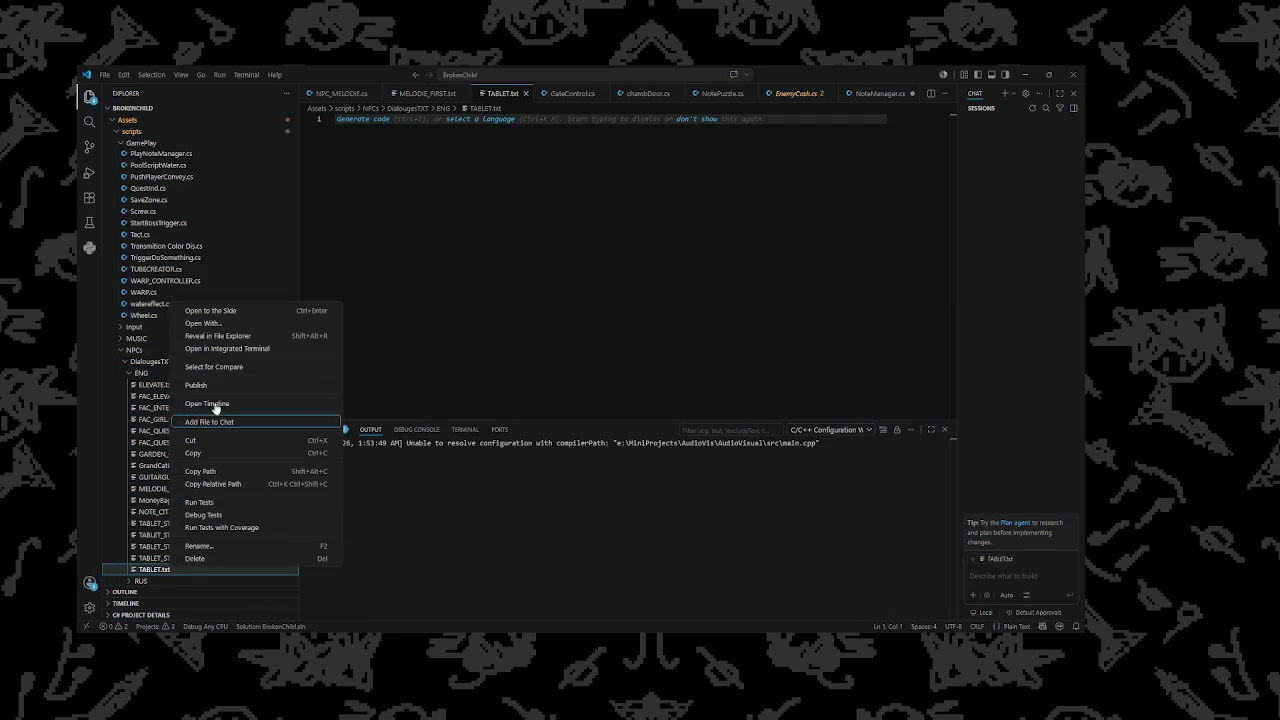
pyautogui.click(211, 546)
pyautogui.click(155, 558)
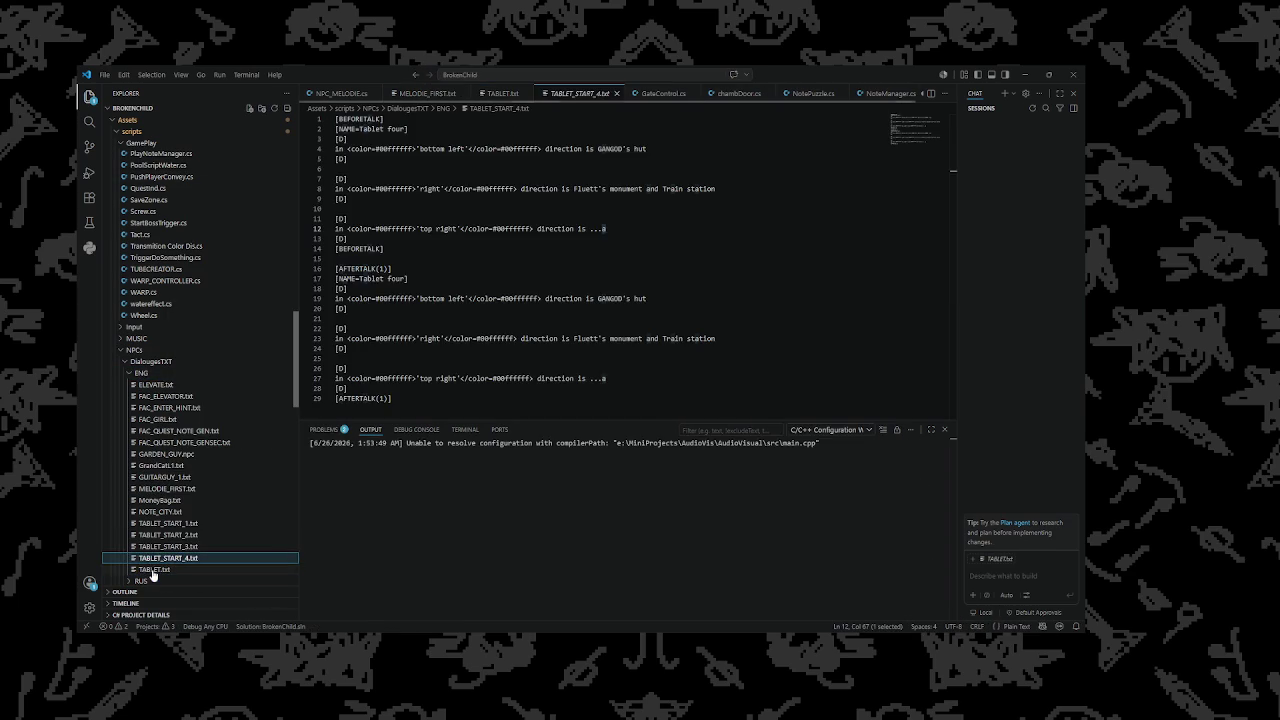
pyautogui.click(155, 569)
pyautogui.rightClick(162, 569)
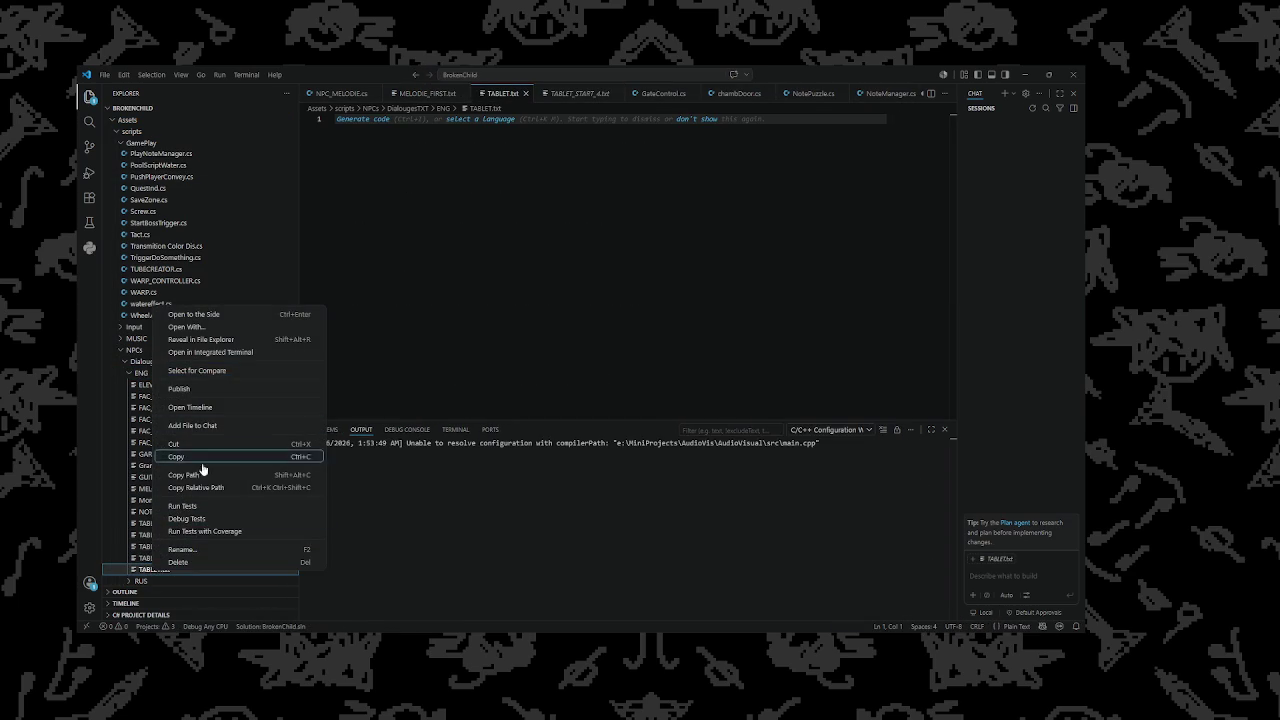
pyautogui.click(197, 550)
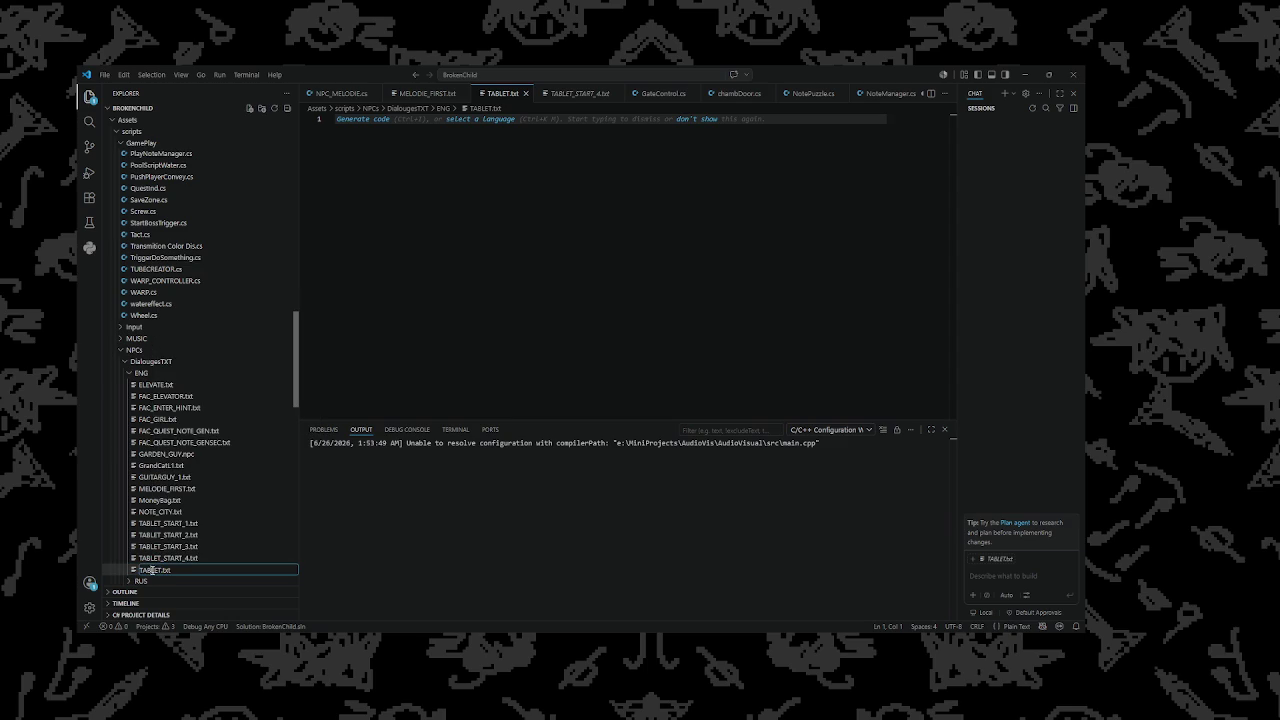
pyautogui.press('BackSpace')
pyautogui.write('TAB')
pyautogui.write('_FAC')
pyautogui.write('_D')
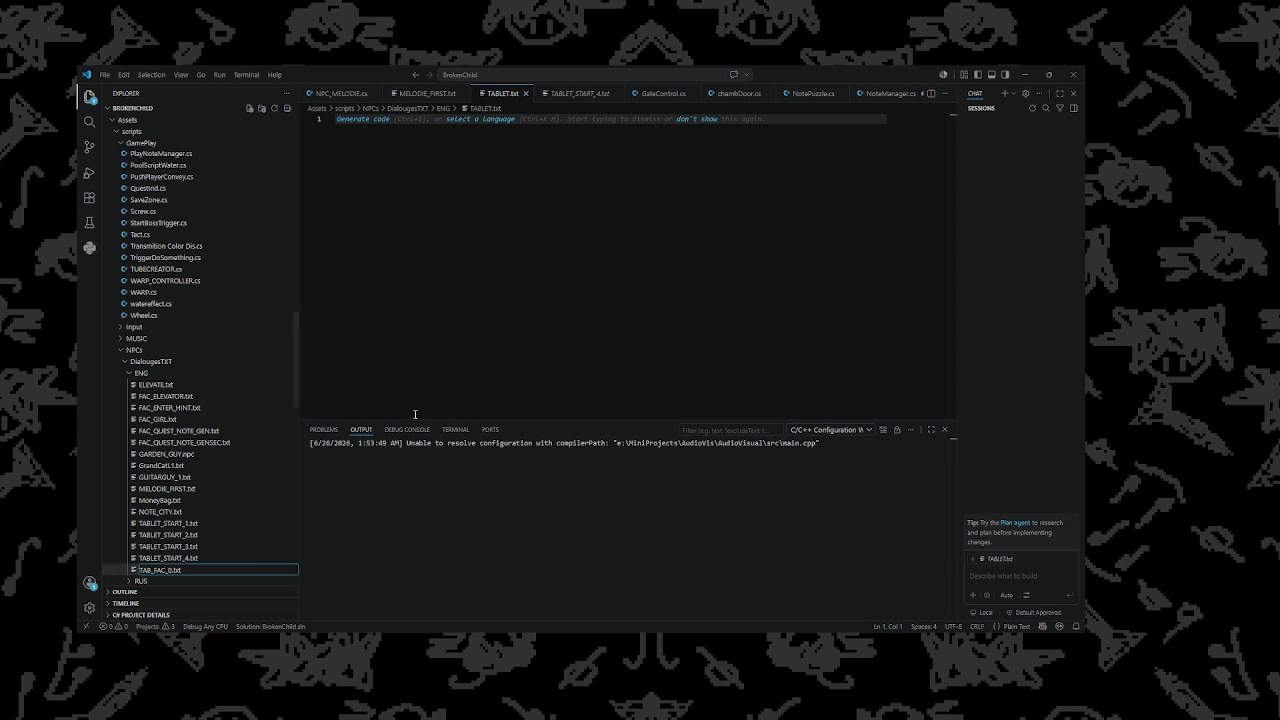
pyautogui.press('BackSpace')
pyautogui.write('HINT')
pyautogui.press('Return')
pyautogui.click(457, 268)
pyautogui.write('[')
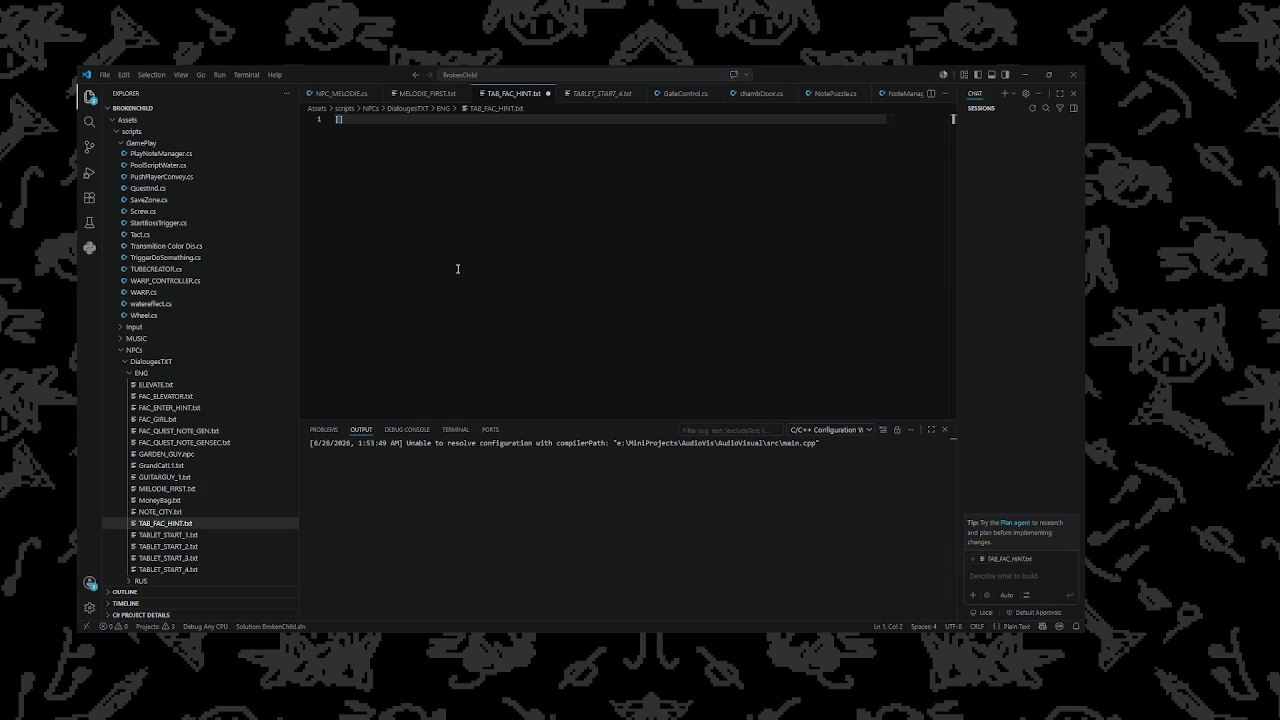
# Copy lines 1–19 of MELODIE_FIRST.txt and paste them into TAB_FAC_HINT.txt
pyautogui.hotkey('ctrl', 'pageup')
pyautogui.scroll(5, 393, 218)
pyautogui.scroll(2, 396, 257)
pyautogui.moveTo(385, 302)
pyautogui.mouseDown()
pyautogui.moveTo(336, 299)
pyautogui.moveTo(336, 118)
pyautogui.mouseUp()
pyautogui.hotkey('ctrl', 'c')
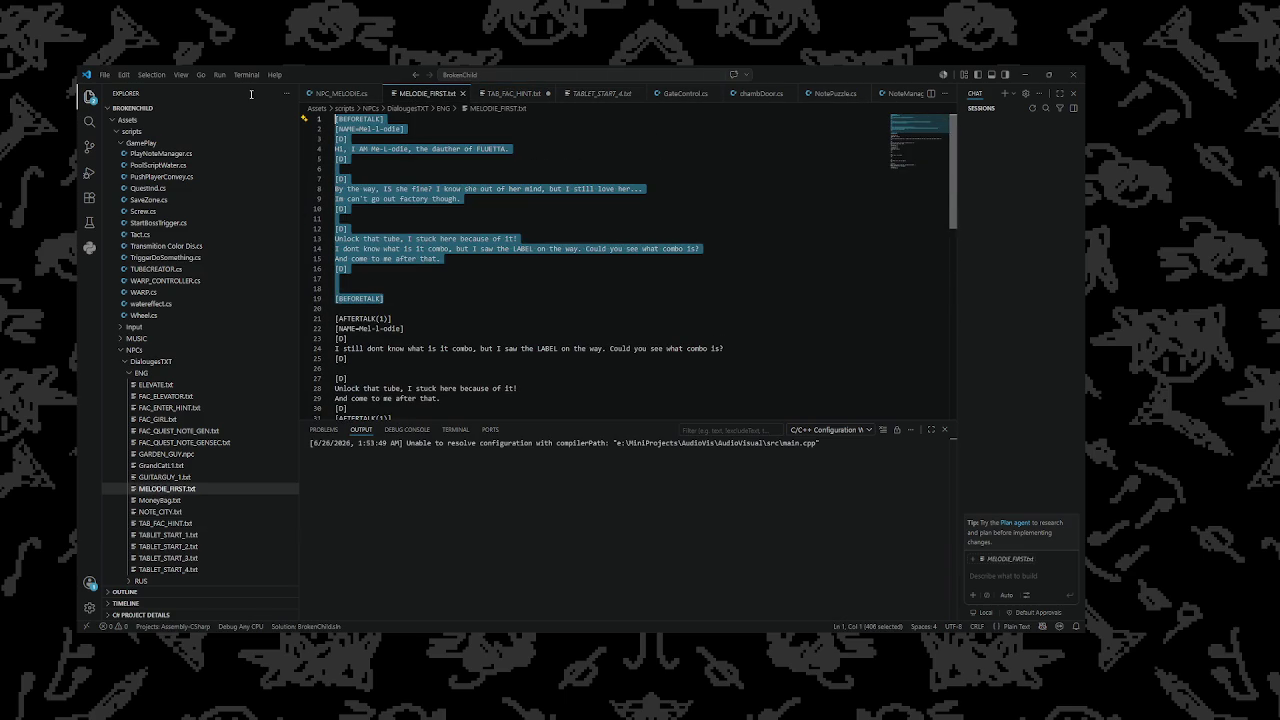
pyautogui.click(513, 93)
pyautogui.hotkey('ctrl', 'v')
pyautogui.hotkey('ctrl', 'z')
pyautogui.hotkey('ctrl', 'v')
# Change the speaker name on line 2 to 'I AM HINT'
pyautogui.click(370, 207)
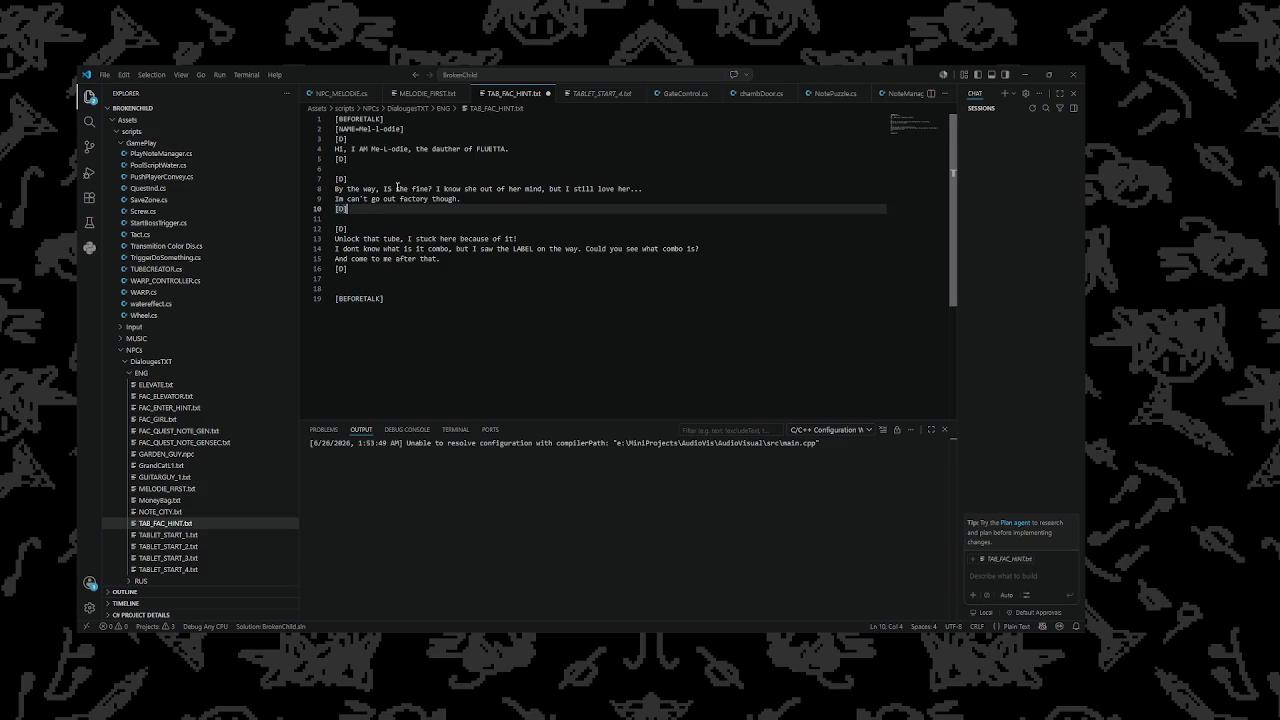
pyautogui.moveTo(535, 152)
pyautogui.mouseDown()
pyautogui.moveTo(336, 150)
pyautogui.moveTo(360, 129)
pyautogui.mouseUp()
pyautogui.doubleClick(394, 129)
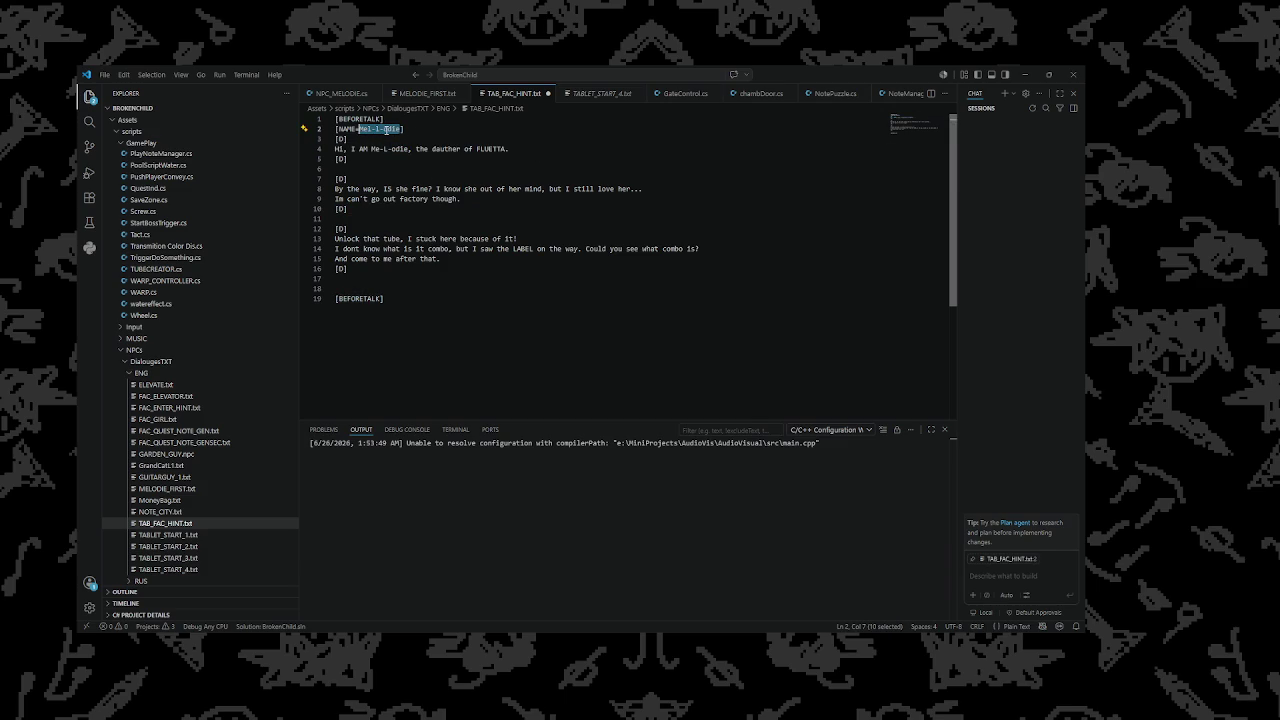
pyautogui.write('I AM H')
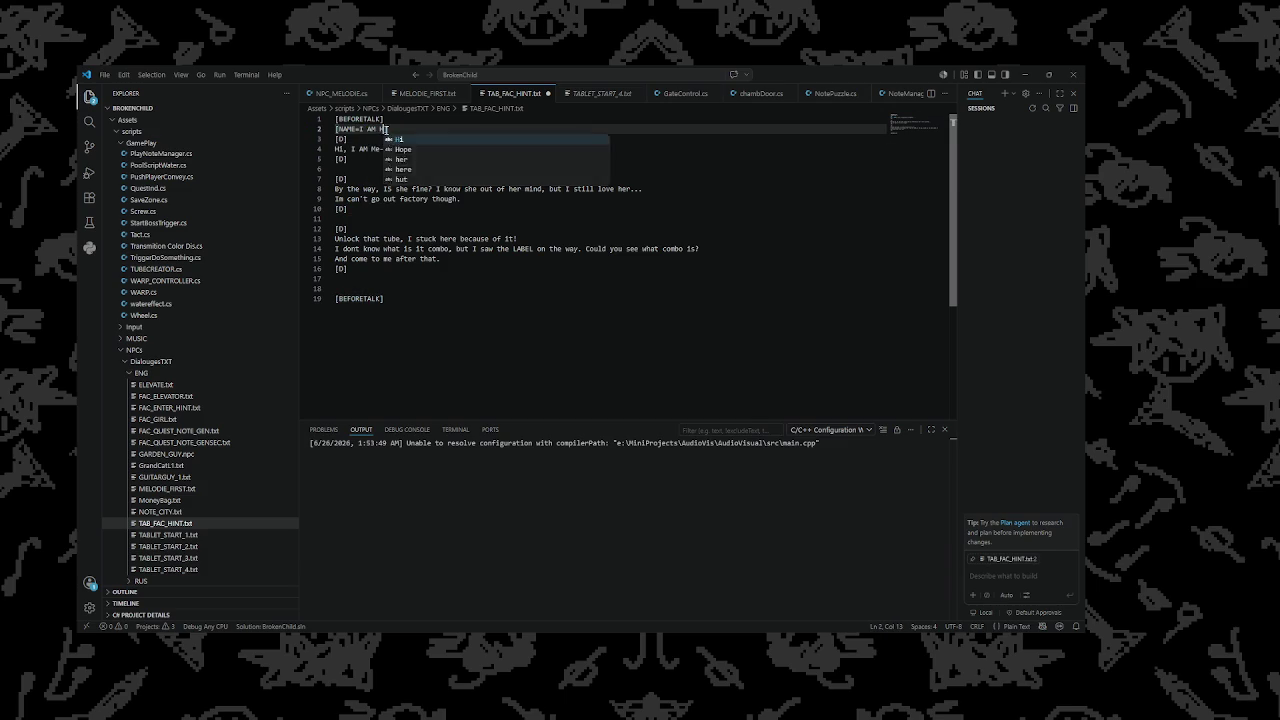
pyautogui.write('IMM')
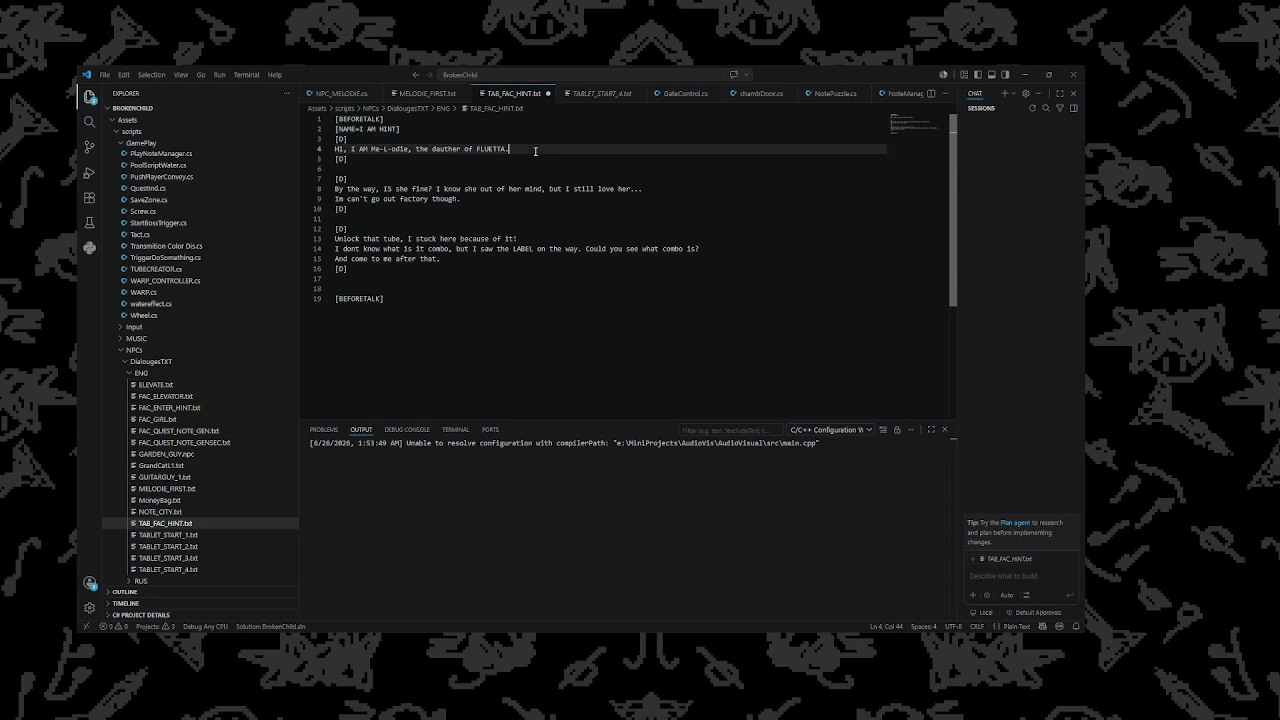
pyautogui.moveTo(510, 149); pyautogui.dragTo(320, 139)
pyautogui.hotkey('alt', 'Tab')
pyautogui.press('Escape')
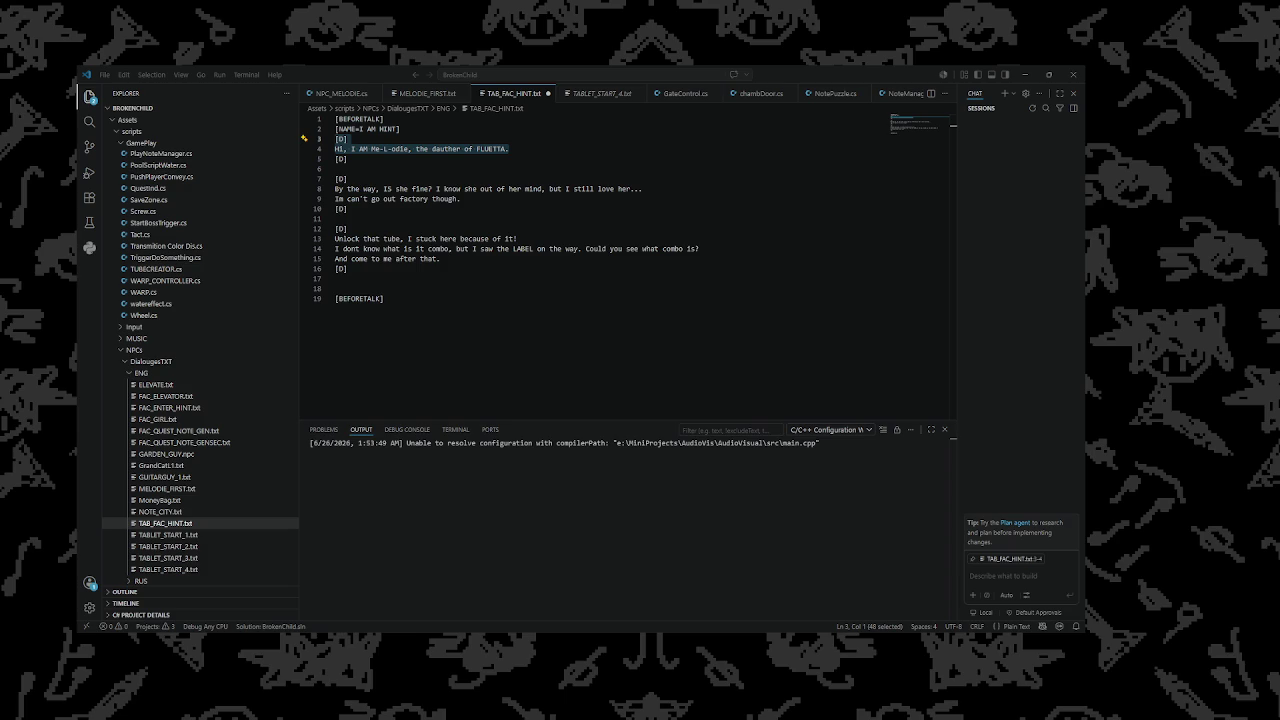
# Replace old dialogue lines 4–15 with the single line 'The note combo is down here.'
pyautogui.click(476, 265)
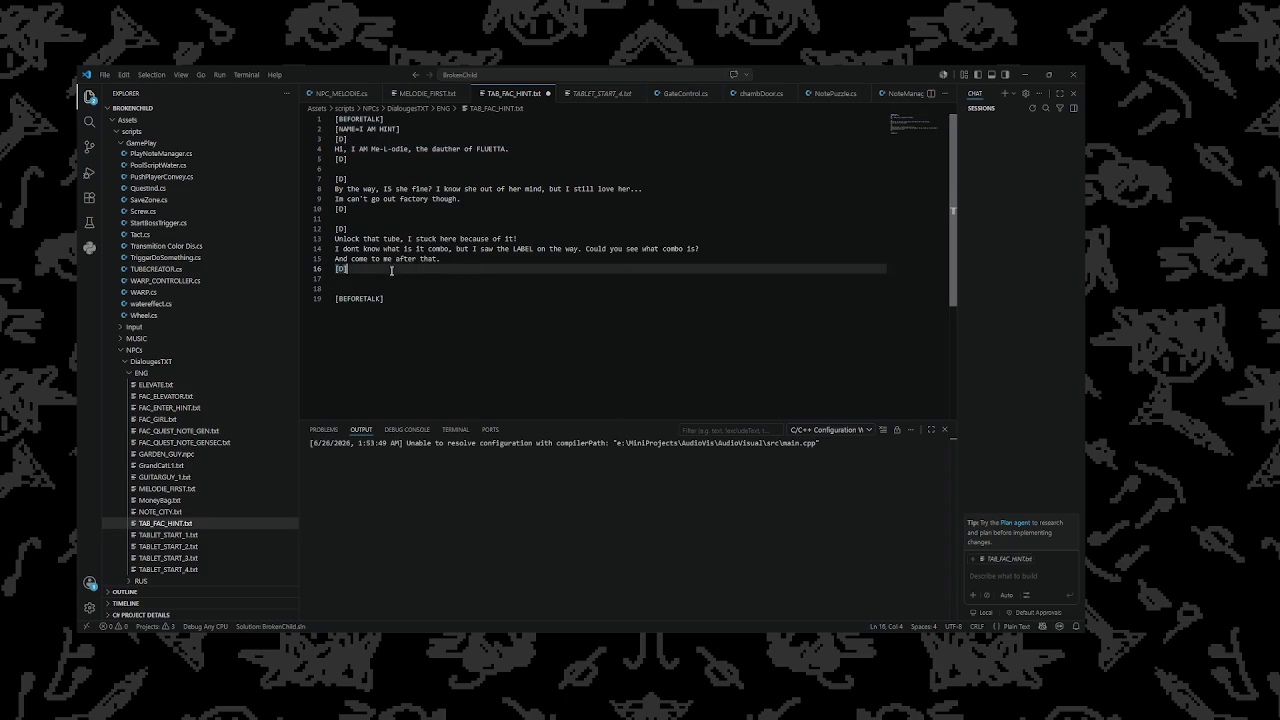
pyautogui.moveTo(440, 259)
pyautogui.mouseDown()
pyautogui.moveTo(340, 258)
pyautogui.moveTo(307, 143)
pyautogui.mouseUp()
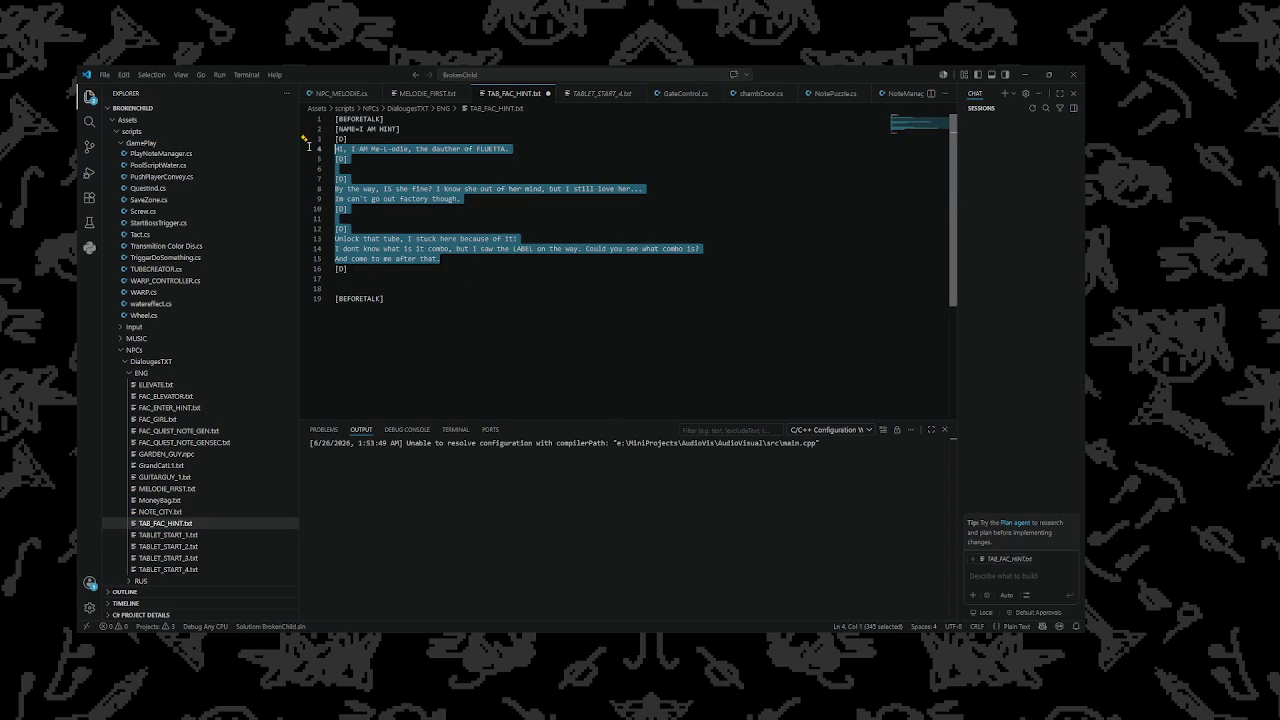
pyautogui.press('BackSpace')
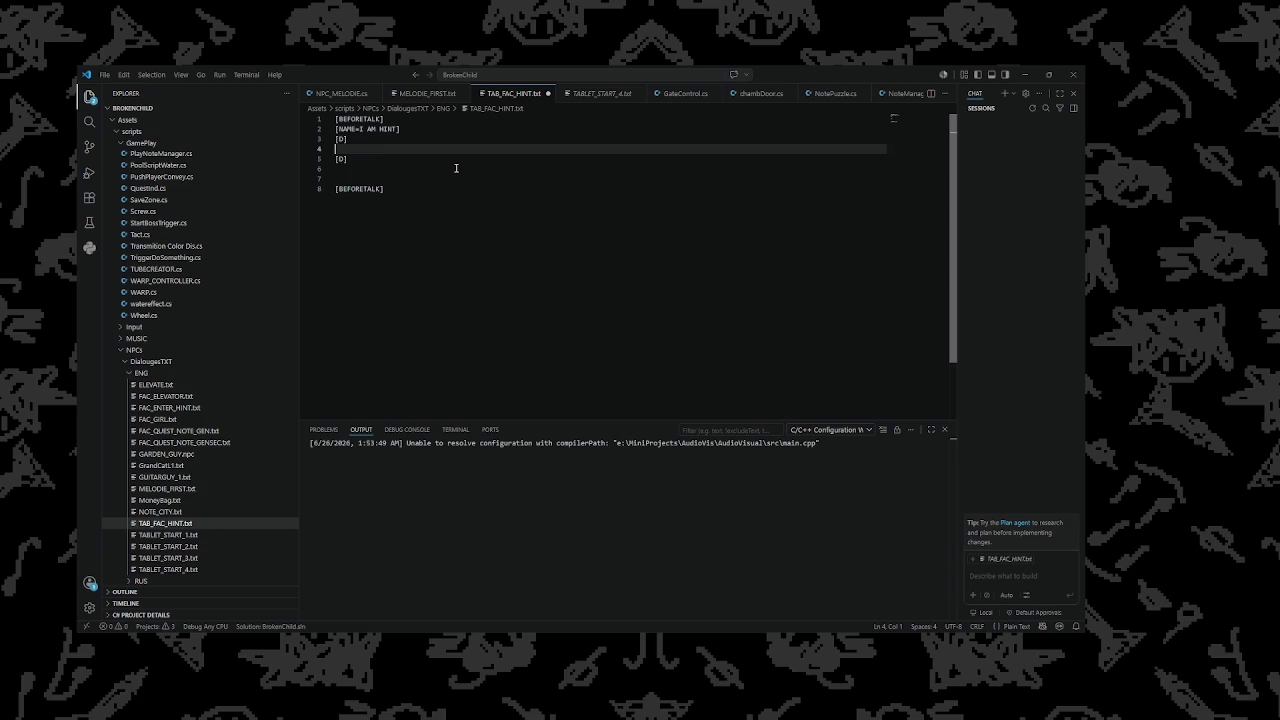
pyautogui.write('S')
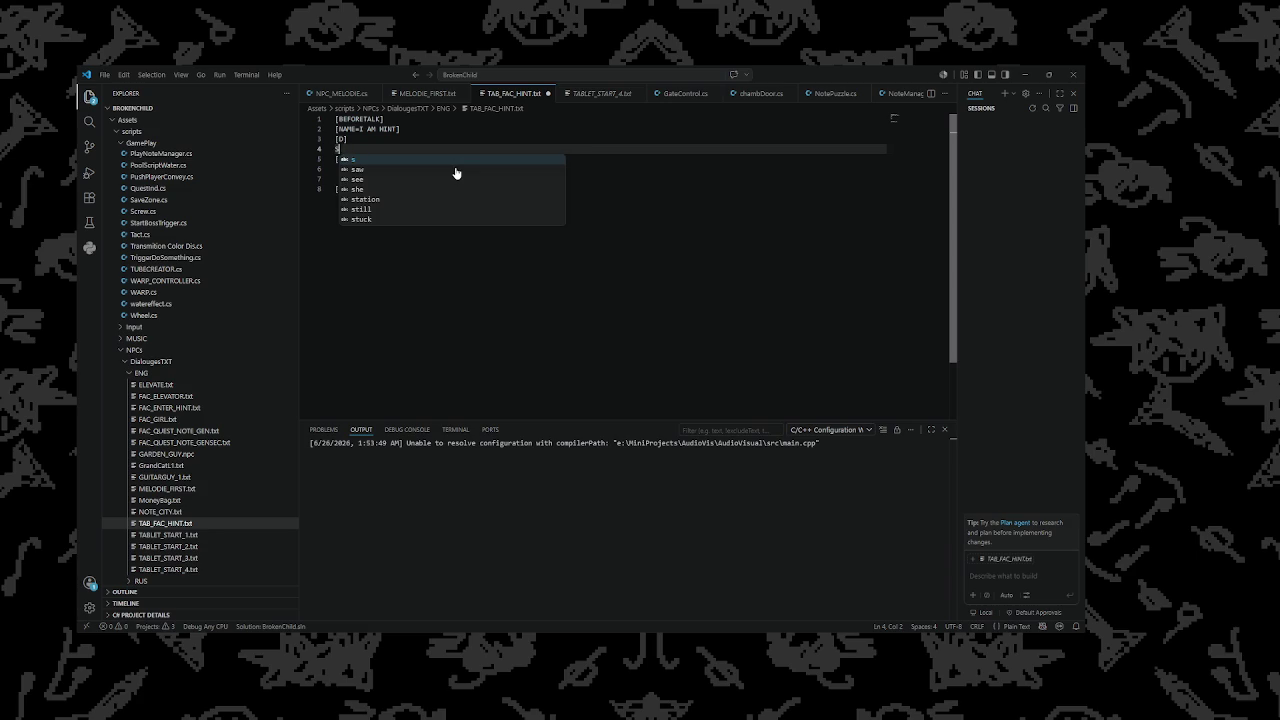
pyautogui.press('BackSpace')
pyautogui.write('The ')
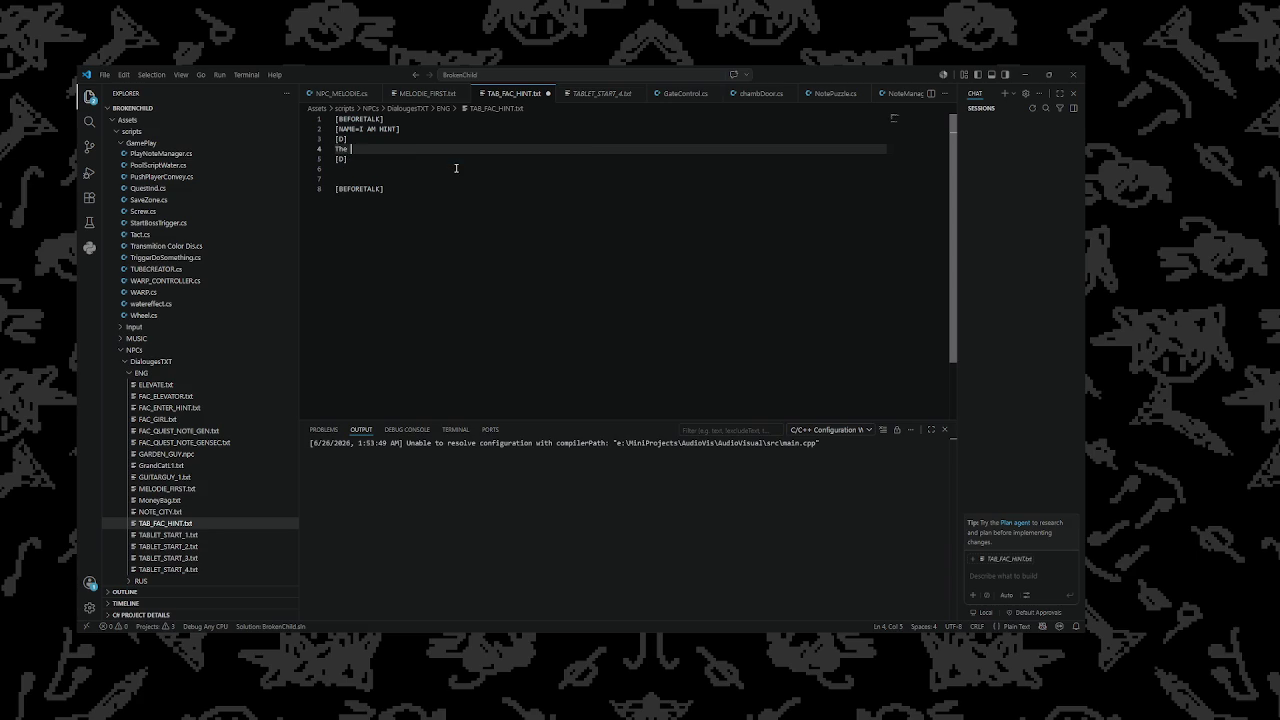
pyautogui.write('note combo is')
pyautogui.write('Apple,')
pyautogui.write('Banan')
pyautogui.press('BackSpace')
pyautogui.press('BackSpace')
pyautogui.press('BackSpace')
pyautogui.write('d')
pyautogui.press('Escape')
pyautogui.write('own here')
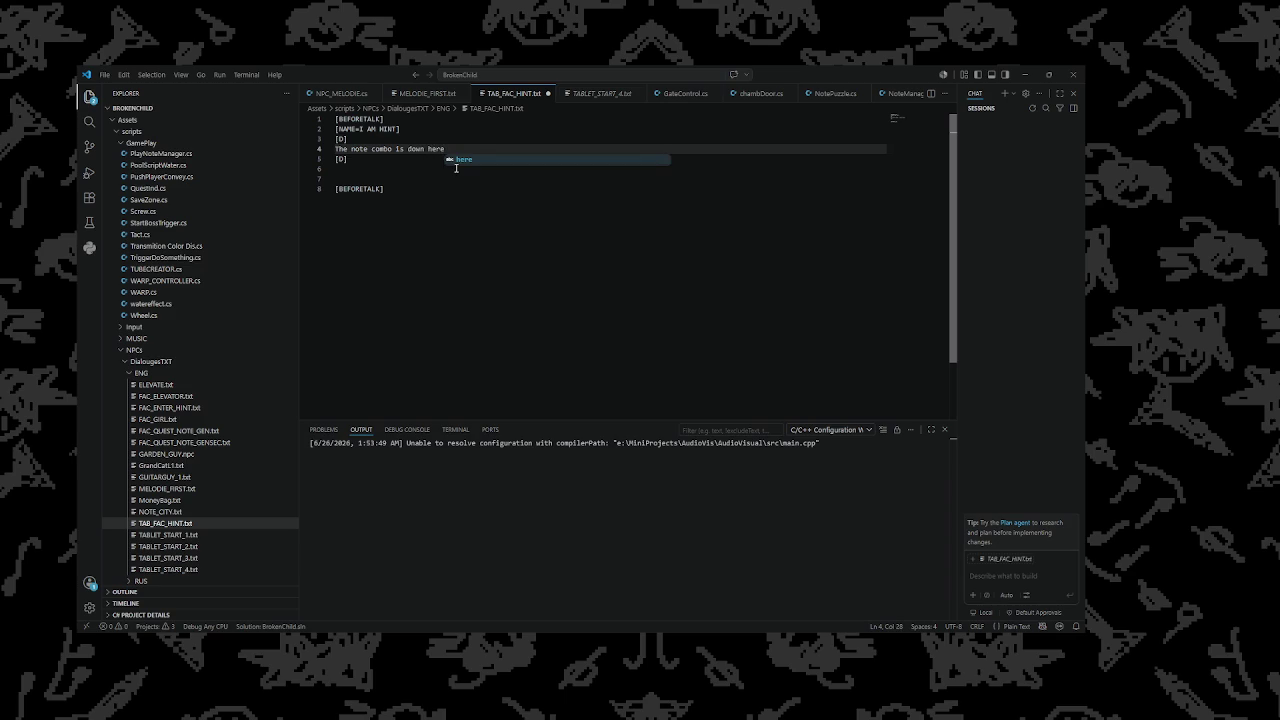
pyautogui.write('.')
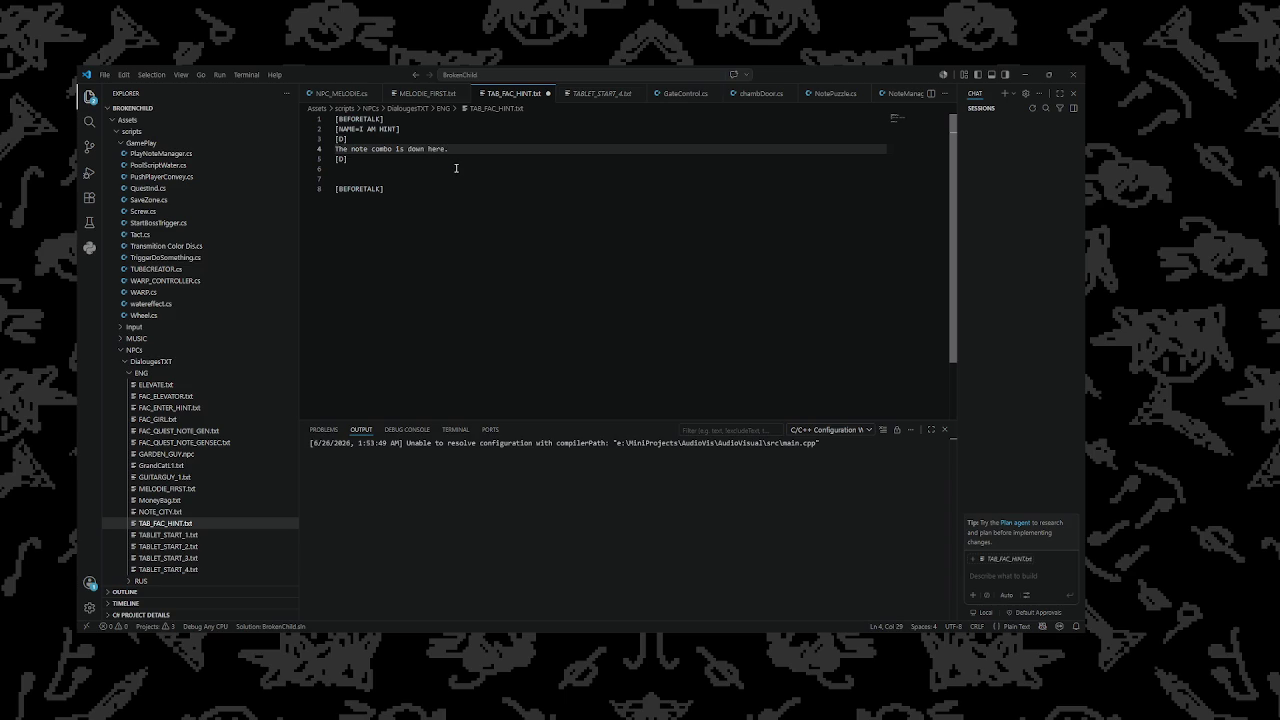
pyautogui.press('Down')
pyautogui.press('Down')
pyautogui.press('Down')
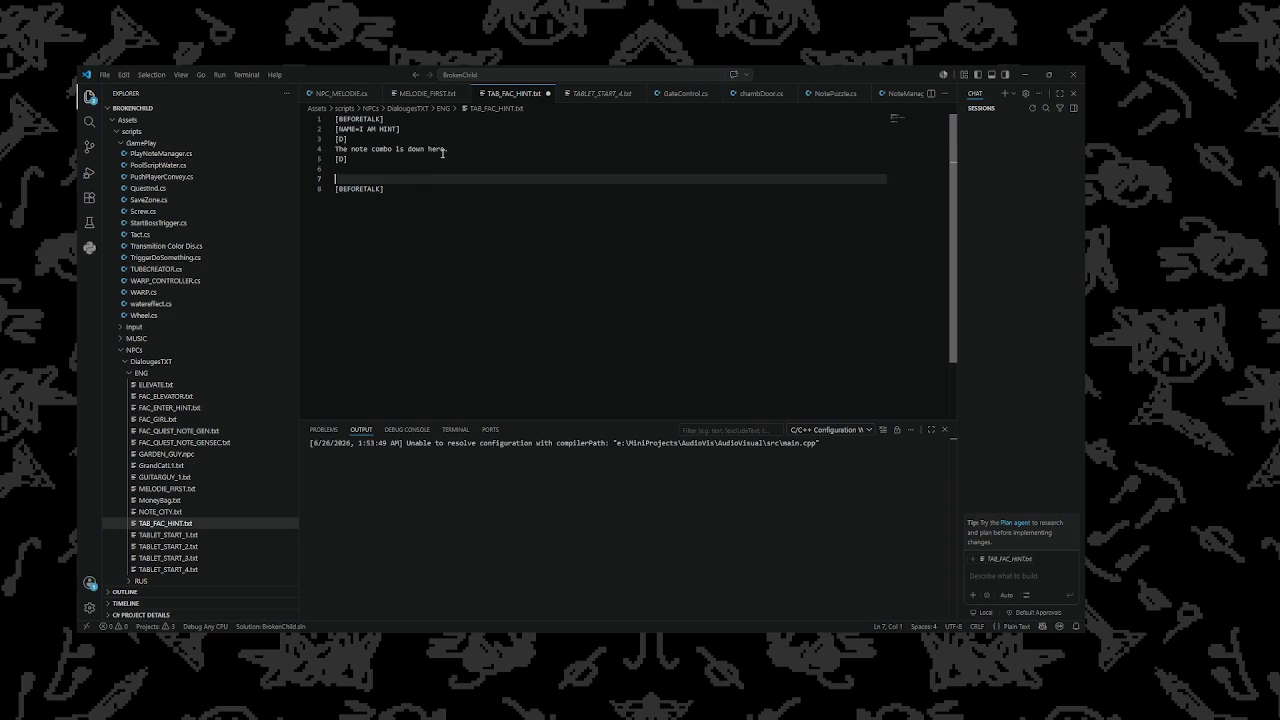
pyautogui.press('BackSpace')
pyautogui.press('BackSpace')
# Duplicate the BEFORETALK block below and retag its opening and closing tags as [AFTERTALK(1)]
pyautogui.moveTo(392, 168); pyautogui.dragTo(316, 119)
pyautogui.hotkey('ctrl', 'c')
pyautogui.click(414, 169)
pyautogui.press('Return')
pyautogui.press('Return')
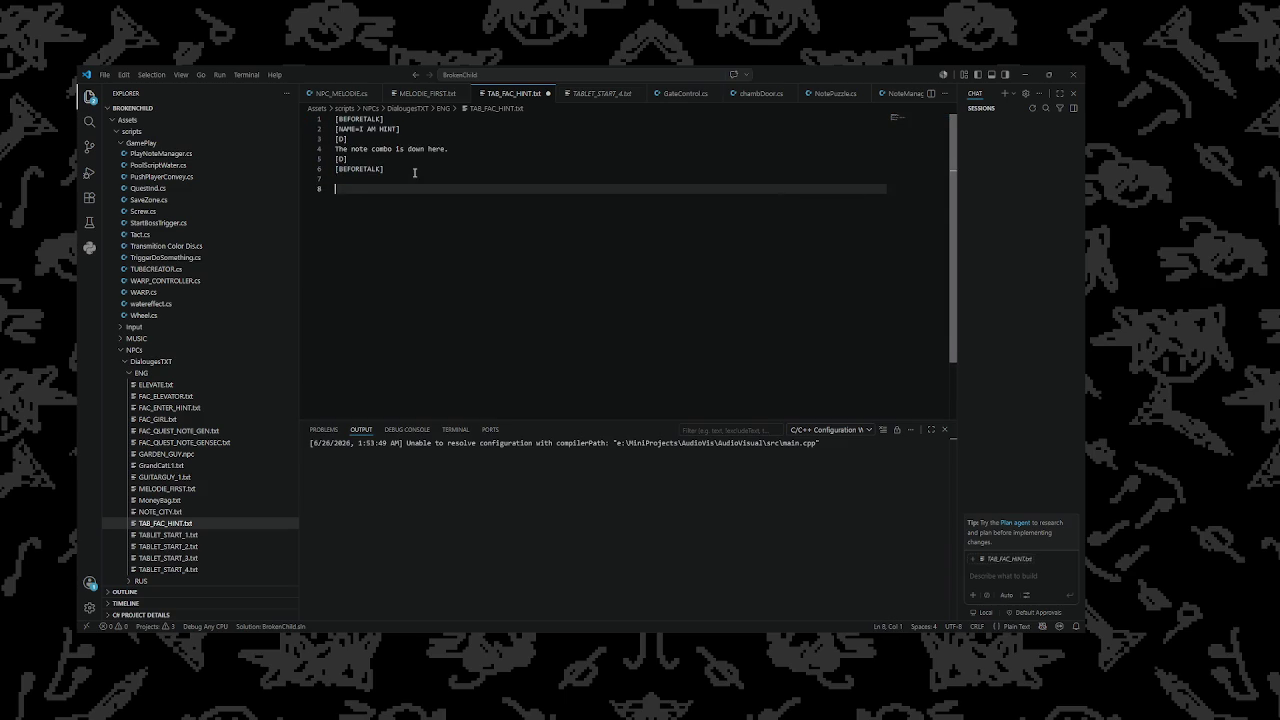
pyautogui.hotkey('ctrl', 'v')
pyautogui.doubleClick(372, 188)
pyautogui.write('AFTERTALK(1)')
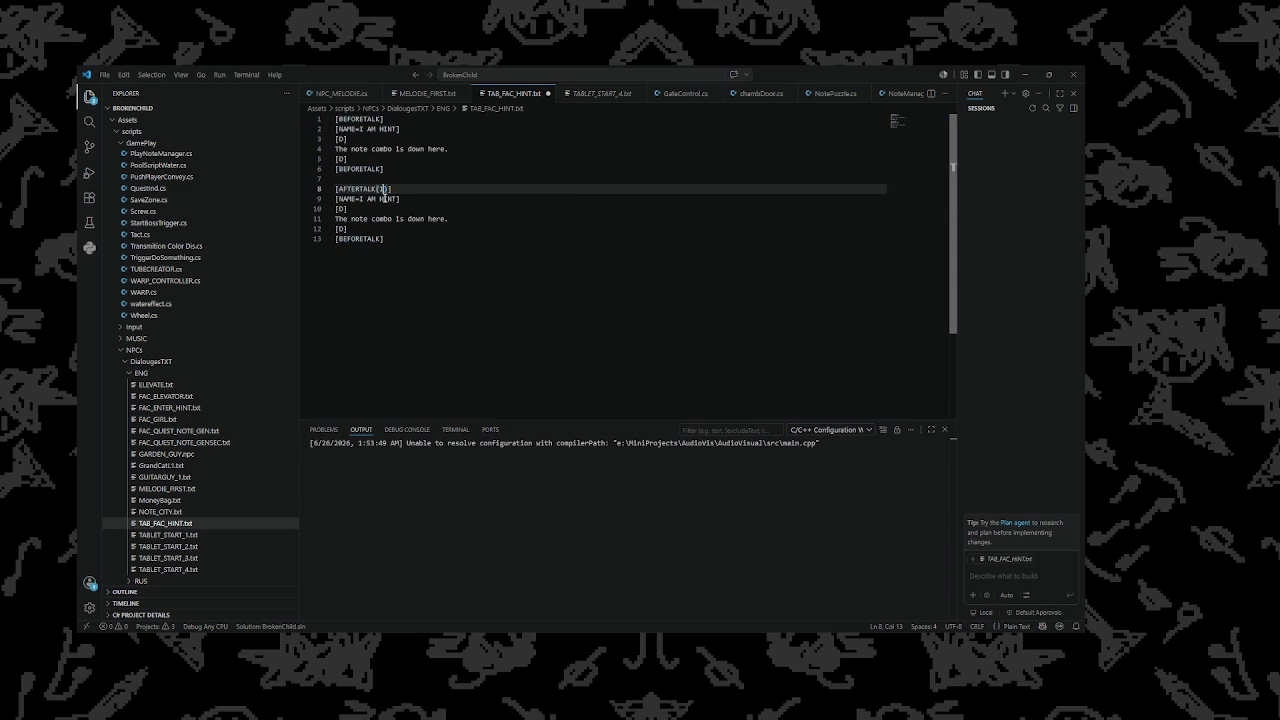
pyautogui.moveTo(392, 188); pyautogui.dragTo(337, 189)
pyautogui.hotkey('ctrl', 'c')
pyautogui.moveTo(384, 239); pyautogui.dragTo(336, 239)
pyautogui.hotkey('ctrl', 'v')
# Save TAB_FAC_HINT.txt and minimise Visual Studio Code to return to Unity
pyautogui.click(479, 218)
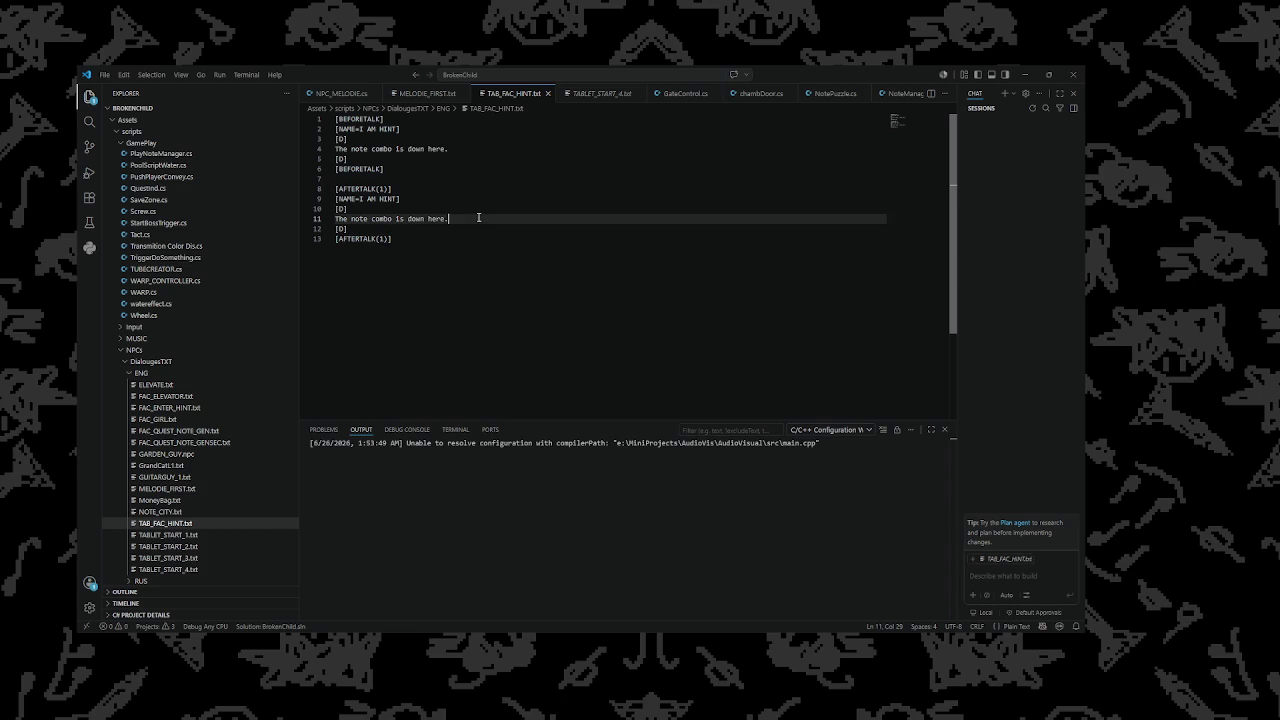
pyautogui.press('Down')
pyautogui.press('Down')
pyautogui.hotkey('ctrl', 's')
pyautogui.click(1024, 74)
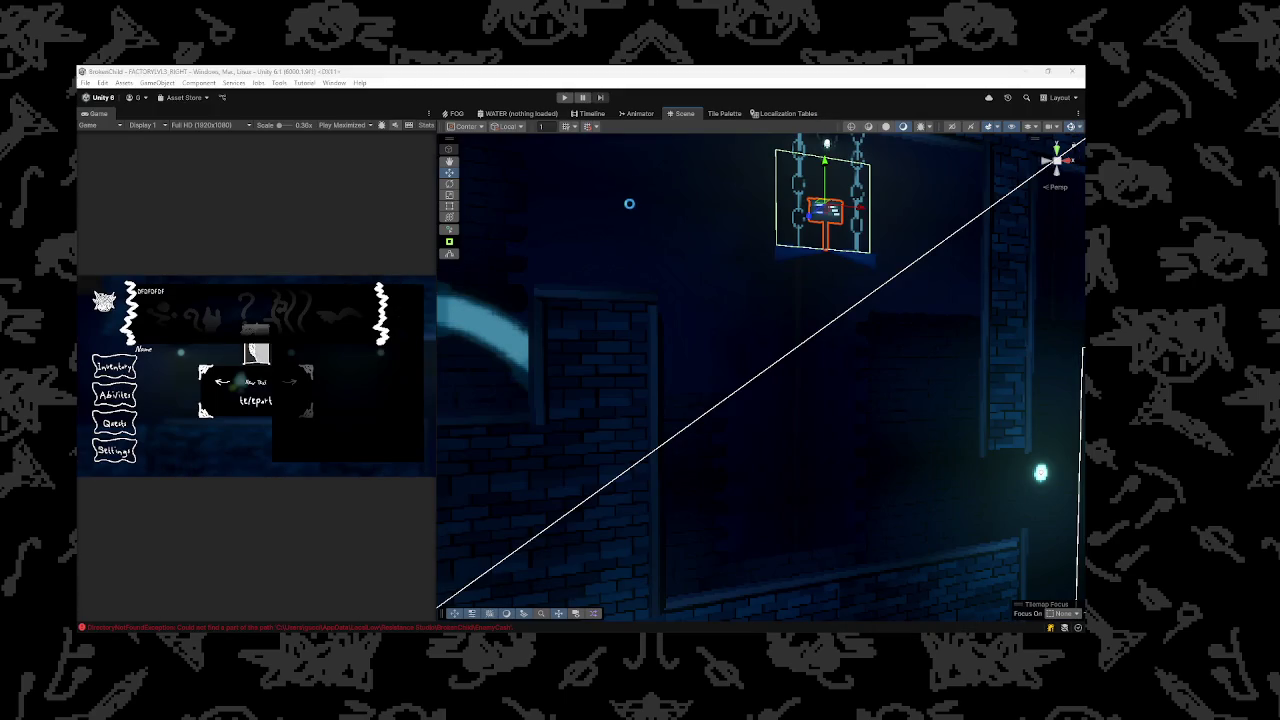
# Drag the small object near the sign down-right, then orbit to an angled view of the level
pyautogui.scroll(-5, 710, 240)
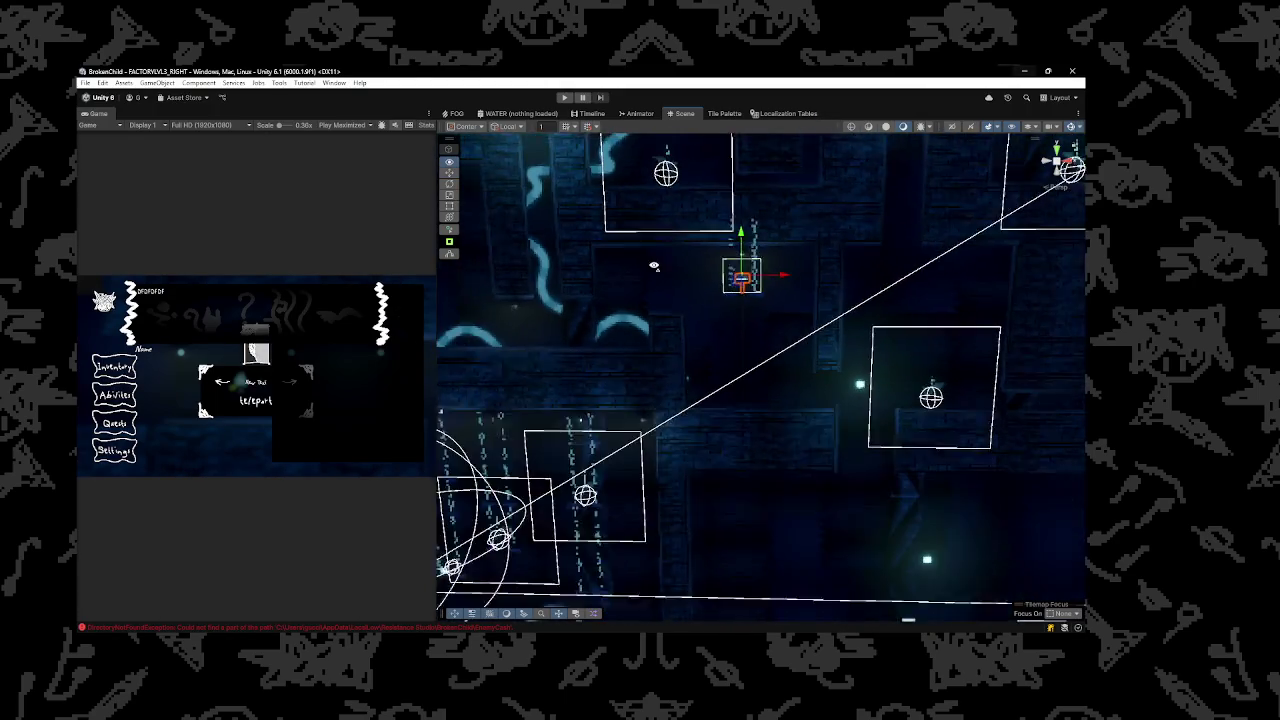
pyautogui.moveTo(654, 266)
pyautogui.mouseDown()
pyautogui.moveTo(736, 418)
pyautogui.moveTo(746, 411)
pyautogui.mouseUp()
pyautogui.moveTo(673, 304); pyautogui.dragTo(841, 478)
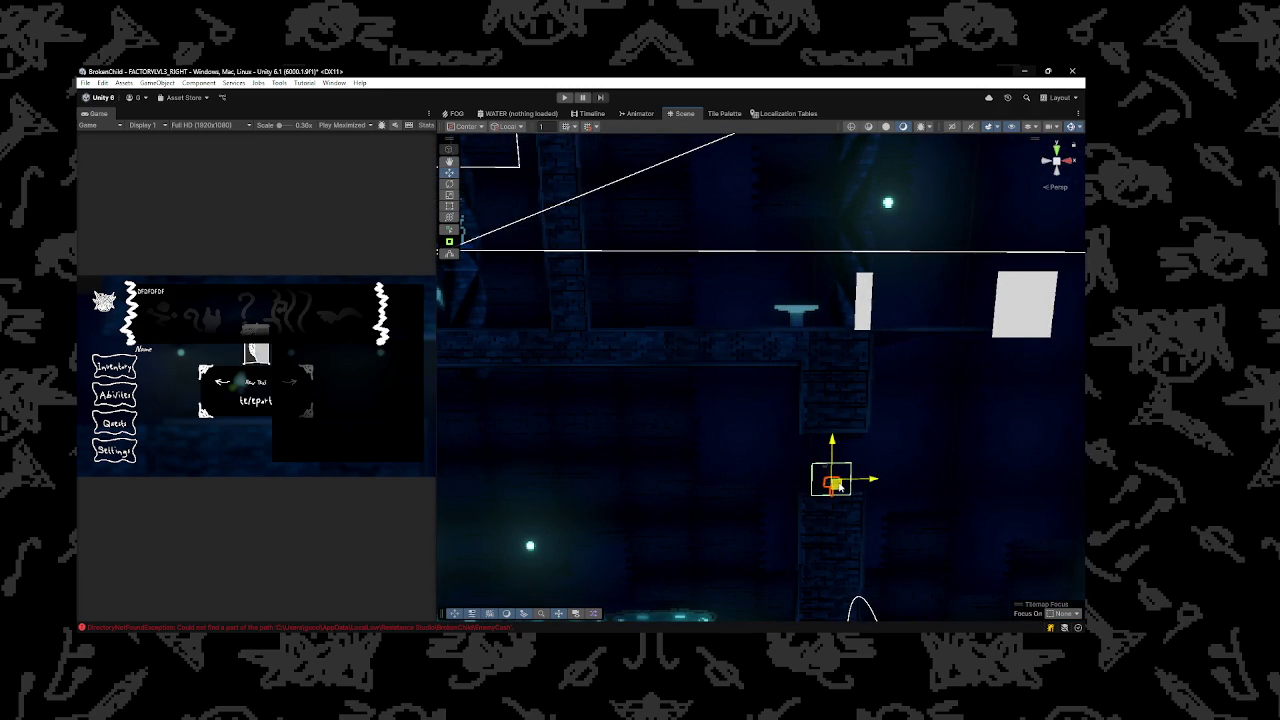
pyautogui.scroll(-2, 862, 390)
pyautogui.moveTo(862, 390)
pyautogui.mouseDown()
pyautogui.moveTo(877, 403)
pyautogui.moveTo(809, 485)
pyautogui.moveTo(867, 318)
pyautogui.moveTo(796, 327)
pyautogui.moveTo(767, 548)
pyautogui.moveTo(802, 583)
pyautogui.mouseUp()
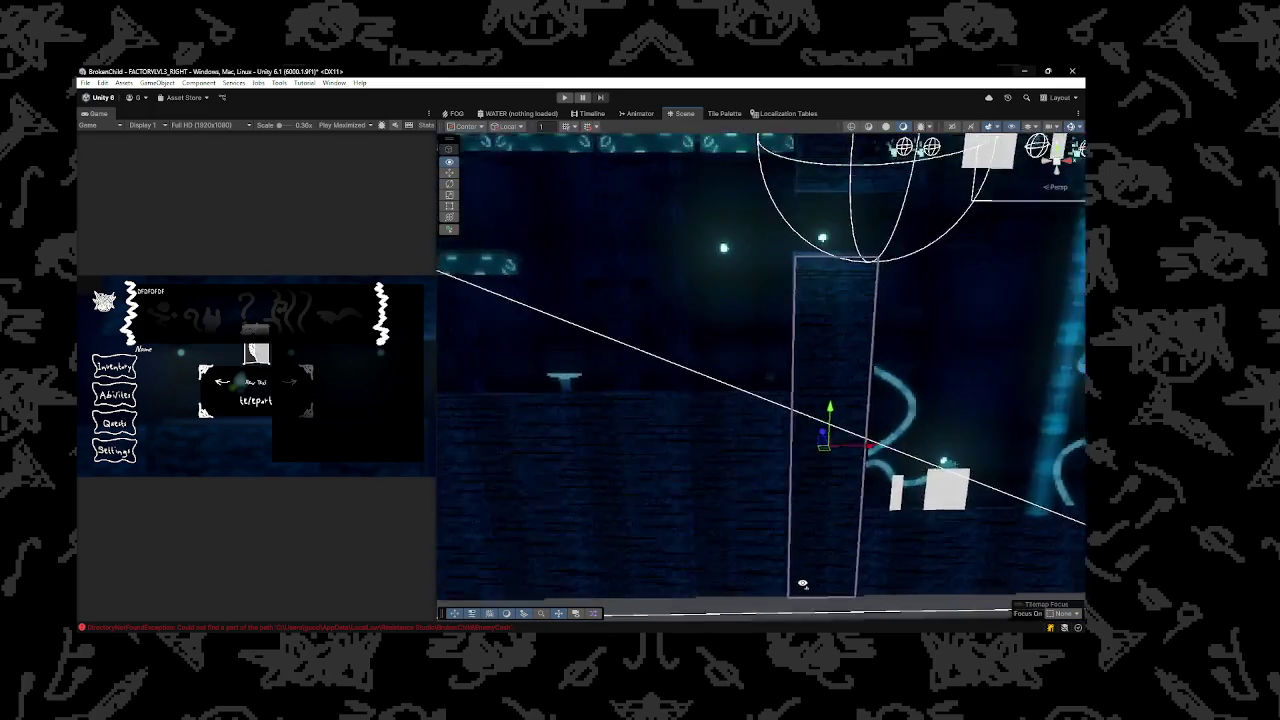
pyautogui.scroll(5, 802, 583)
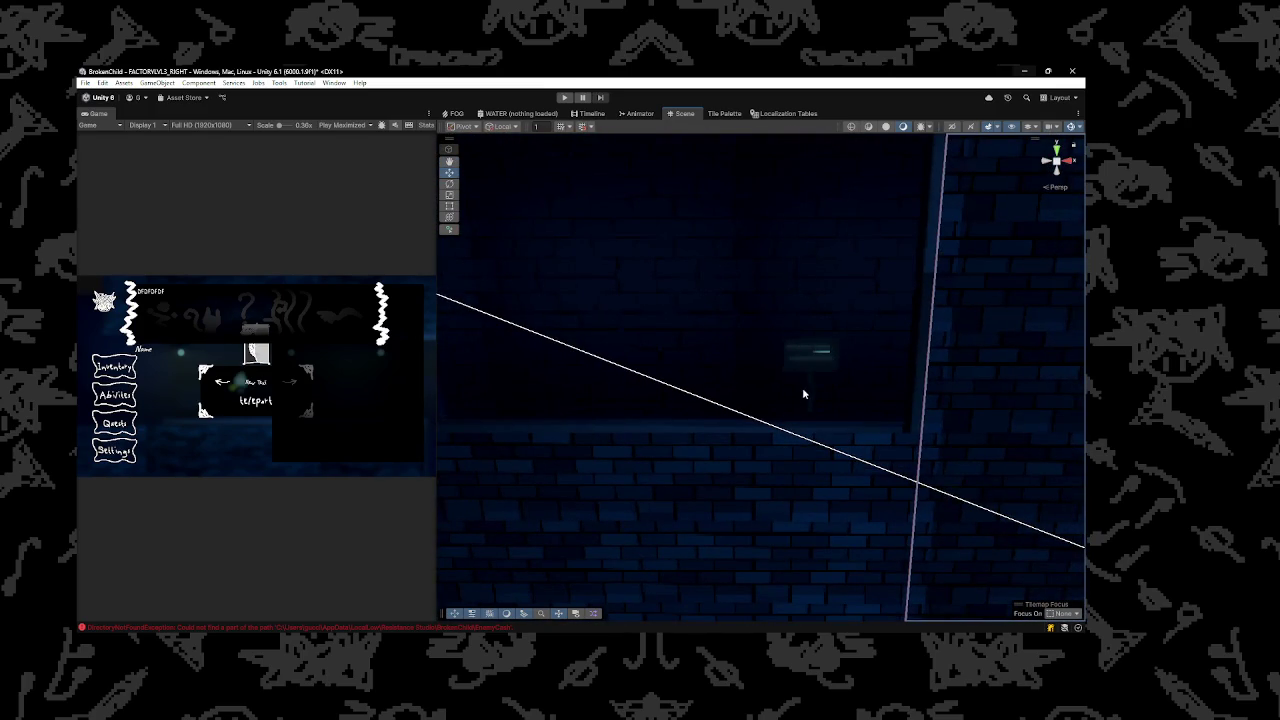